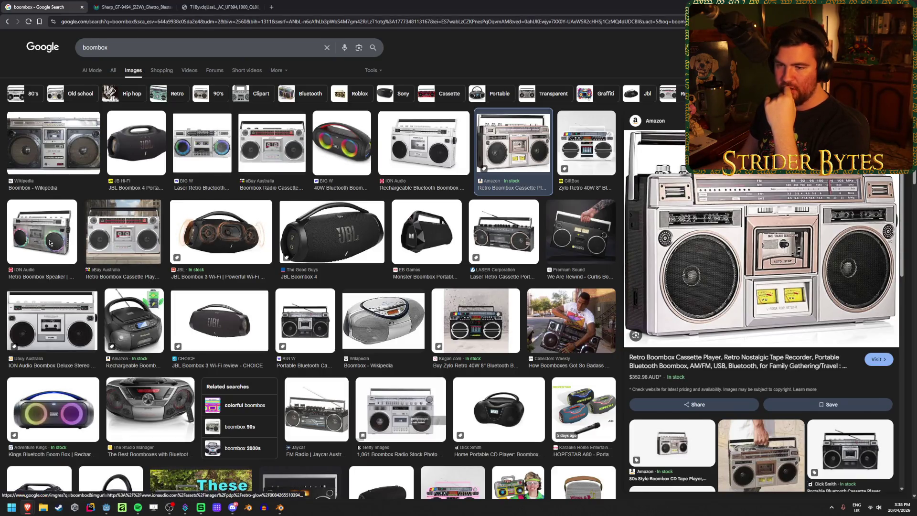
- Open the eBay Australia boombox image full-size in its own tab
left_click(42, 232)
left_click(153, 231)
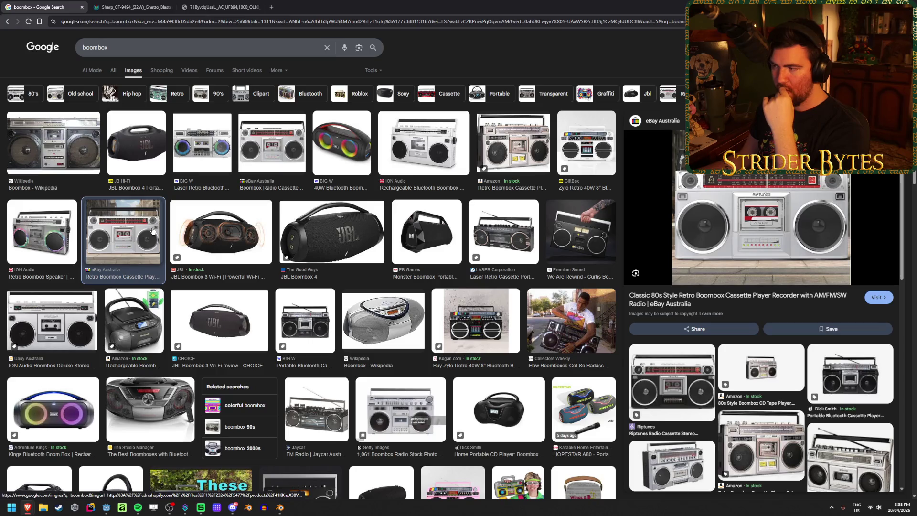
right_click(721, 227)
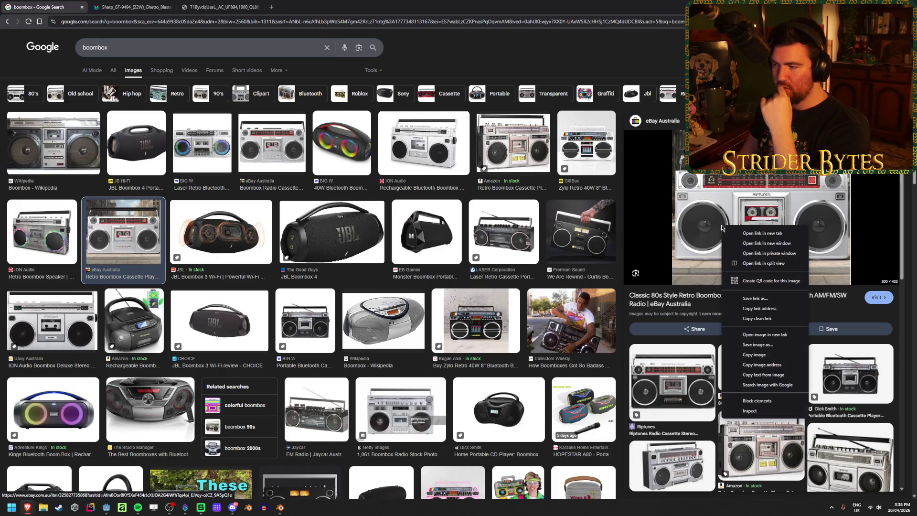
left_click(764, 334)
left_click(304, 3)
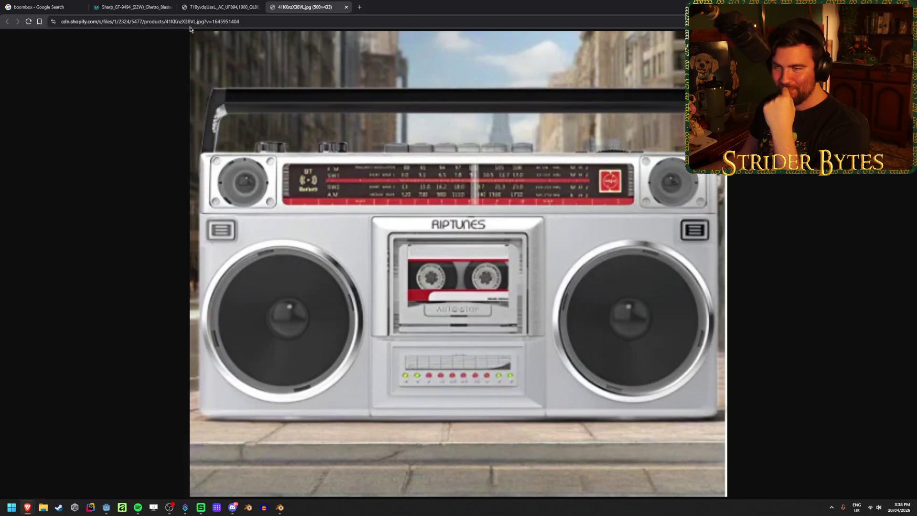
- Check the other reference tabs, then scroll through the boombox image search results
left_click(196, 6)
left_click(137, 7)
left_click(88, 3)
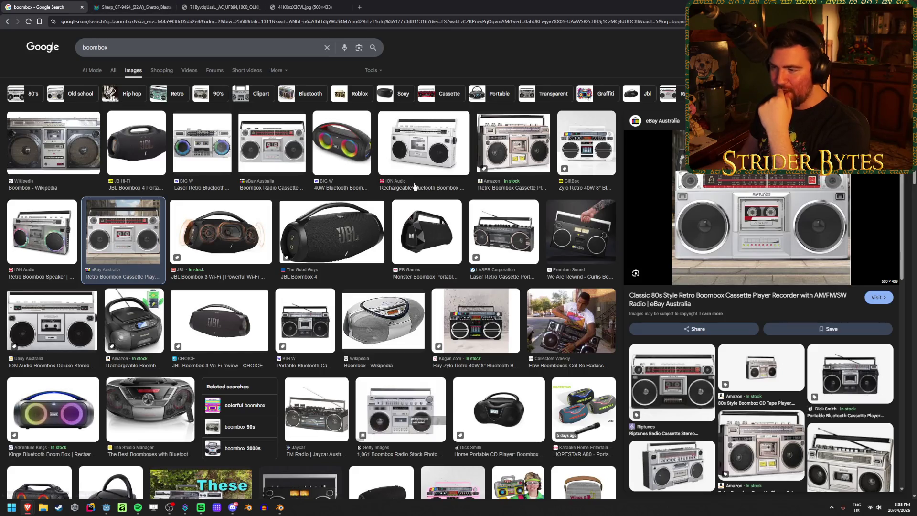
scroll(426, 197, "down", 2)
scroll(426, 197, "down", 2)
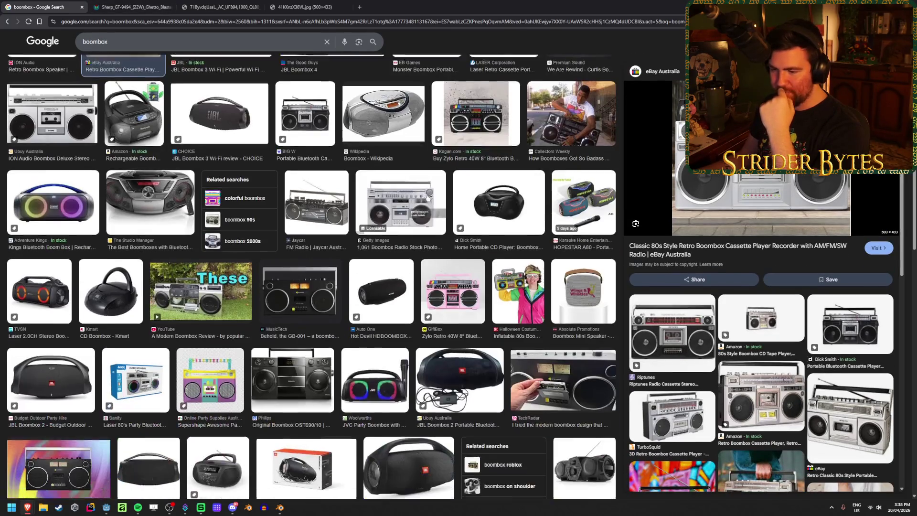
scroll(427, 195, "down", 3)
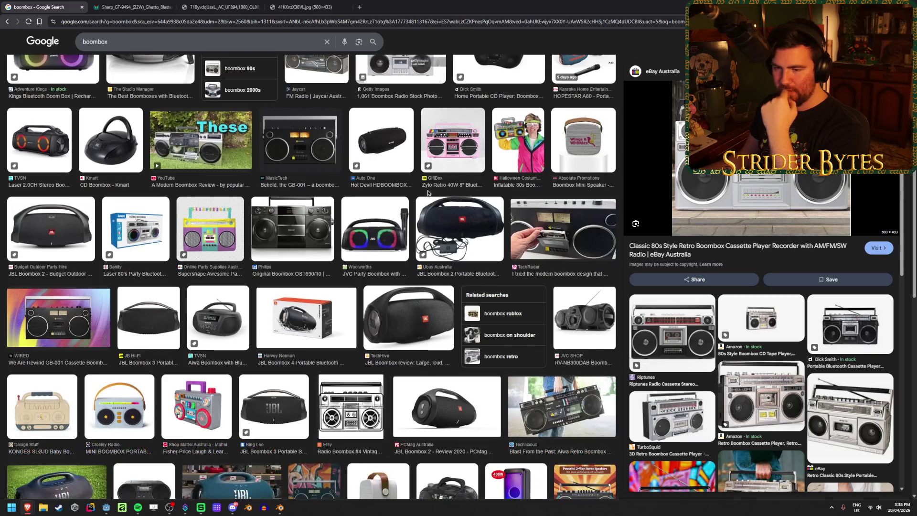
scroll(428, 193, "down", 2)
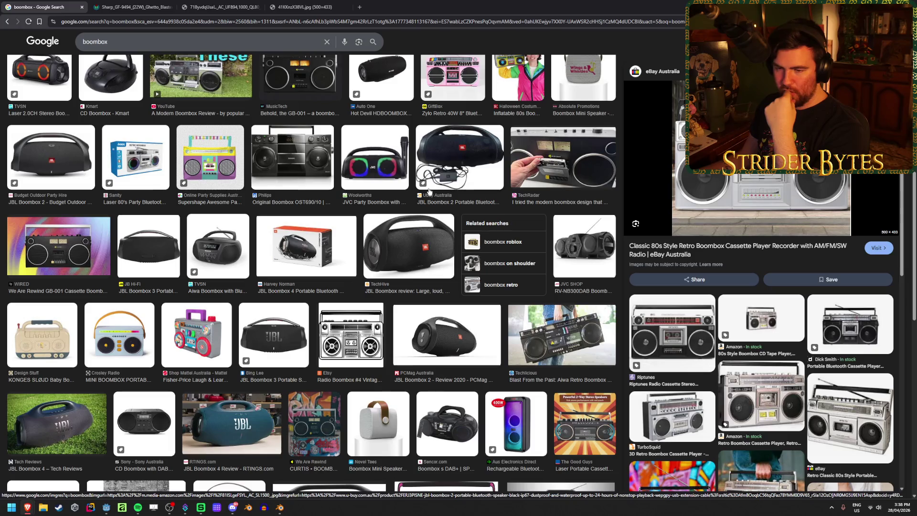
scroll(428, 191, "down", 2)
scroll(429, 191, "up", 8)
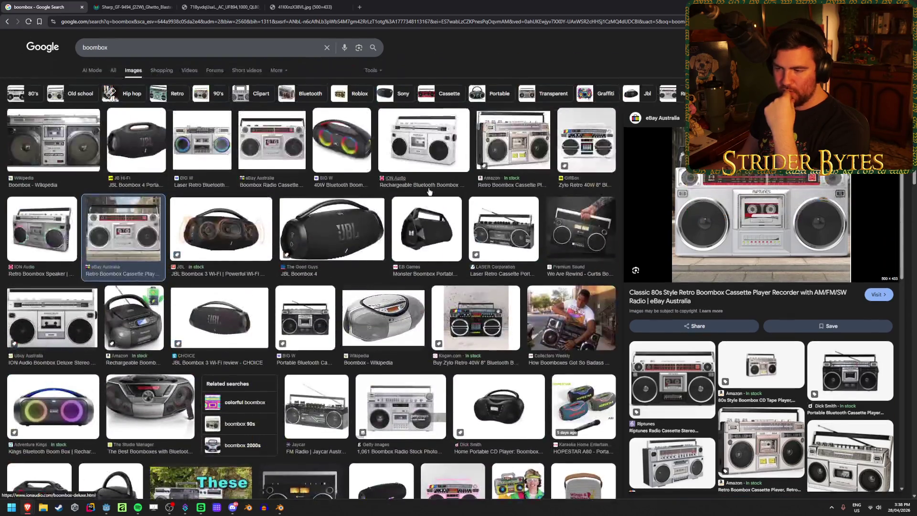
scroll(428, 191, "up", 2)
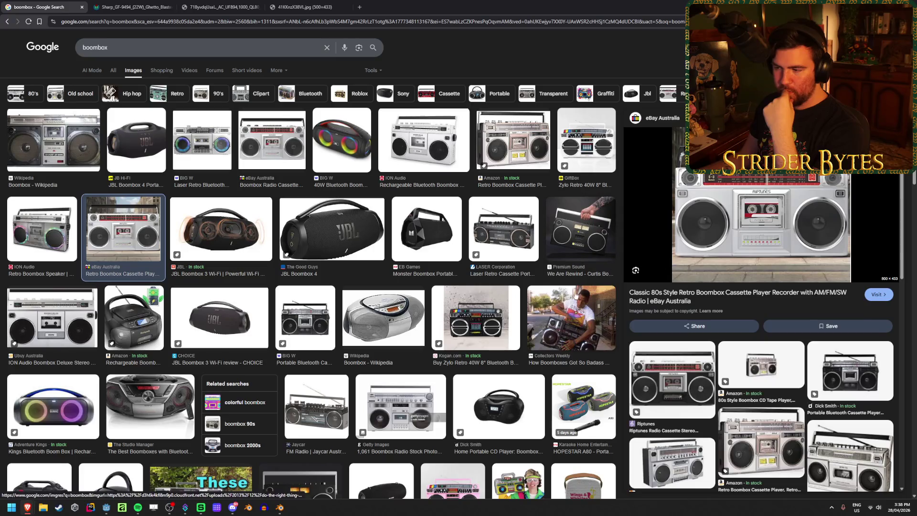
- Preview the Collectors Weekly, LASER, We Are Rewind, Amazon and ION results, then return to the Riptunes image
left_click(570, 290)
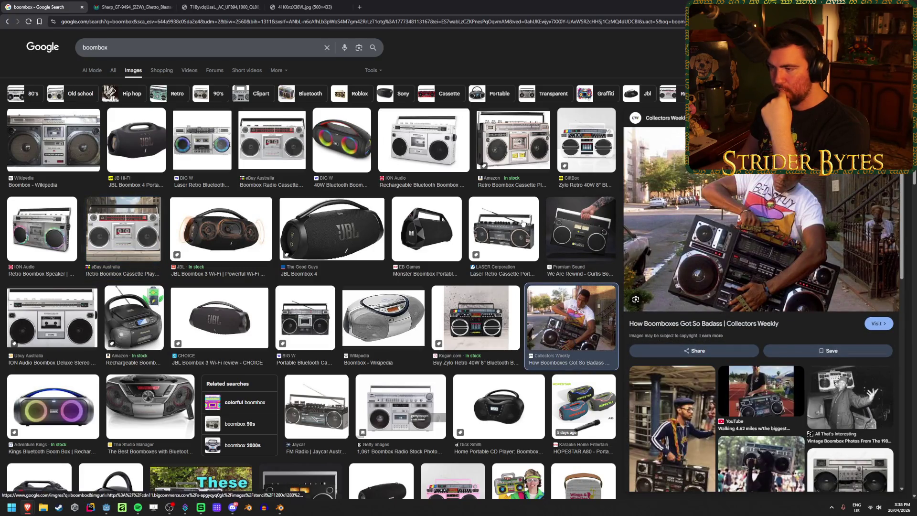
left_click(525, 222)
left_click(580, 228)
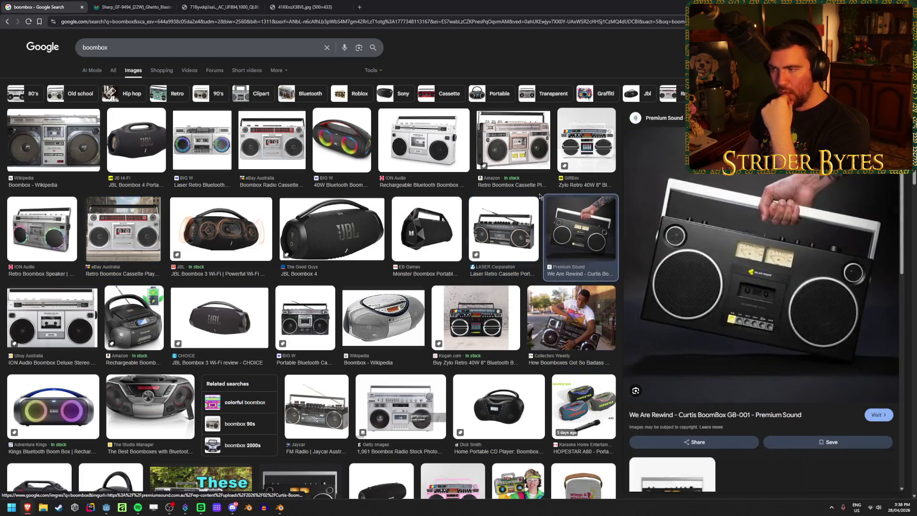
left_click(514, 141)
left_click(423, 140)
left_click(266, 140)
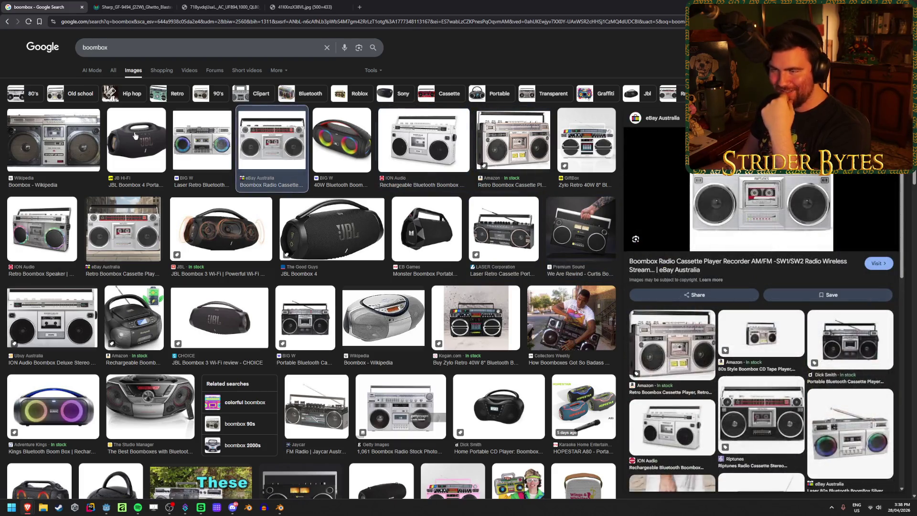
left_click(311, 9)
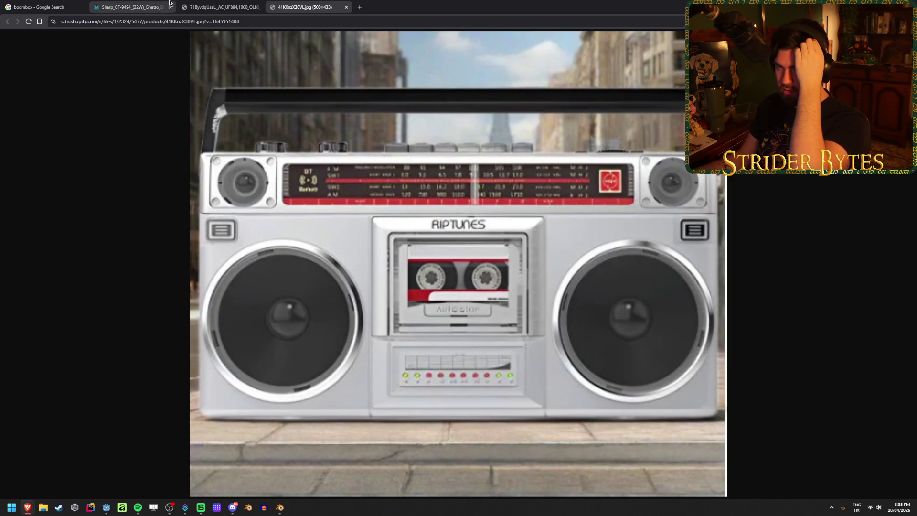
- Compare the Amazon, Sharp GF-9494 and Riptunes reference tabs, ending on the Amazon boombox image
left_click(230, 5)
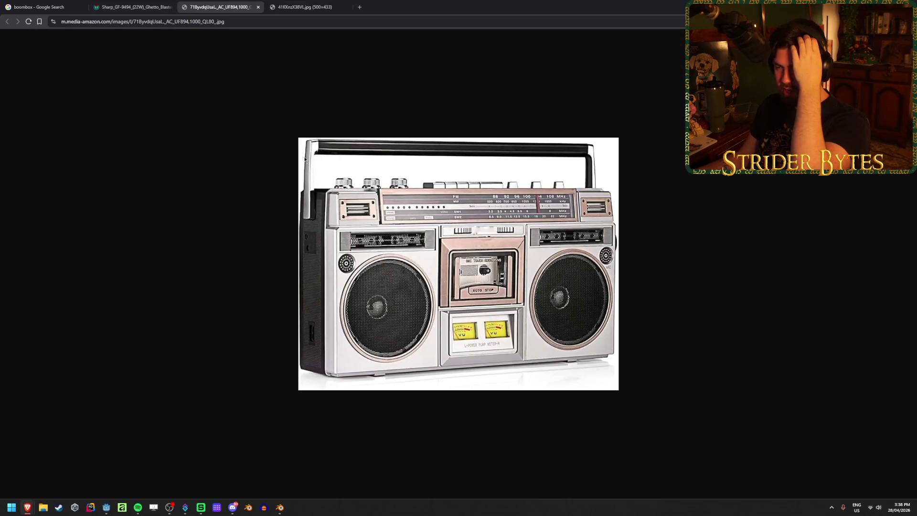
left_click(132, 7)
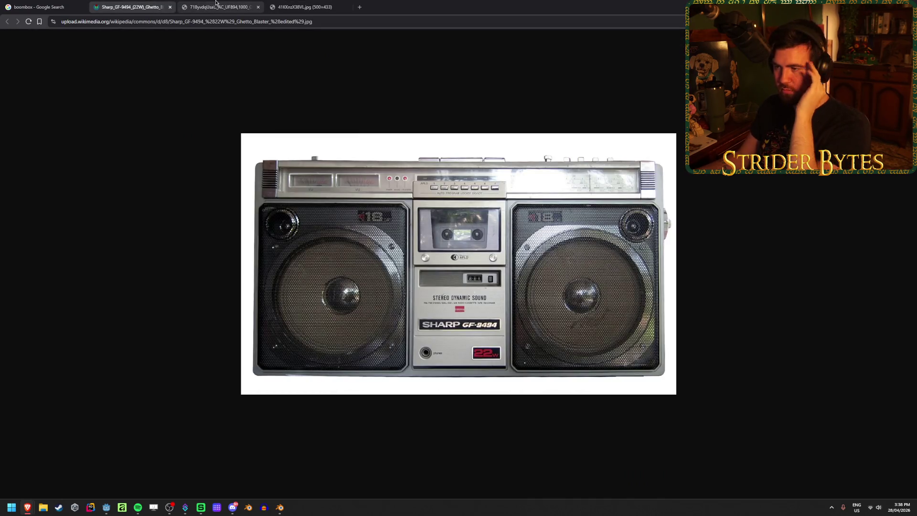
left_click(219, 4)
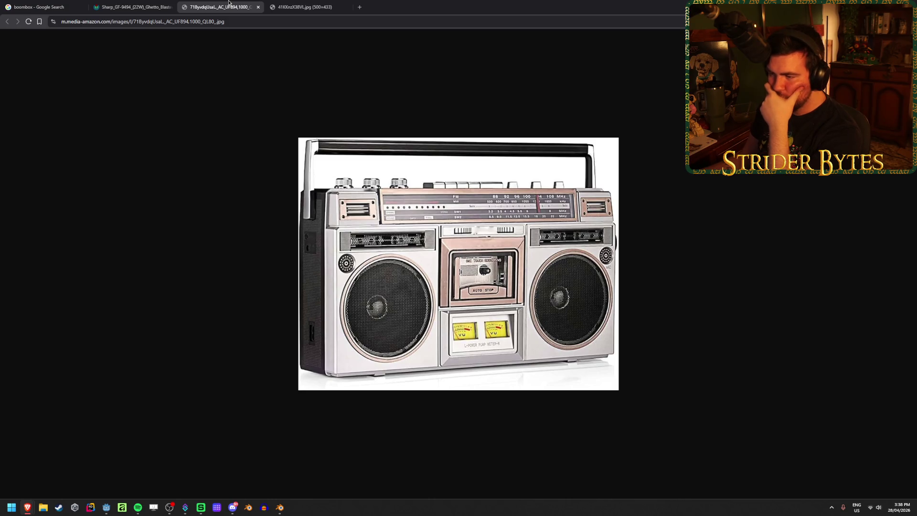
left_click(292, 4)
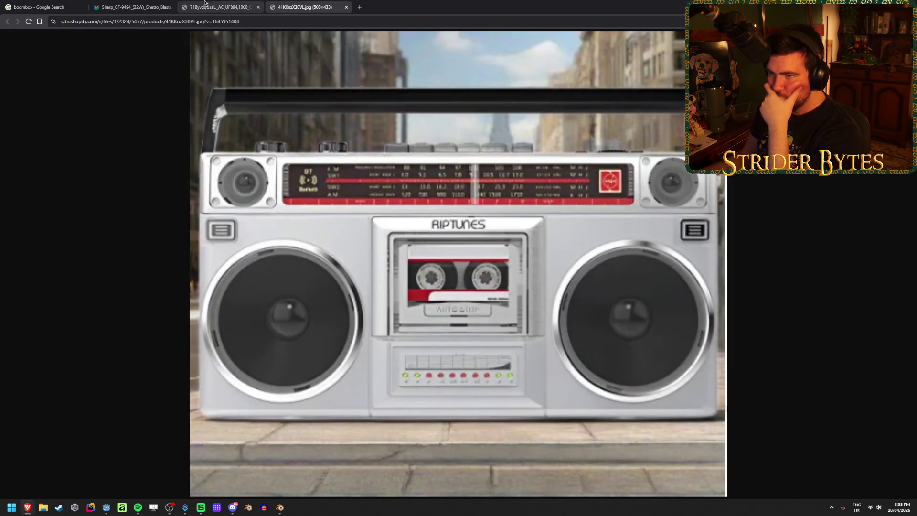
left_click(221, 3)
key("ctrl+shift+Tab")
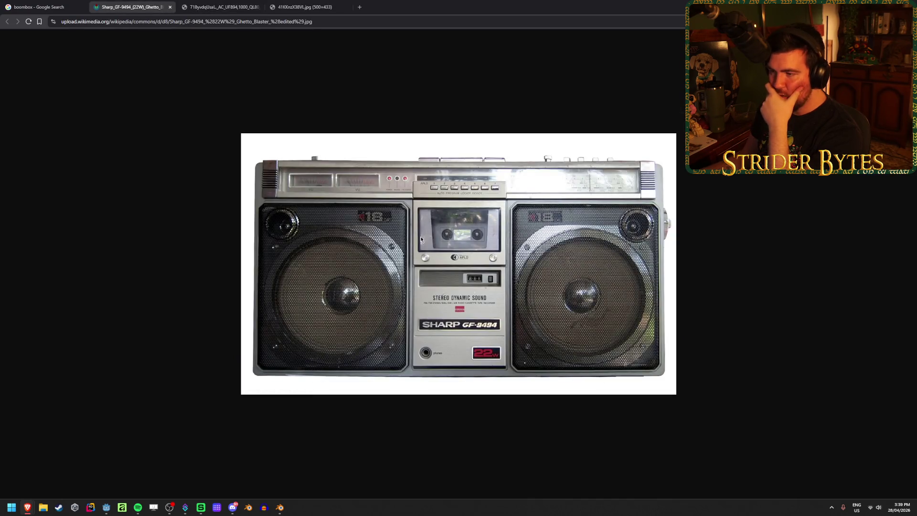
left_click(241, 8)
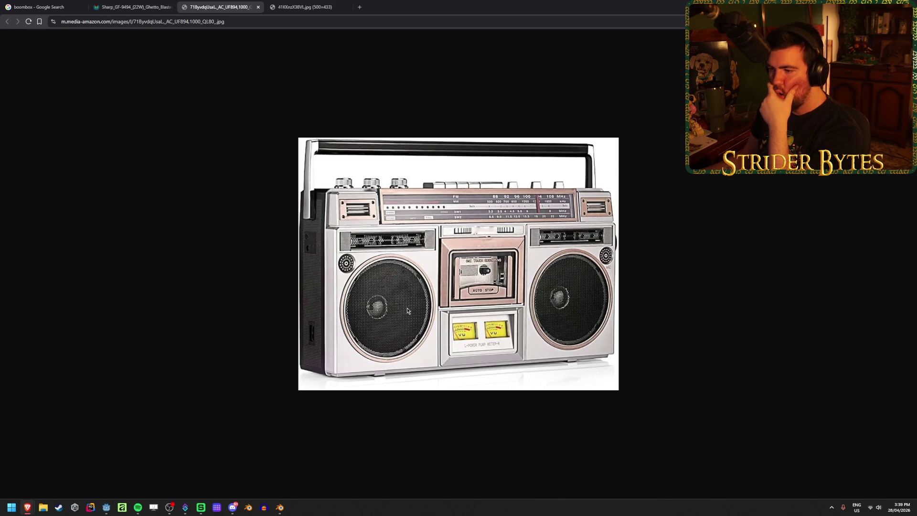
left_click(280, 507)
key("Tab")
middle_click_drag(454, 321, 432, 273)
key("KP_1")
scroll(431, 273, "up", 3)
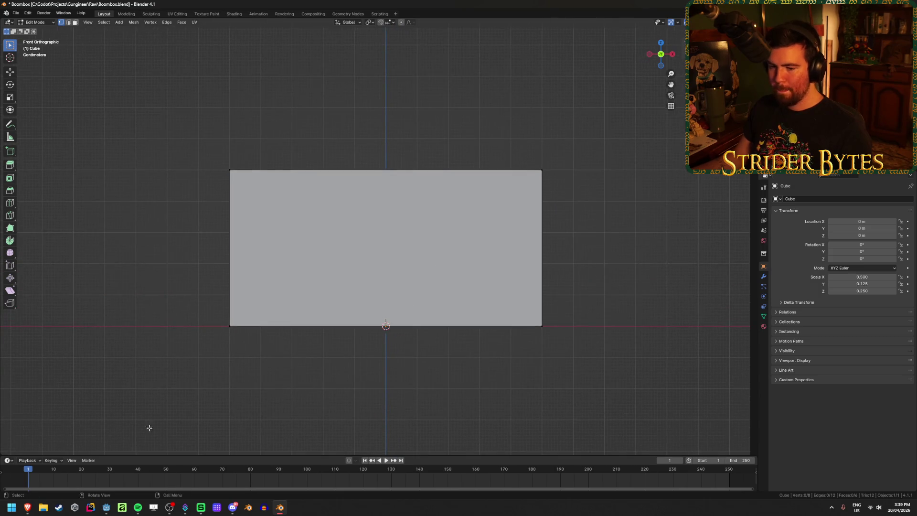
left_click(107, 506)
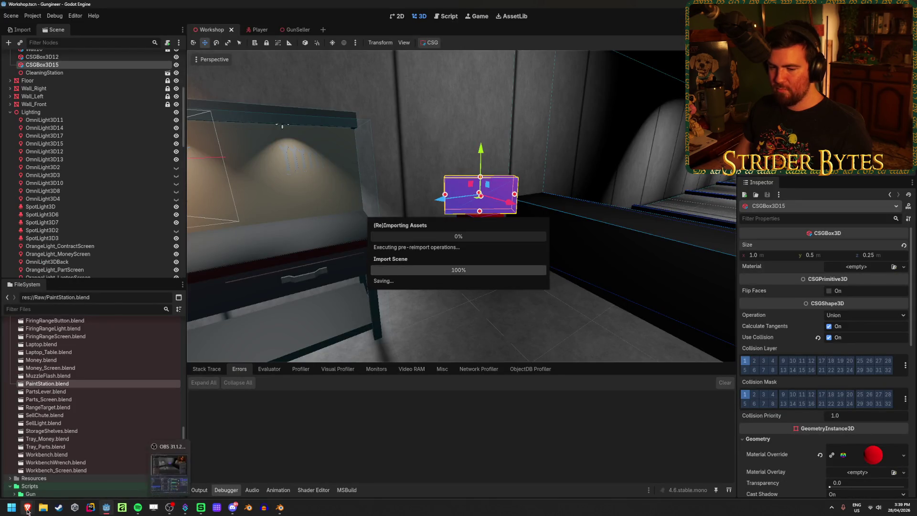
left_click(27, 507)
left_click(159, 3)
left_click(220, 7)
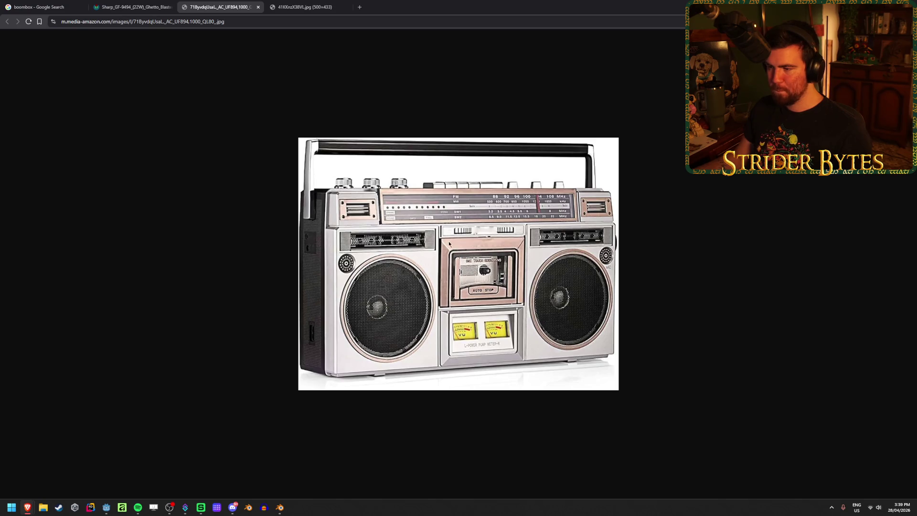
left_click(280, 507)
- Switch to Object Mode and add a default cube, Cube.001, at the origin
mouse_move(378, 383)
middle_mouse_down()
mouse_move(360, 368)
mouse_move(348, 379)
mouse_move(336, 372)
middle_mouse_up()
key("Tab")
key("shift+a")
mouse_move(342, 375)
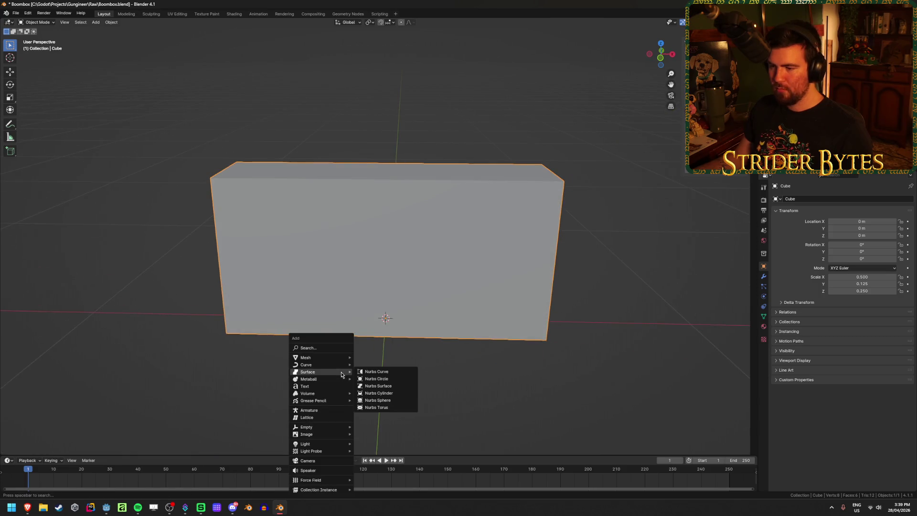
mouse_move(340, 357)
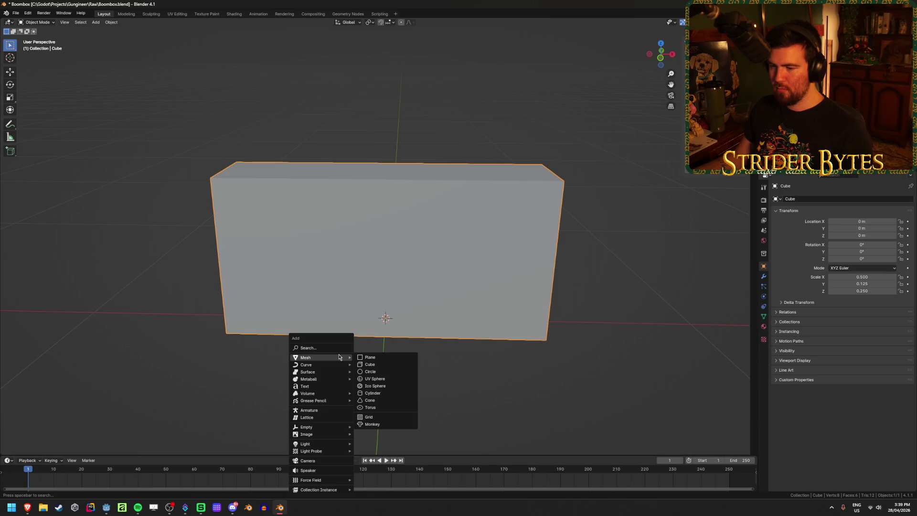
left_click(390, 362)
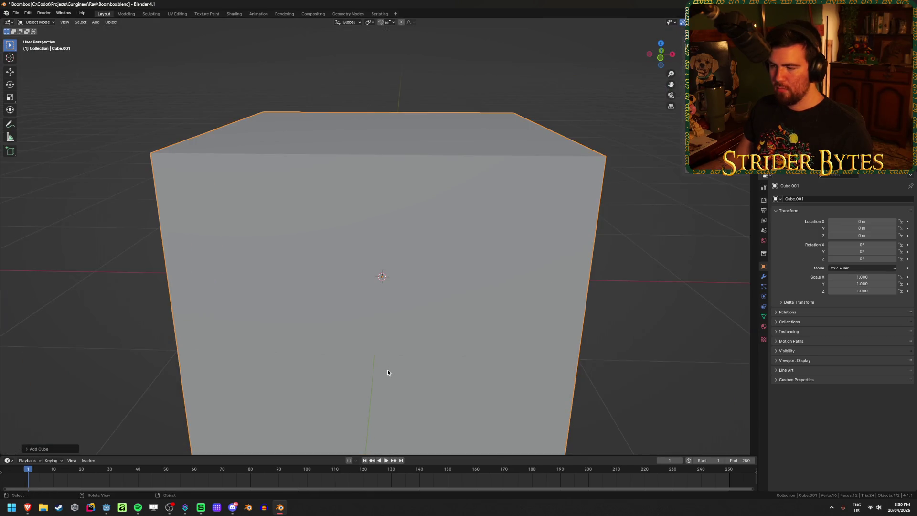
key("alt+Tab")
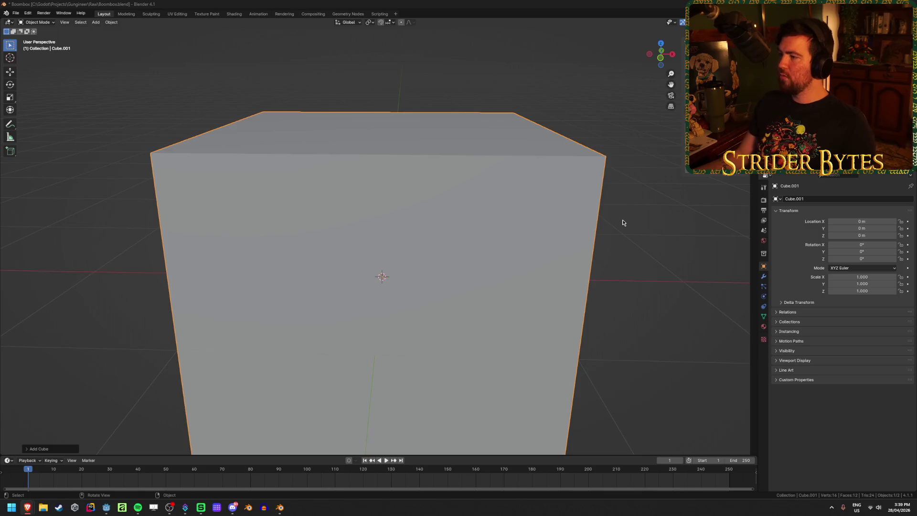
scroll(622, 219, "down", 3)
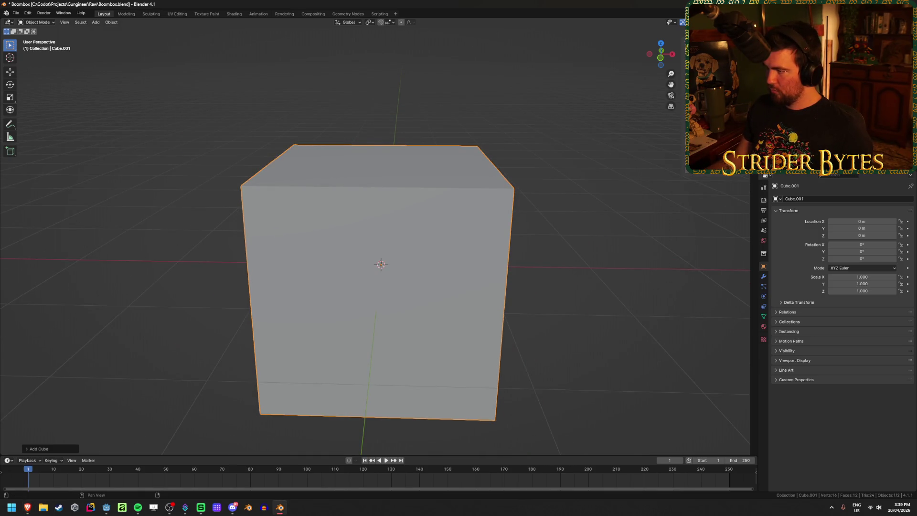
- Squash the cube to 0.005 on X, undo it, and flatten it along Y instead
type("sx0.005")
key("Return")
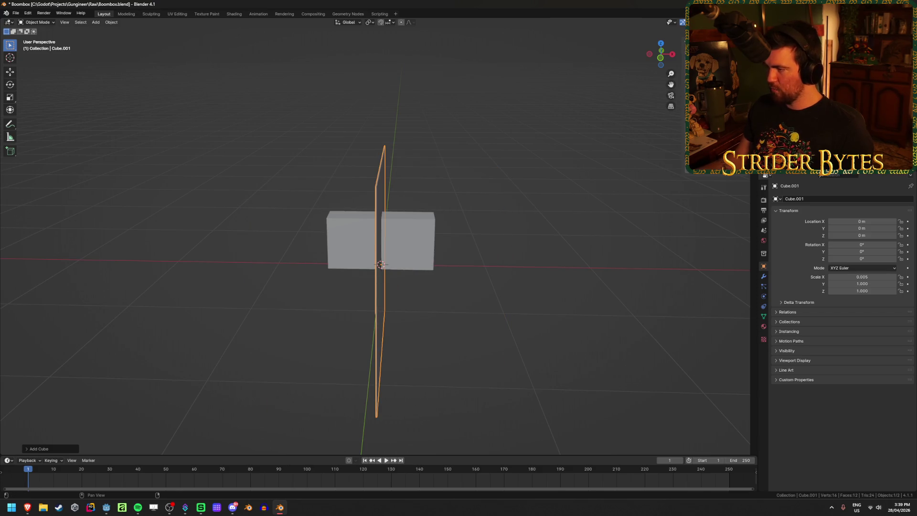
key("ctrl+z")
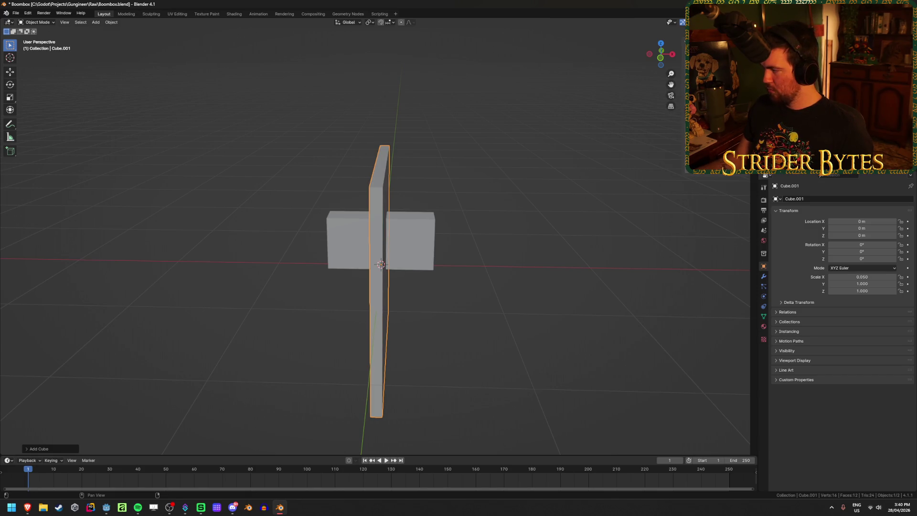
key("s")
key("y")
key("0")
key("Return")
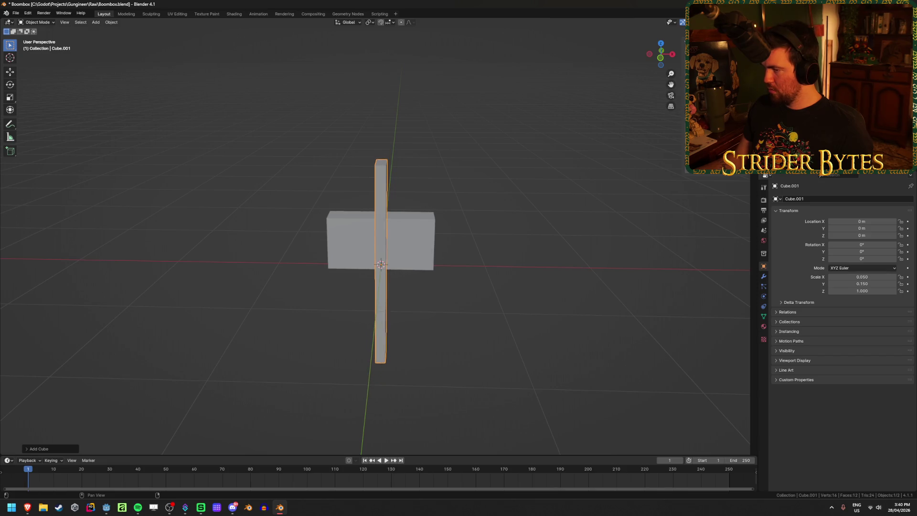
mouse_move(597, 176)
middle_mouse_down()
mouse_move(522, 194)
mouse_move(540, 164)
mouse_move(549, 182)
middle_mouse_up()
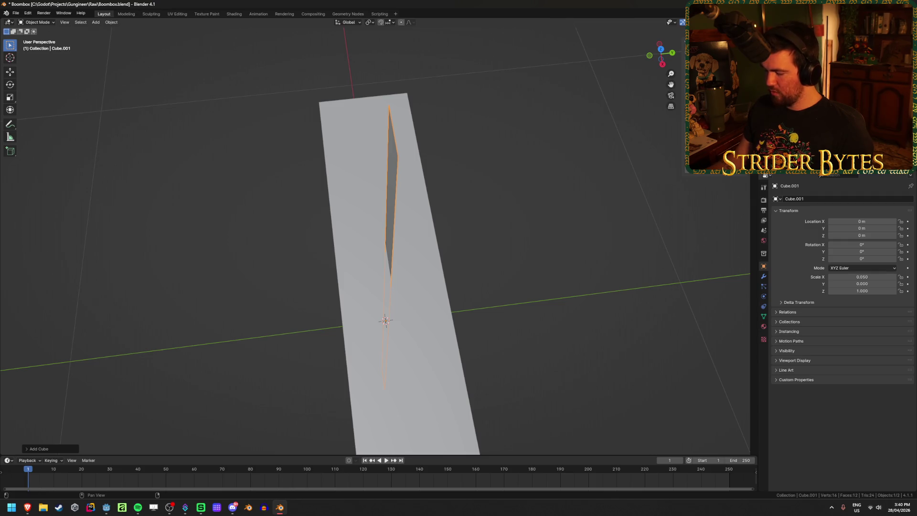
- Set the plate's Y scale to 0.005
key("s")
key("y")
key("period")
key("0")
key("0")
key("5")
key("Return")
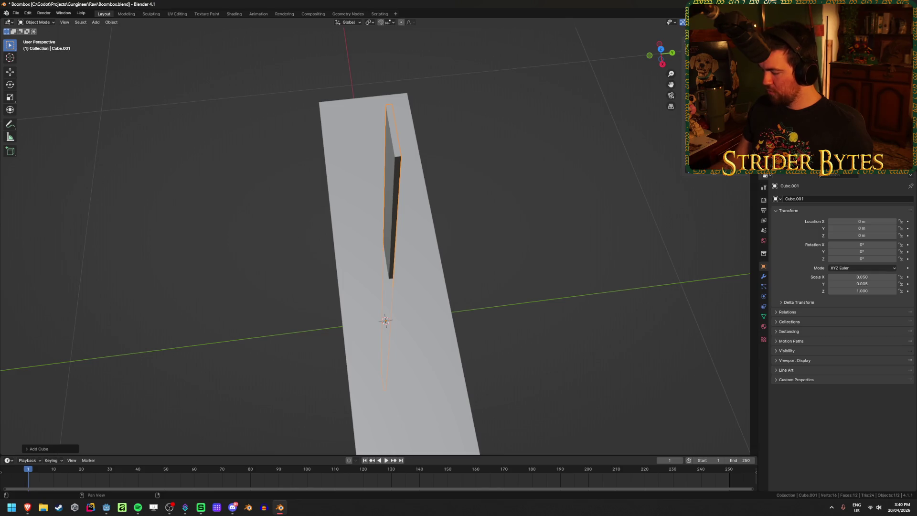
- Scale the plate to 0.032 along Z
key("s")
key("z")
key("period")
key("0")
key("3")
key("2")
key("Return")
mouse_move(579, 229)
middle_mouse_down()
mouse_move(405, 234)
mouse_move(436, 214)
mouse_move(415, 238)
middle_mouse_up()
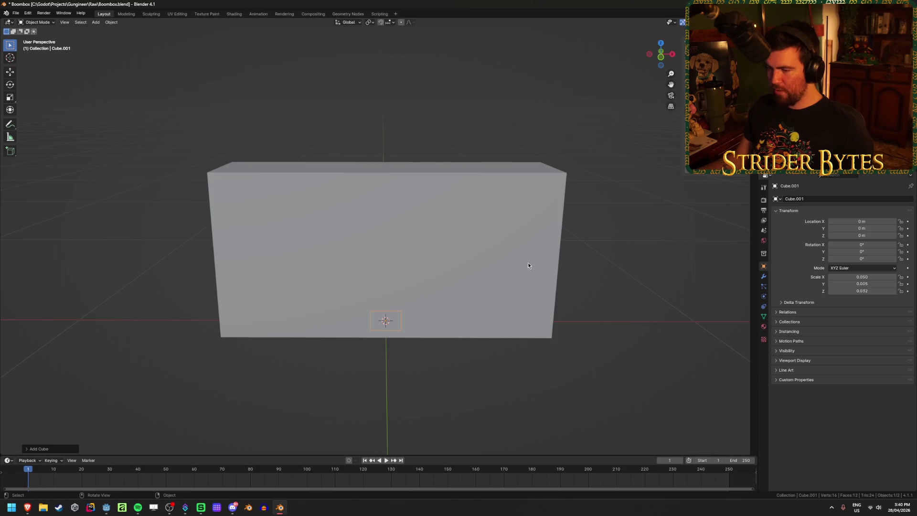
- Move the plate along Y and Z onto the boombox body's front face
middle_click_drag(528, 263, 474, 265)
key("g")
key("y")
left_click(397, 292)
key("g")
key("z")
left_click(401, 198)
mouse_move(401, 198)
middle_mouse_down()
mouse_move(417, 293)
mouse_move(440, 290)
mouse_move(401, 331)
middle_mouse_up()
- Deselect everything and save the Boombox file
left_click(440, 288)
key("alt+a")
key("ctrl+s")
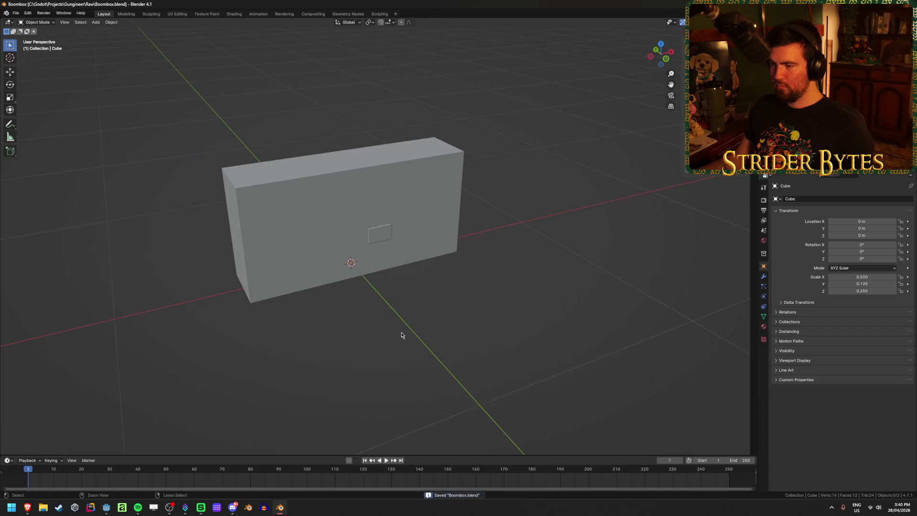
scroll(401, 325, "up", 3)
- Glance at the boombox reference photo in Brave, then return to Blender
mouse_move(29, 508)
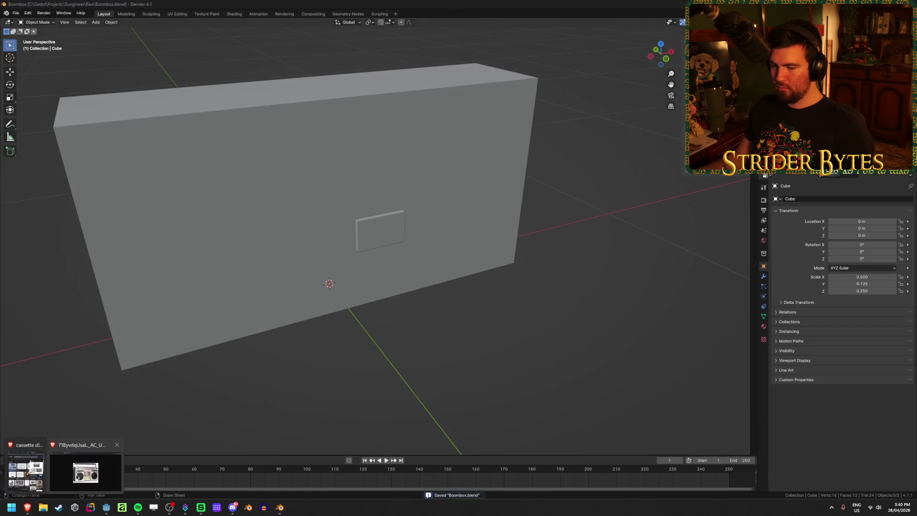
left_click(86, 470)
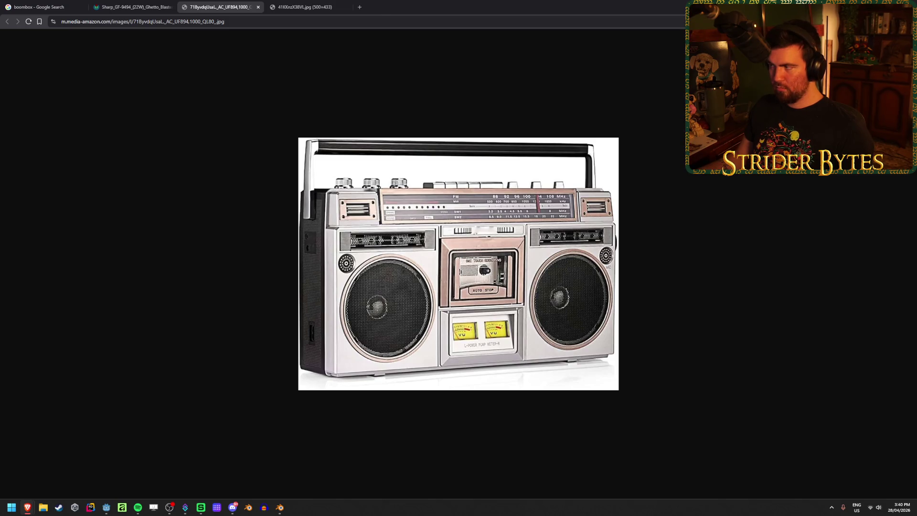
key("alt+Tab")
middle_click_drag(471, 307, 448, 365)
scroll(448, 365, "up", 1)
- Add a new cylinder mesh at the origin
left_click(406, 241)
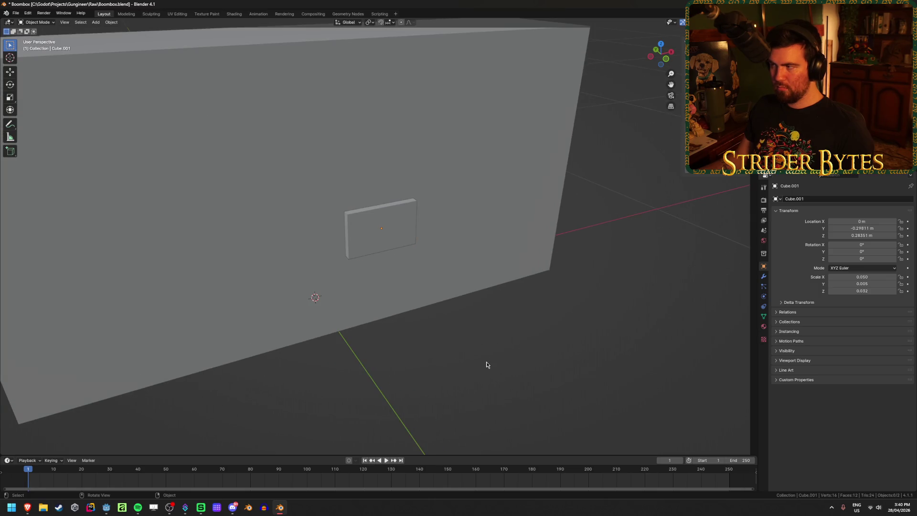
middle_click_drag(486, 360, 487, 363)
key("shift+a")
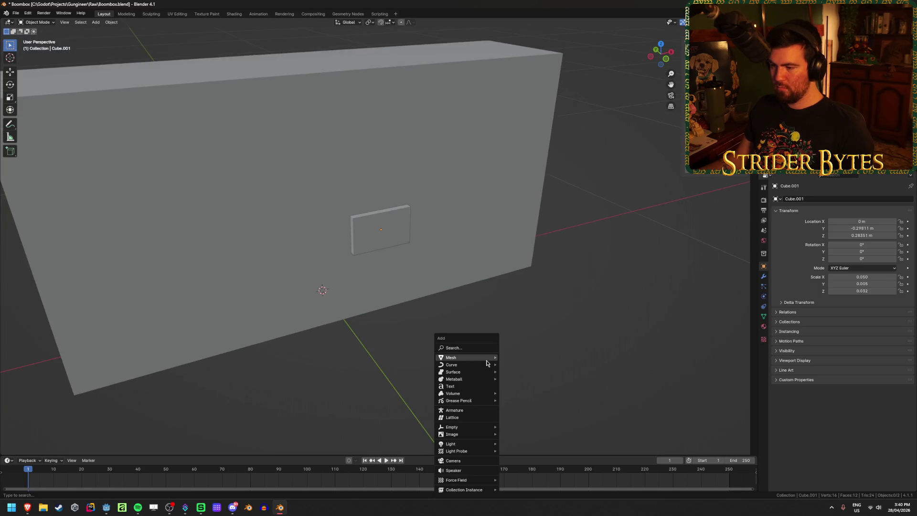
mouse_move(487, 361)
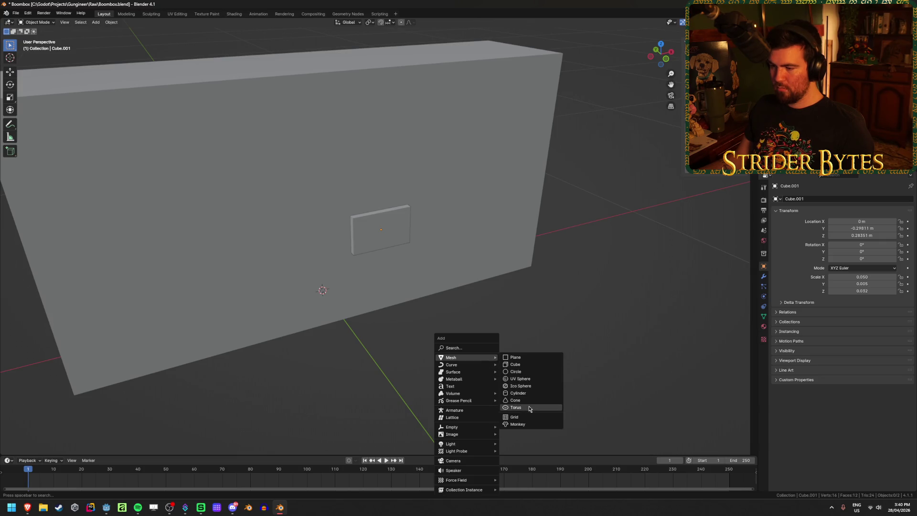
left_click(520, 393)
scroll(501, 358, "down", 5)
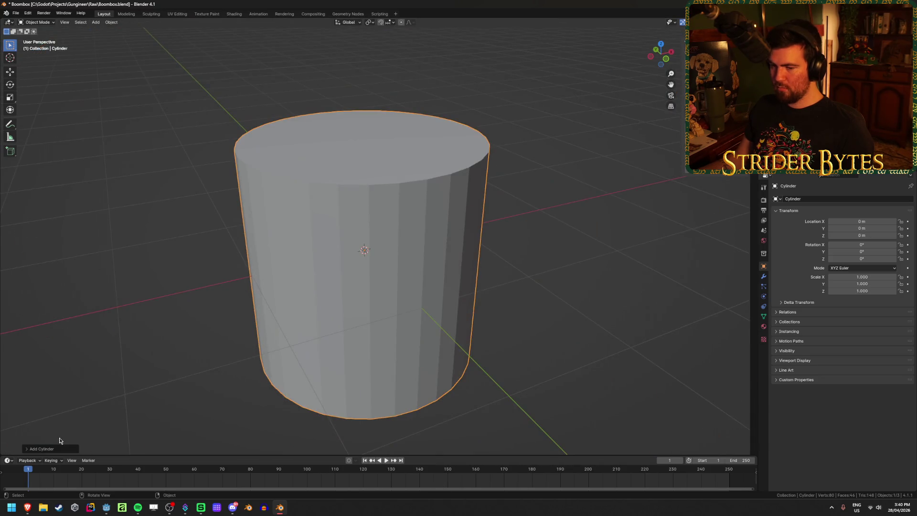
- Give the cylinder 8 vertices, 0.01 m radius and 0.05 m depth
left_click(42, 449)
left_click(98, 364)
type("8")
key("Return")
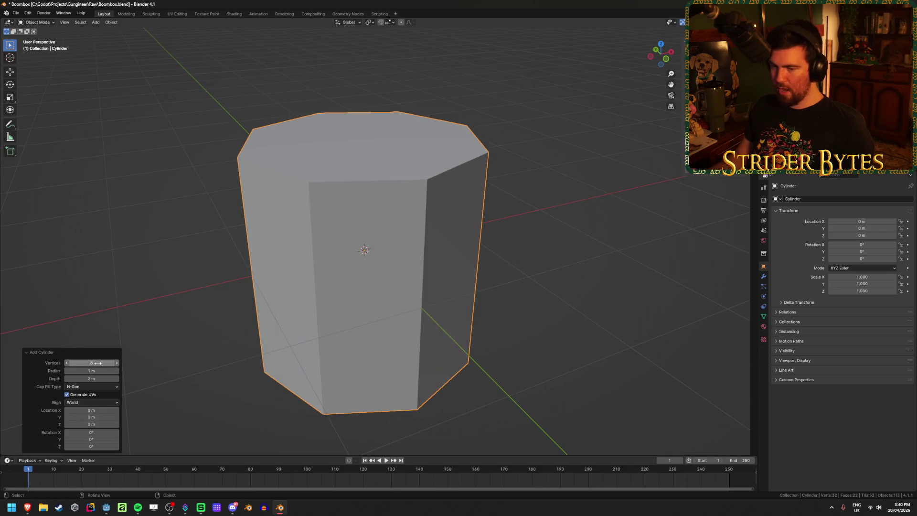
left_click(99, 370)
type("0.01")
key("Return")
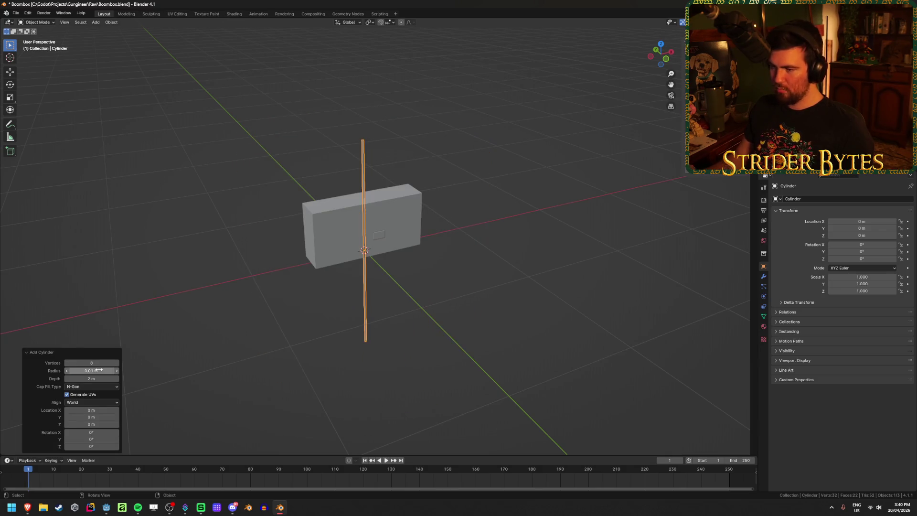
scroll(279, 321, "up", 3)
left_click(97, 377)
type("0.05")
key("Return")
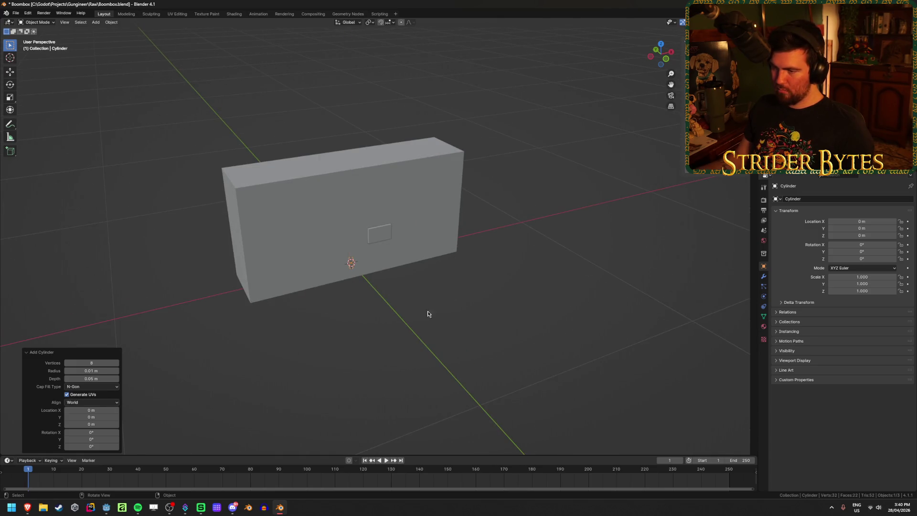
- Rotate the cylinder 90° on X so it faces forward
mouse_move(291, 351)
middle_mouse_down()
mouse_move(326, 357)
mouse_move(318, 362)
middle_mouse_up()
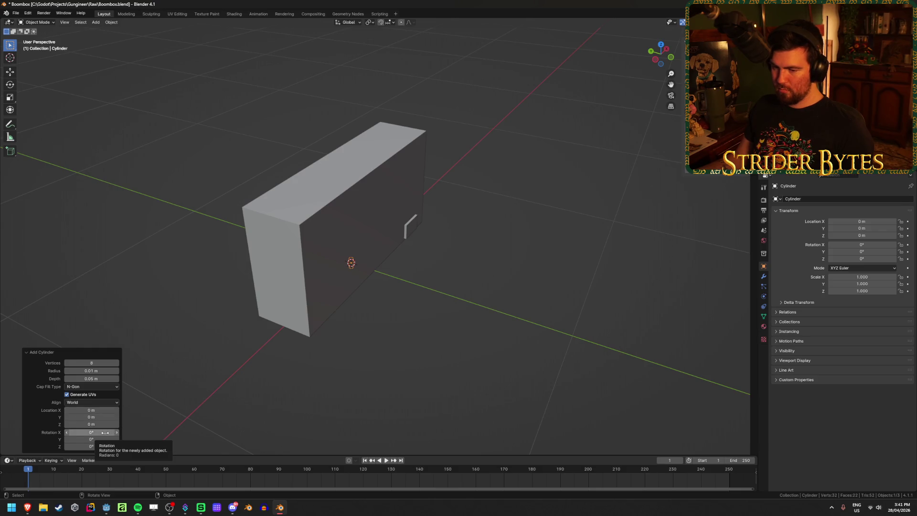
left_click(105, 432)
type("90")
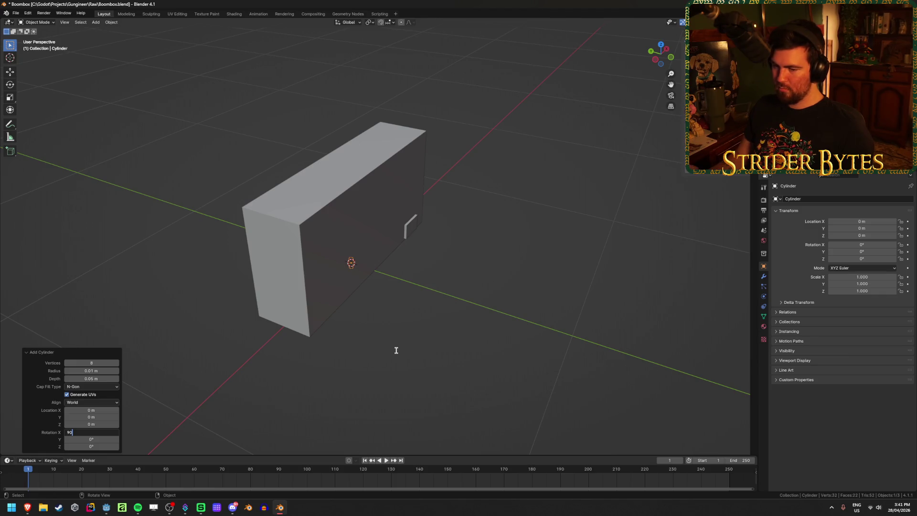
key("Return")
mouse_move(397, 351)
middle_mouse_down()
mouse_move(401, 339)
mouse_move(365, 308)
mouse_move(452, 329)
mouse_move(434, 232)
middle_mouse_up()
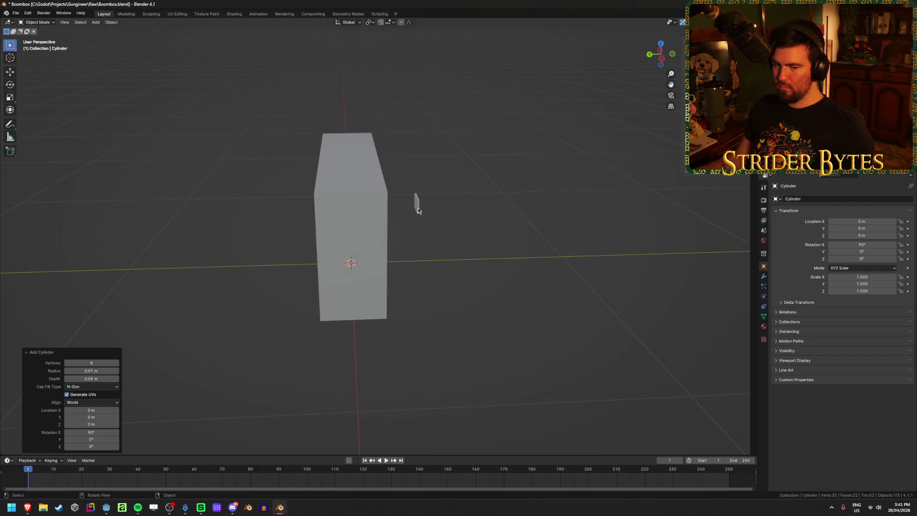
key("KP_3")
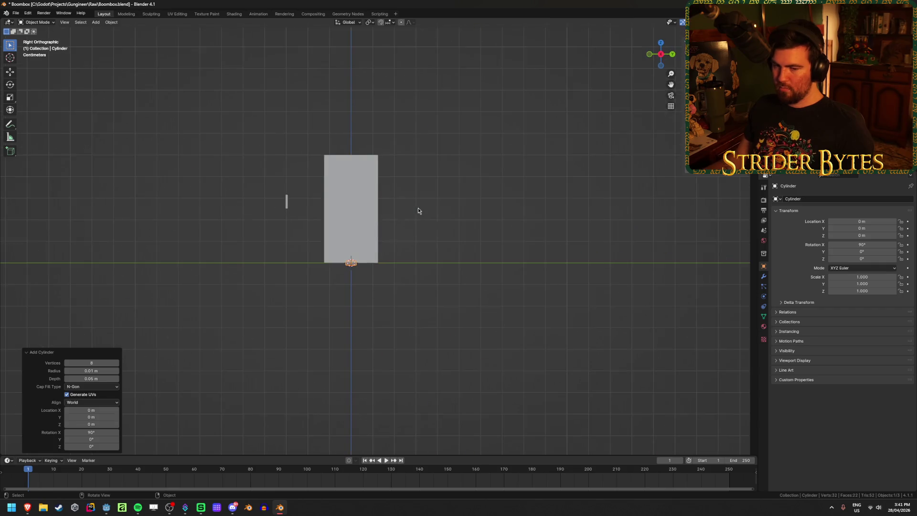
- Reset the plate's location to the origin and hide the box body
left_click(288, 208)
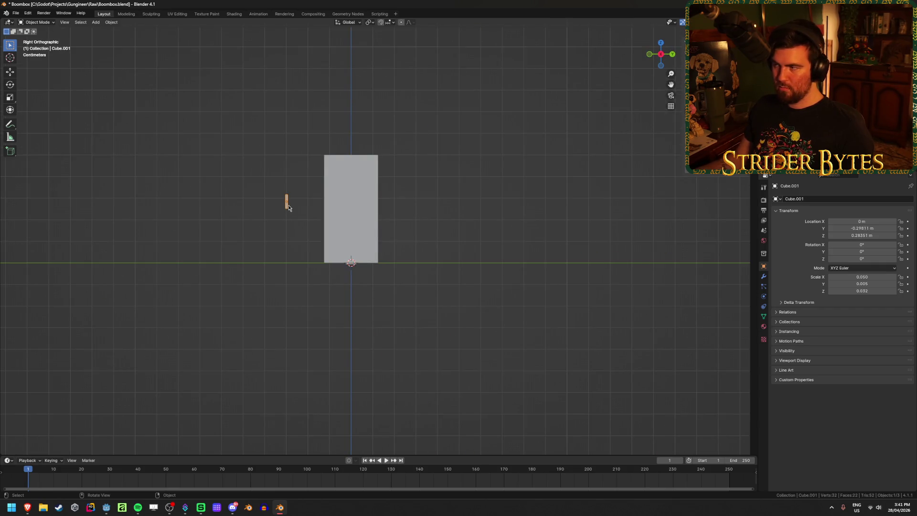
key("alt+g")
scroll(355, 281, "up", 4)
key("KP_1")
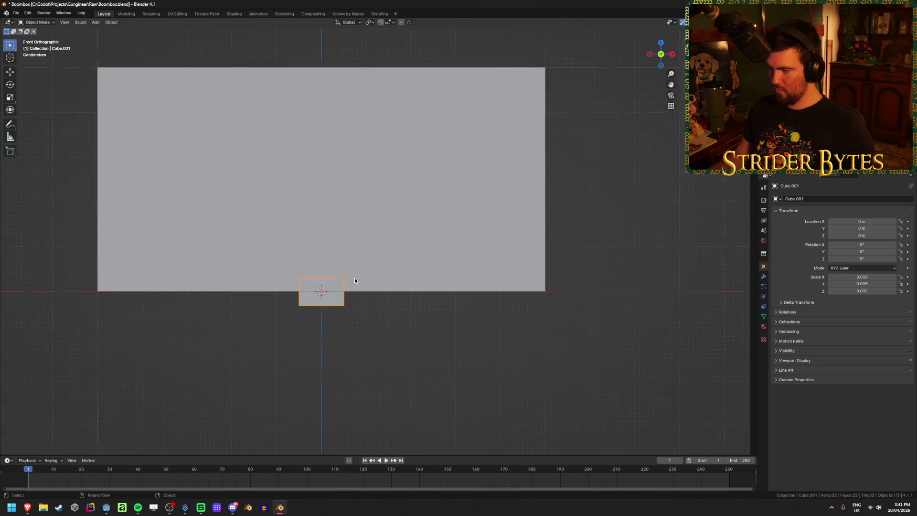
left_click(385, 227)
key("h")
- Move the cylinder's geometry 0.025 m along X in Edit Mode
scroll(363, 243, "up", 4)
middle_click_drag(312, 314, 443, 316, "shift")
scroll(443, 315, "up", 2)
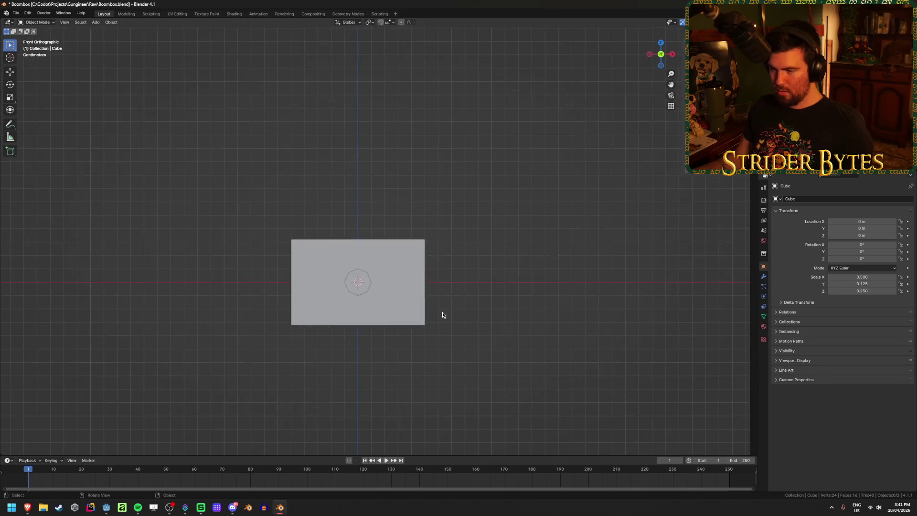
left_click(363, 295)
middle_click_drag(332, 353, 377, 291, "shift")
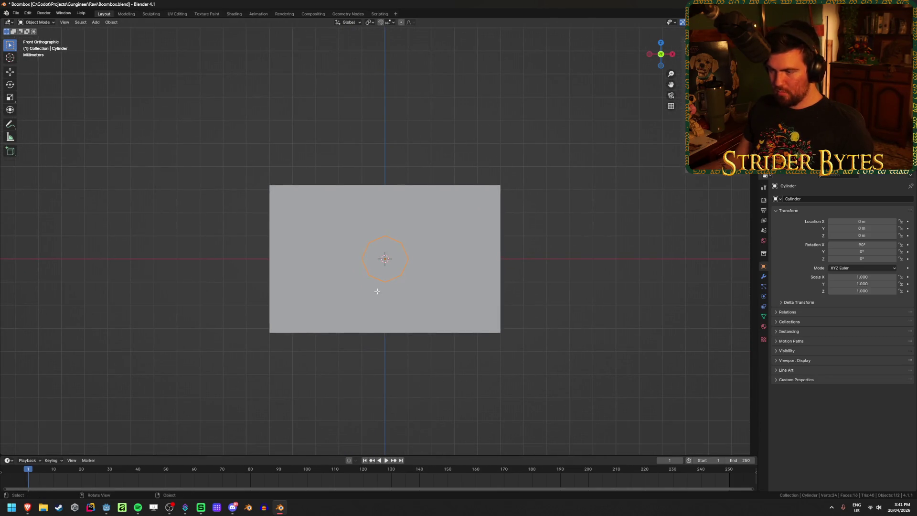
key("Tab")
key("g")
key("x")
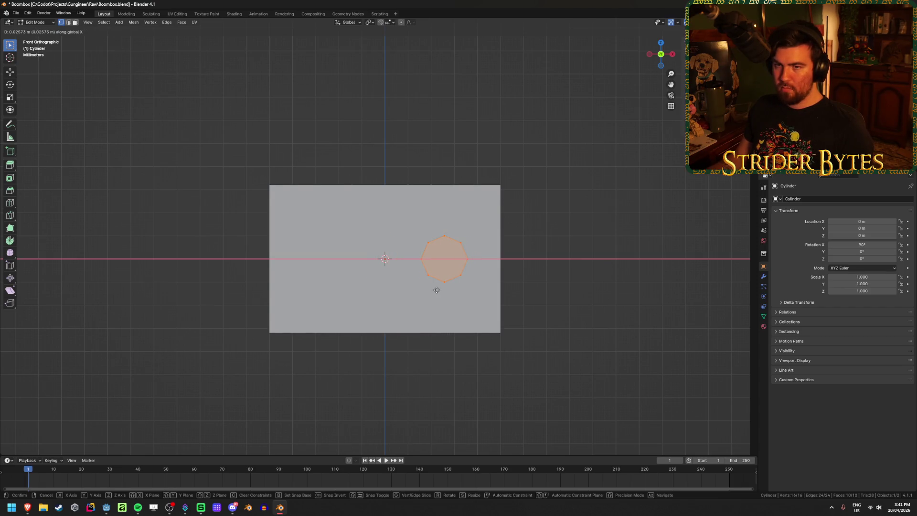
type("0.025")
key("Return")
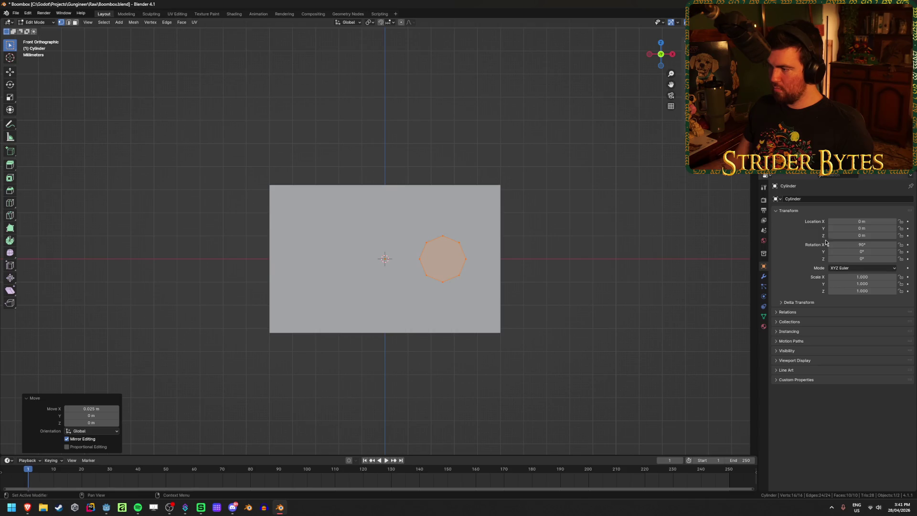
- Add a Mirror modifier to the cylinder and slide the octagon toward the centre
left_click(763, 276)
left_click(832, 196)
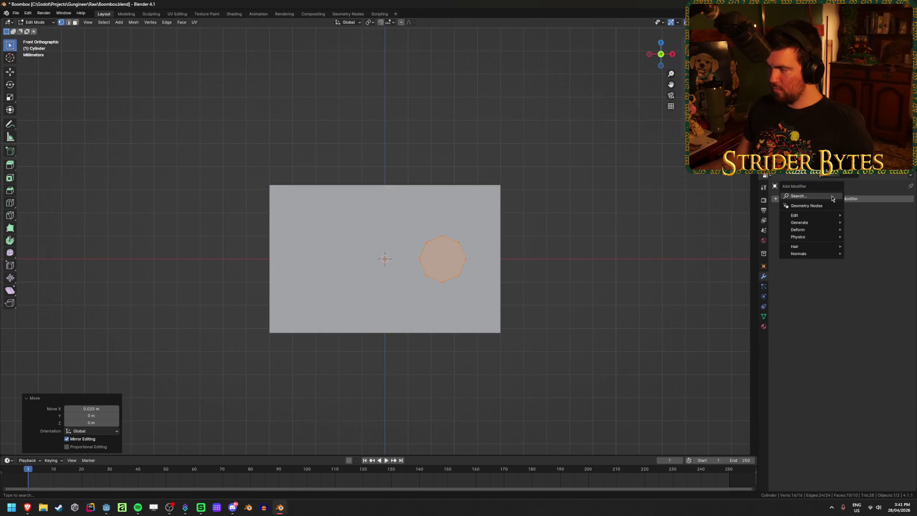
key("space")
type("mirror")
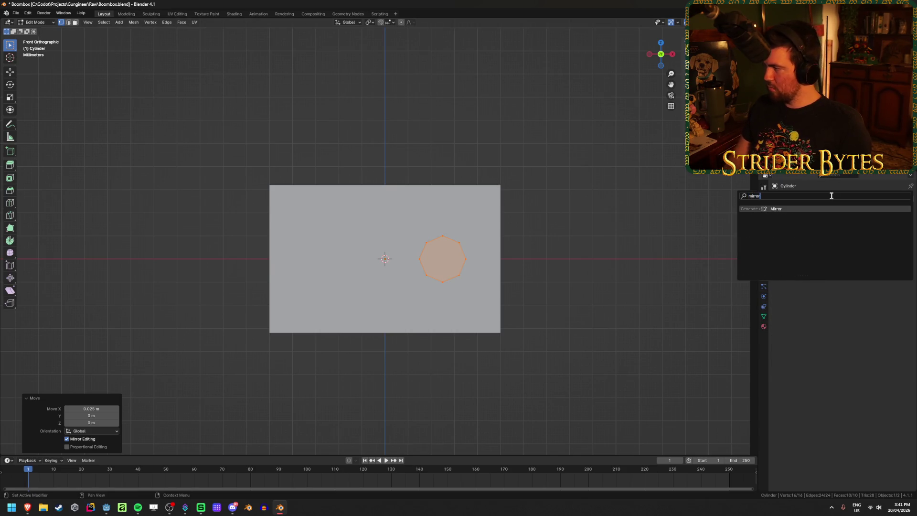
key("Return")
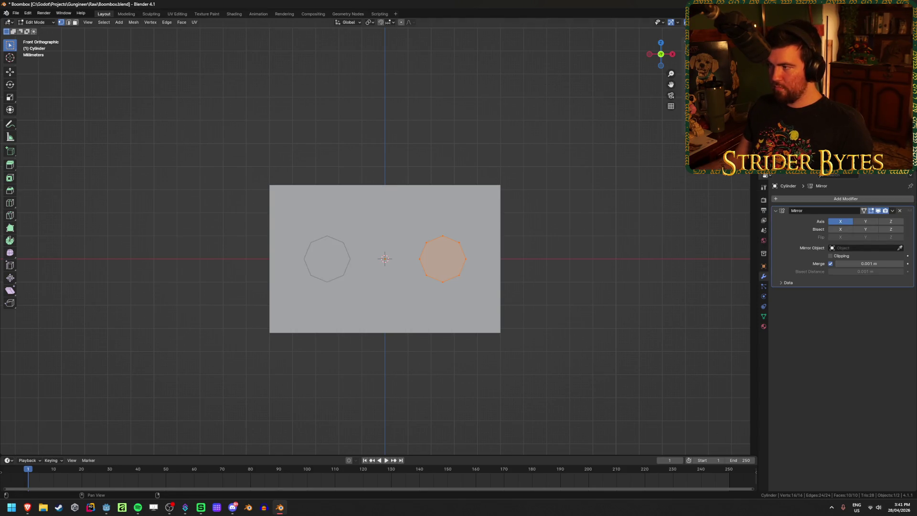
key("g")
key("Return")
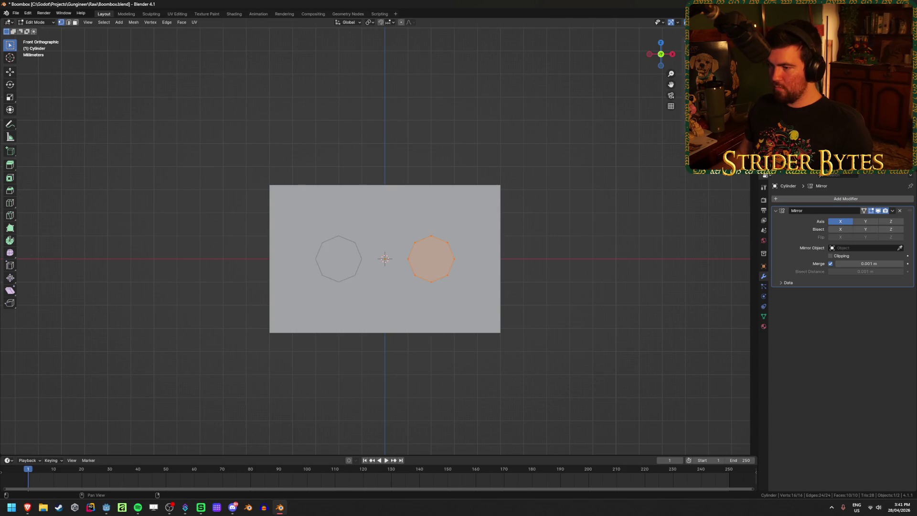
mouse_move(551, 289)
middle_mouse_down()
mouse_move(528, 302)
mouse_move(583, 348)
mouse_move(442, 371)
mouse_move(467, 360)
middle_mouse_up()
- Scale all the octagon's vertices down to 0.648, keeping its depth unchanged
key("alt+a")
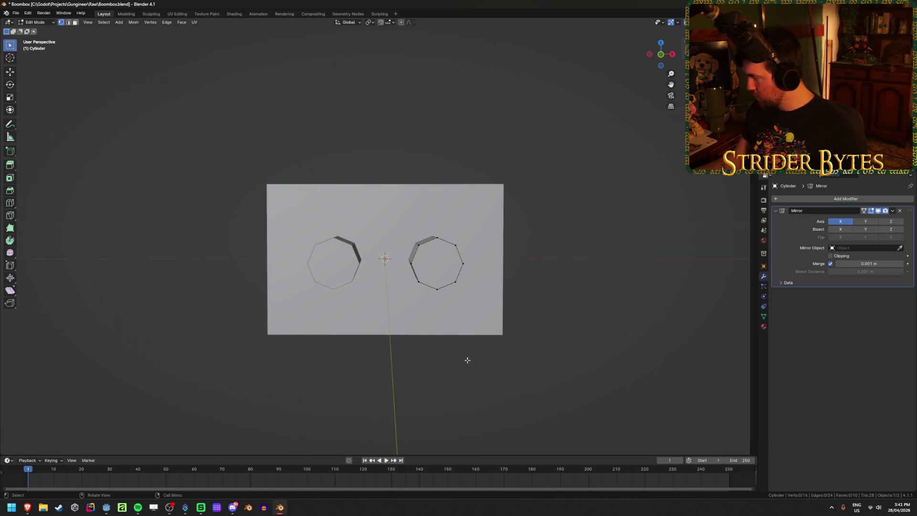
key("KP_1")
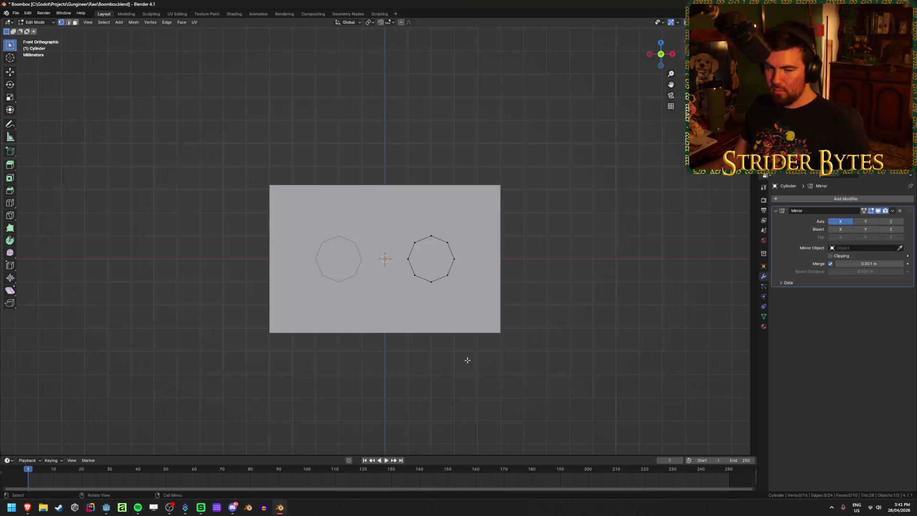
key("a")
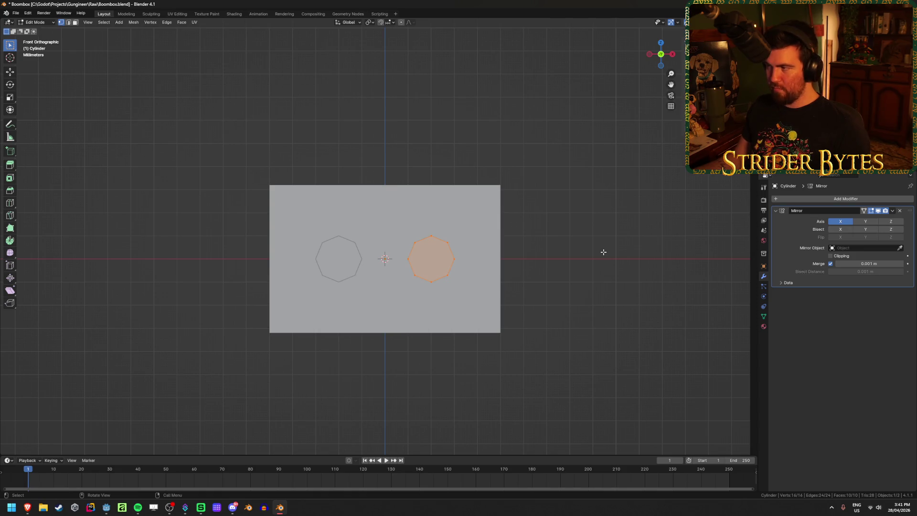
key("s")
key("shift+z")
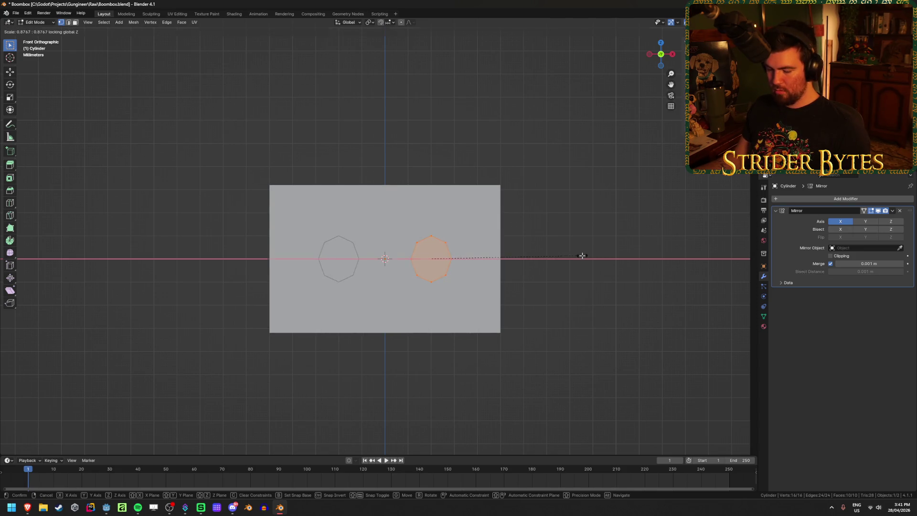
key("shift+y")
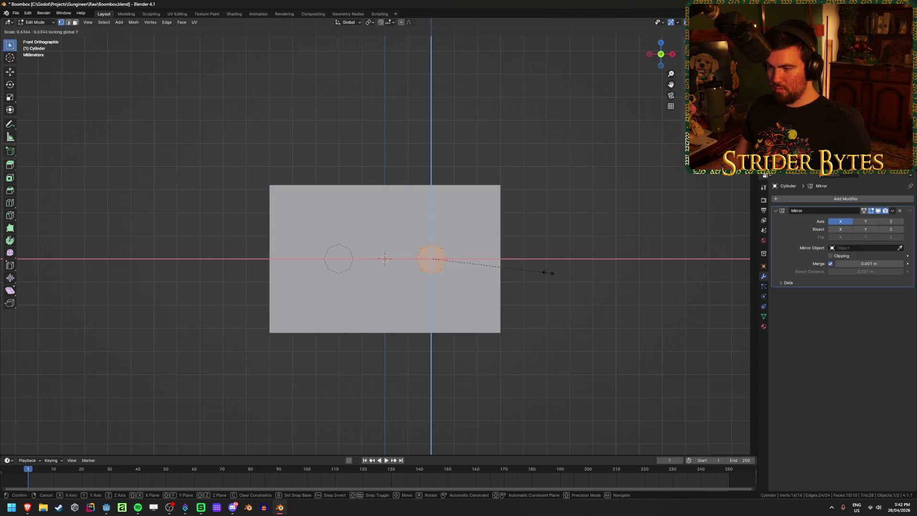
left_click(549, 272)
- Shift the mirrored discs along X, return to Object Mode and save
key("g")
key("x")
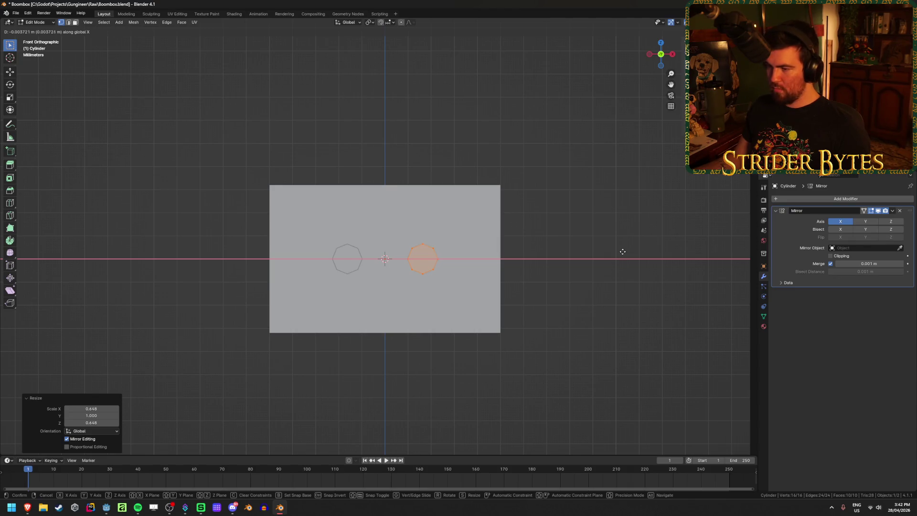
left_click(623, 252)
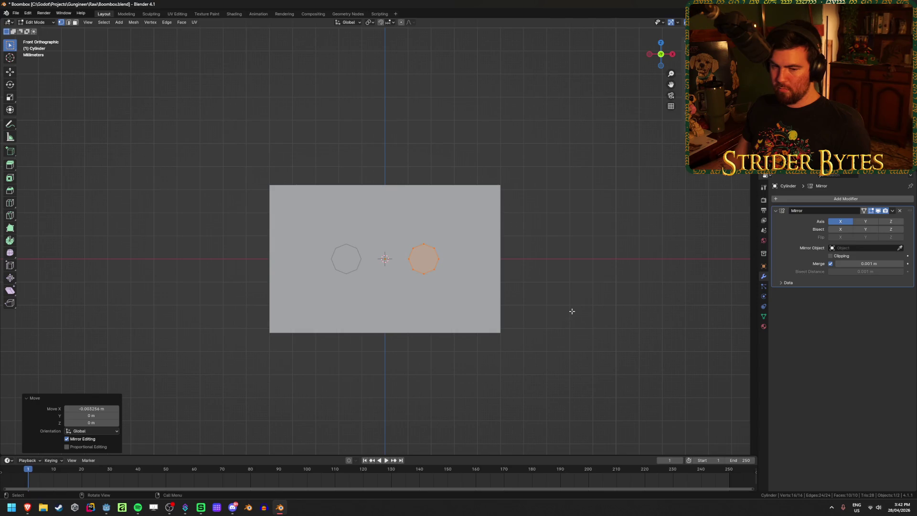
key("Tab")
key("ctrl+s")
mouse_move(571, 311)
middle_mouse_down()
mouse_move(567, 324)
mouse_move(485, 311)
mouse_move(571, 307)
middle_mouse_up()
left_click(471, 317)
- Parent the two cylinders to the front panel Cube.001 using Object parenting
mouse_move(471, 318)
middle_mouse_down()
mouse_move(466, 306)
mouse_move(463, 317)
middle_mouse_up()
left_click(422, 287)
left_click(508, 256, "shift")
key("ctrl+p")
left_click(508, 256)
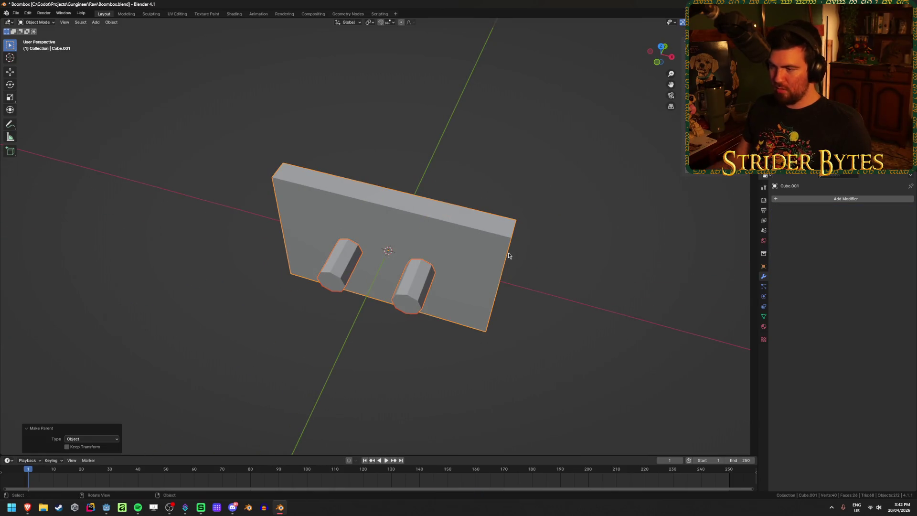
- Select the front panel on its own, ready to add a modifier
left_click(452, 288)
mouse_move(688, 299)
middle_mouse_down()
mouse_move(561, 295)
mouse_move(672, 242)
middle_mouse_up()
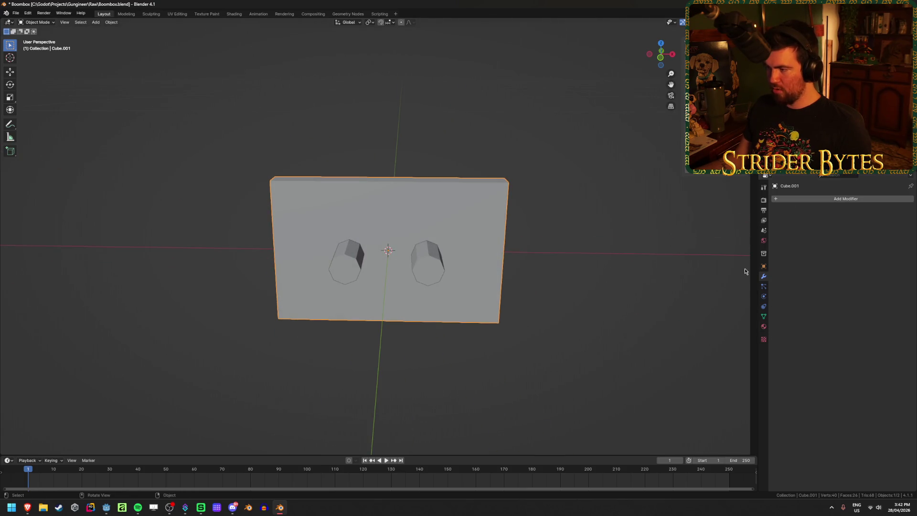
key("r")
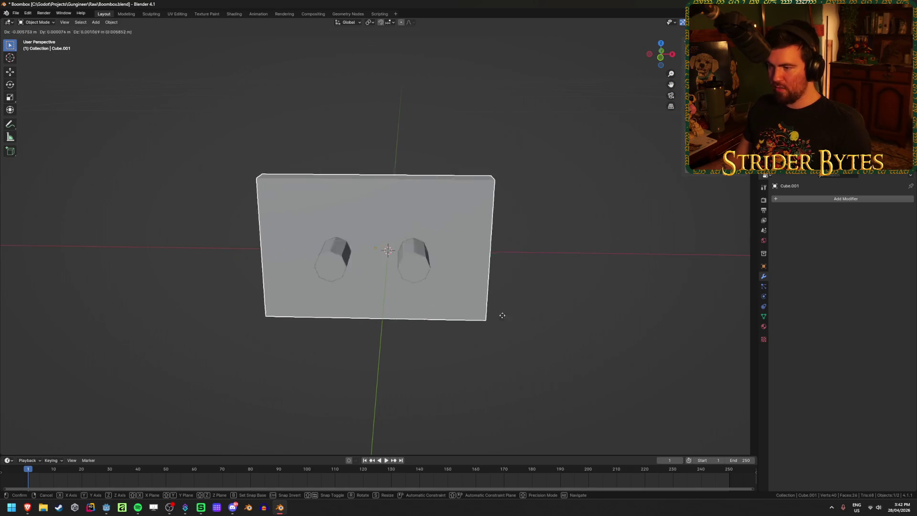
key("Escape")
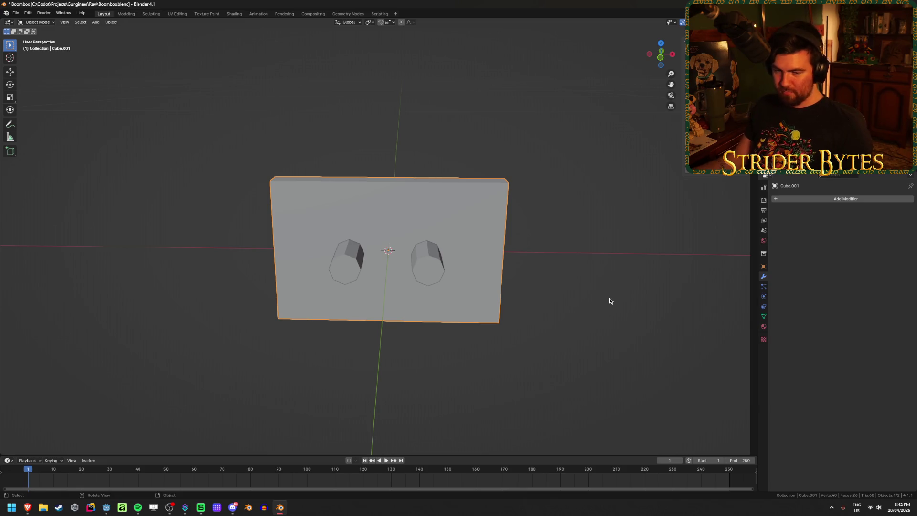
left_click(817, 198)
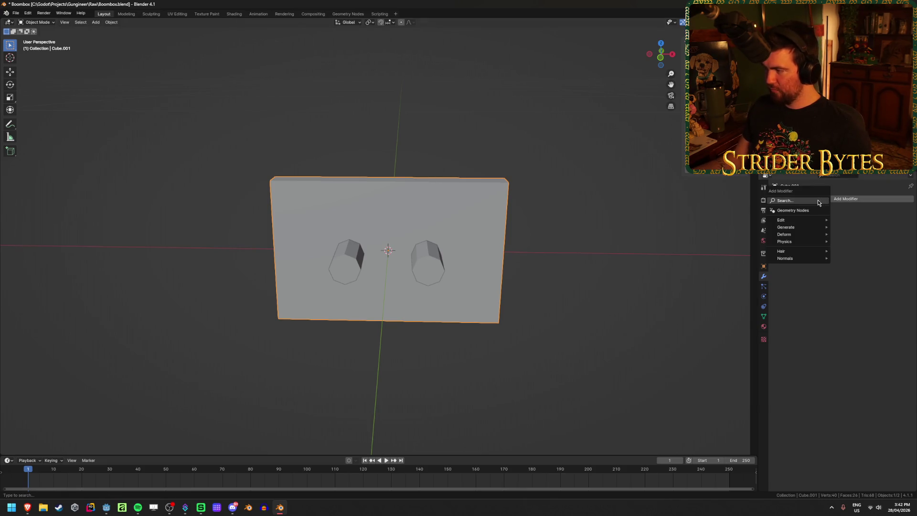
- Add a Boolean Difference modifier to the panel with Cylinder as the cutter object
key("space")
key("Down")
key("Return")
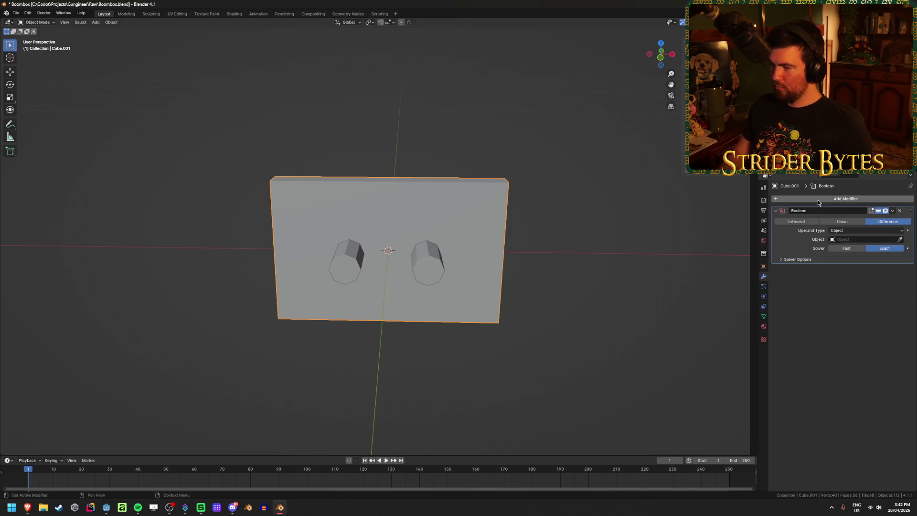
left_click(899, 239)
left_click(428, 267)
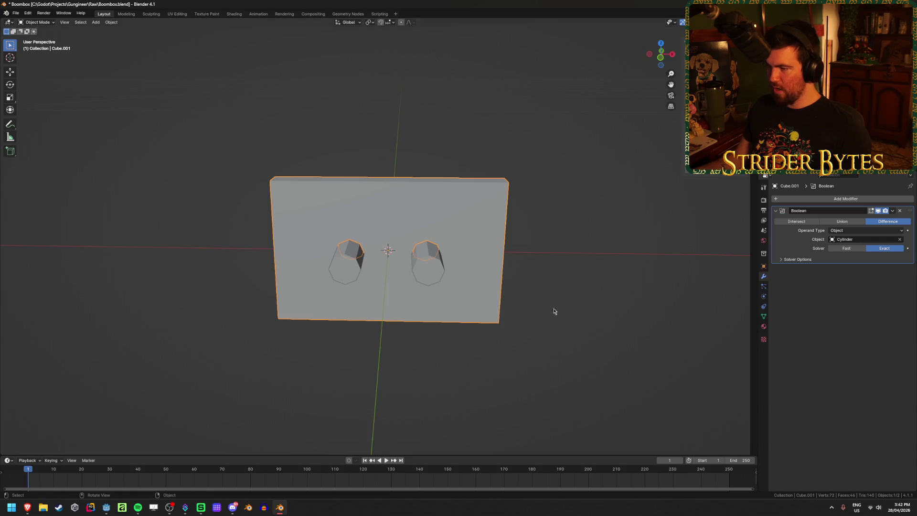
- Hide the cylinders so the two octagonal holes show, and view the panel from the front
left_click(431, 268)
key("h")
left_click(488, 277)
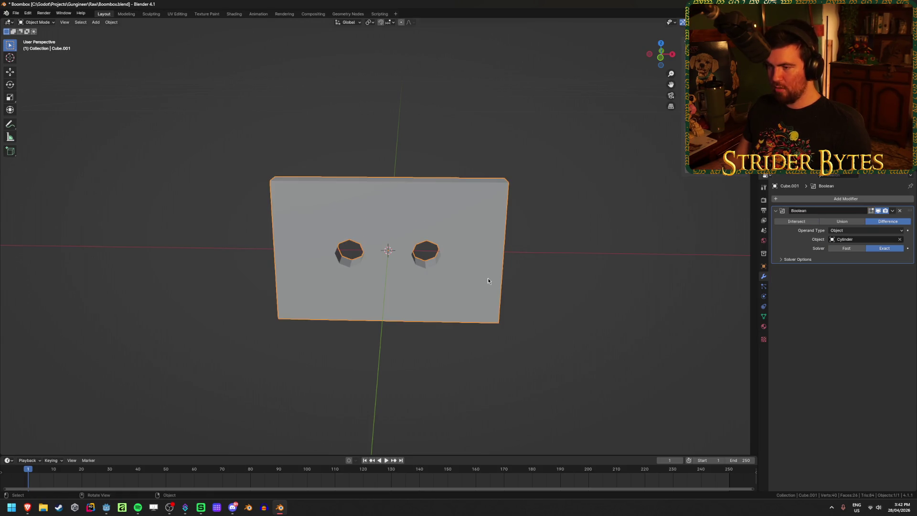
key("g")
right_click(481, 260)
mouse_move(514, 291)
middle_mouse_down()
mouse_move(480, 269)
mouse_move(516, 281)
middle_mouse_up()
scroll(515, 281, "up", 1)
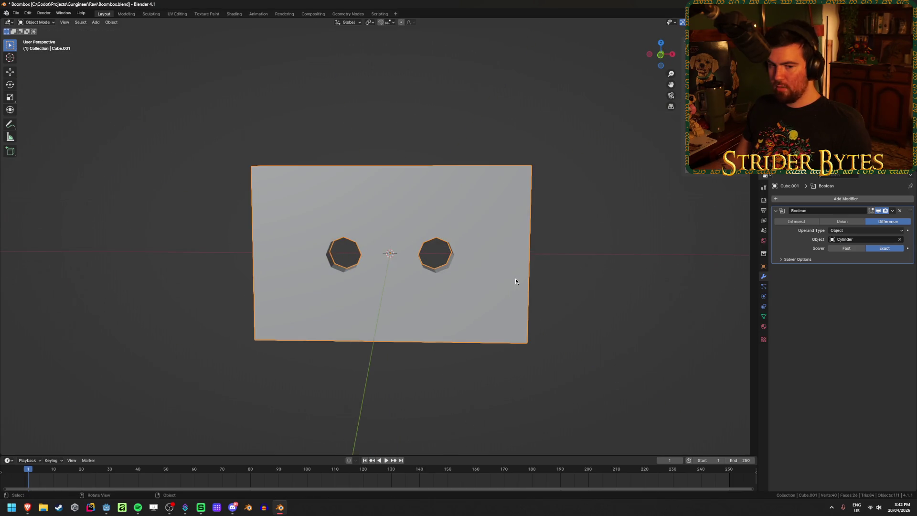
scroll(515, 281, "down", 4)
middle_click_drag(515, 281, 516, 274)
key("KP_1")
scroll(511, 278, "up", 4)
scroll(600, 240, "up", 1)
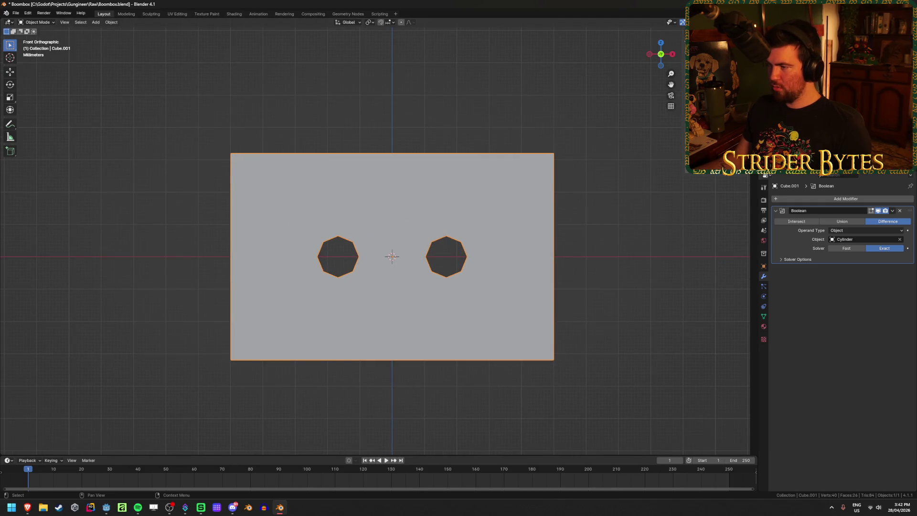
left_click(471, 265)
- Move the cylinder mesh outward along X to spread the holes, then hide it
key("Tab")
key("a")
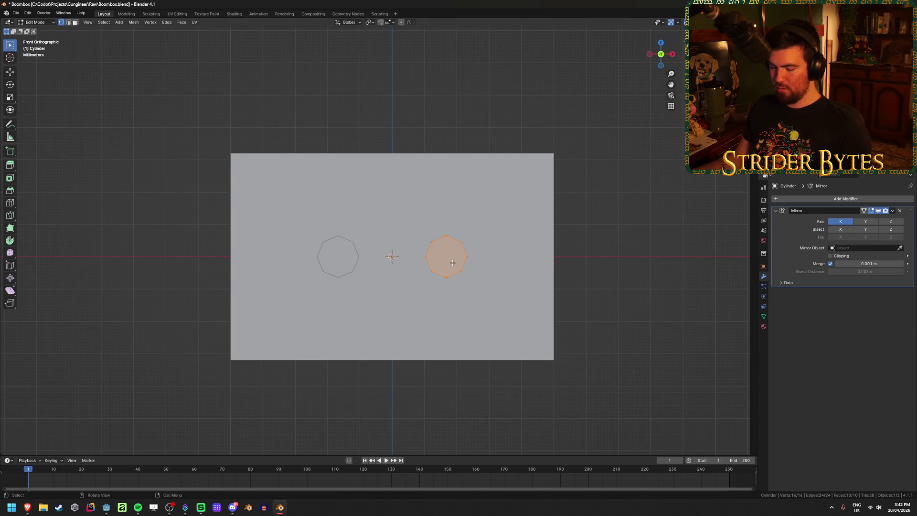
key("g")
key("x")
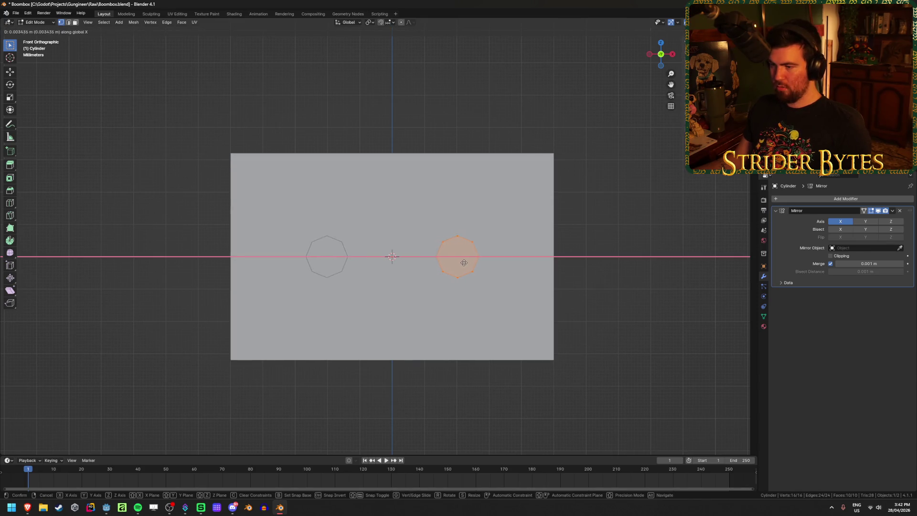
left_click(464, 262)
key("Tab")
key("h")
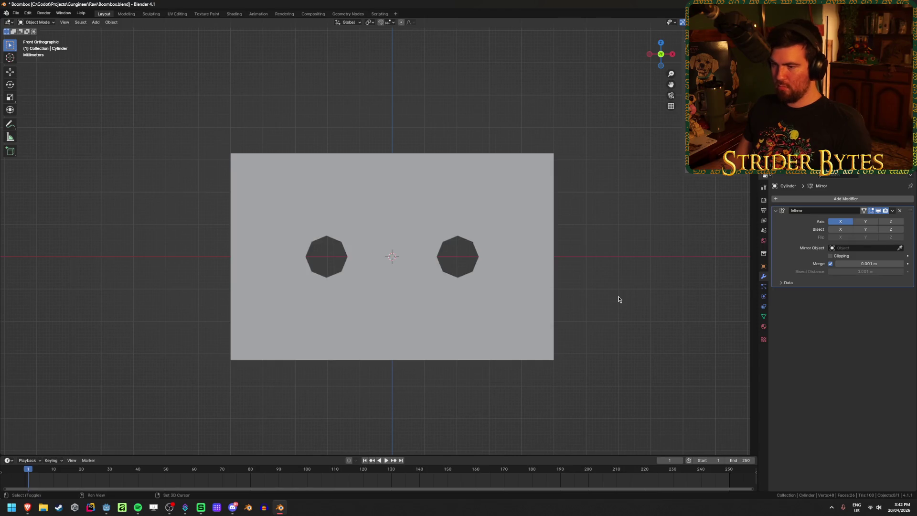
- Save Boombox.blend and select the front panel
scroll(618, 301, "down", 4)
middle_click_drag(618, 301, 613, 314)
key("shift+z")
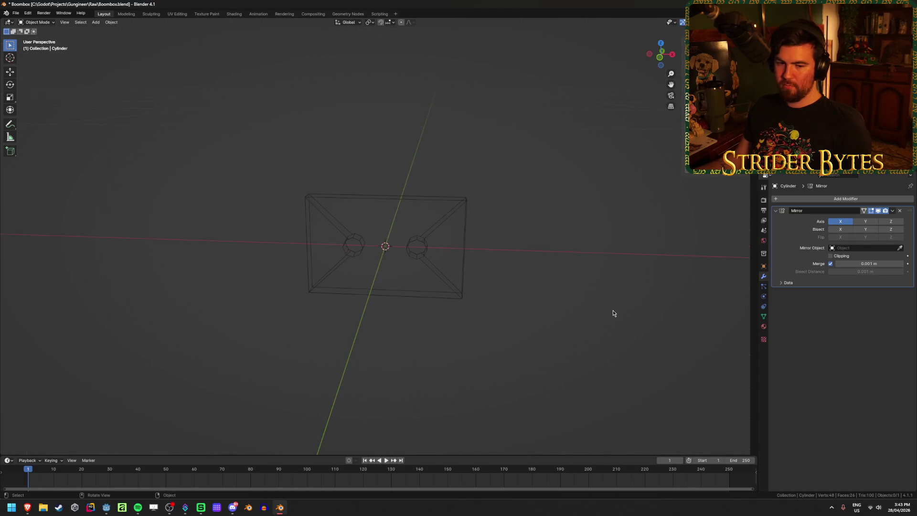
key("shift+z")
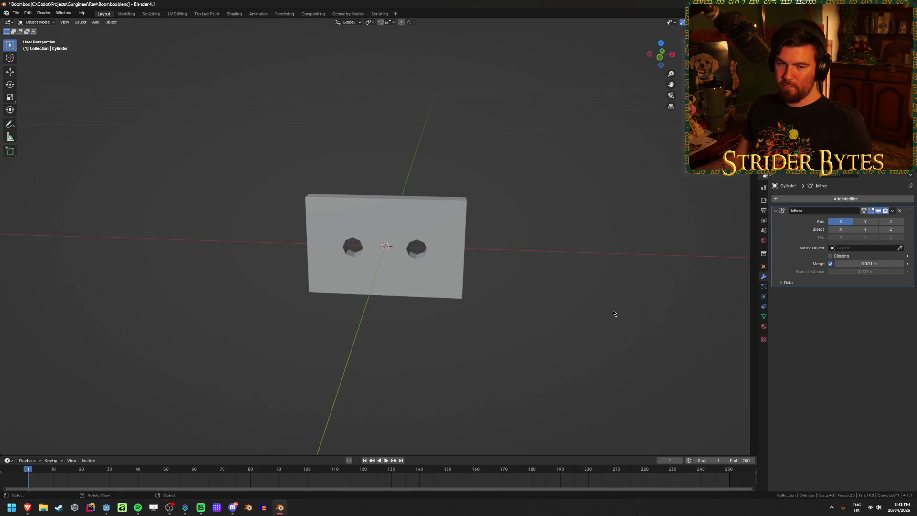
key("ctrl+s")
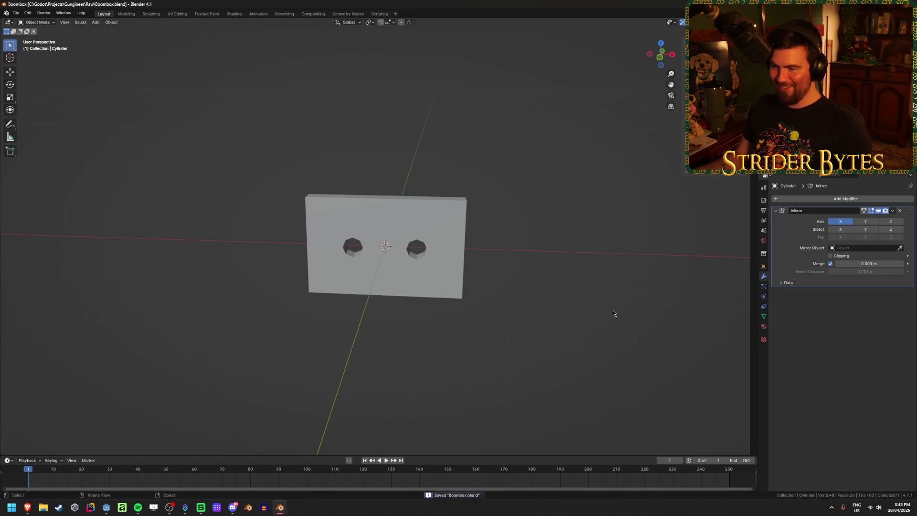
left_click(376, 262)
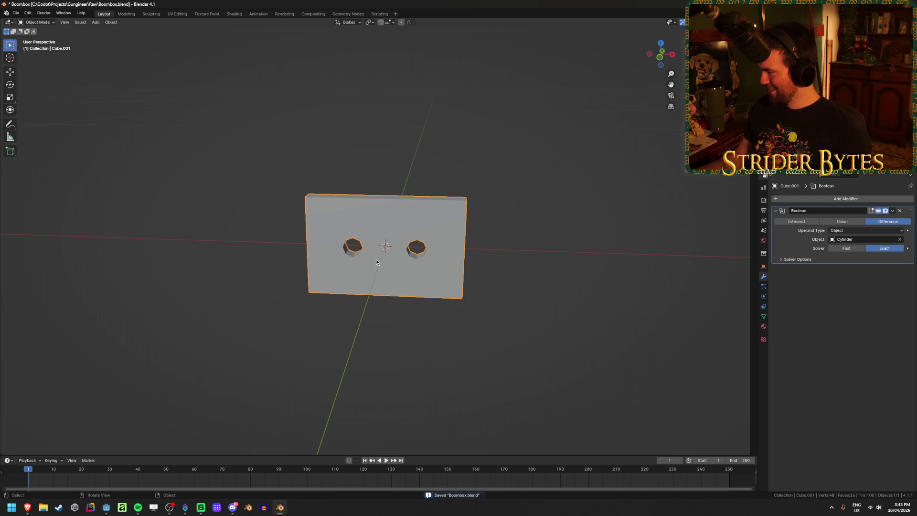
mouse_move(444, 254)
middle_mouse_down()
mouse_move(428, 281)
mouse_move(414, 274)
mouse_move(421, 225)
mouse_move(422, 239)
middle_mouse_up()
- In edge mode, box-select the panel's geometry from the right view and try an inset, then cancel it
key("Tab")
left_click(590, 191)
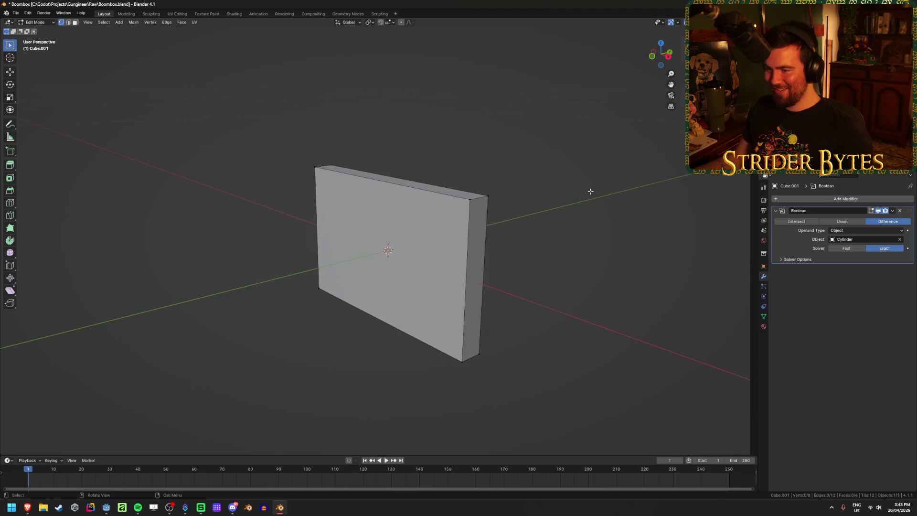
key("2")
left_click(400, 200)
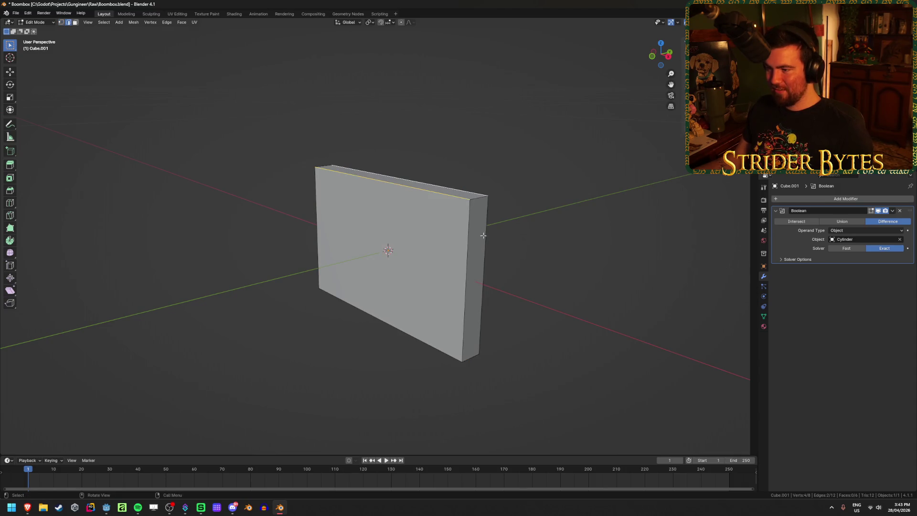
key("KP_3")
mouse_move(384, 165)
left_mouse_down()
mouse_move(362, 260)
mouse_move(362, 357)
left_mouse_up()
left_click_drag(426, 155, 392, 366)
middle_click_drag(379, 364, 537, 360)
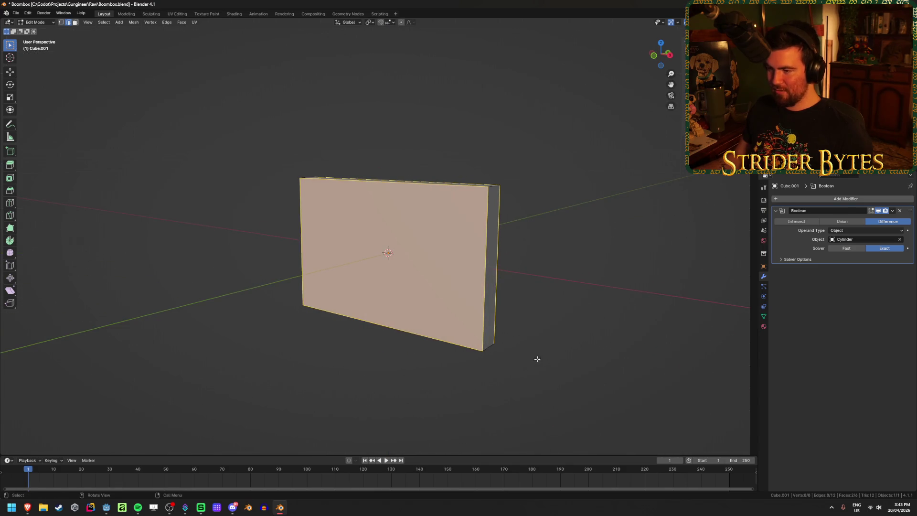
key("i")
key("Escape")
left_click(580, 335)
- Bevel the panel's front-face edges, then undo that bevel
key("KP_1")
key("KP_3")
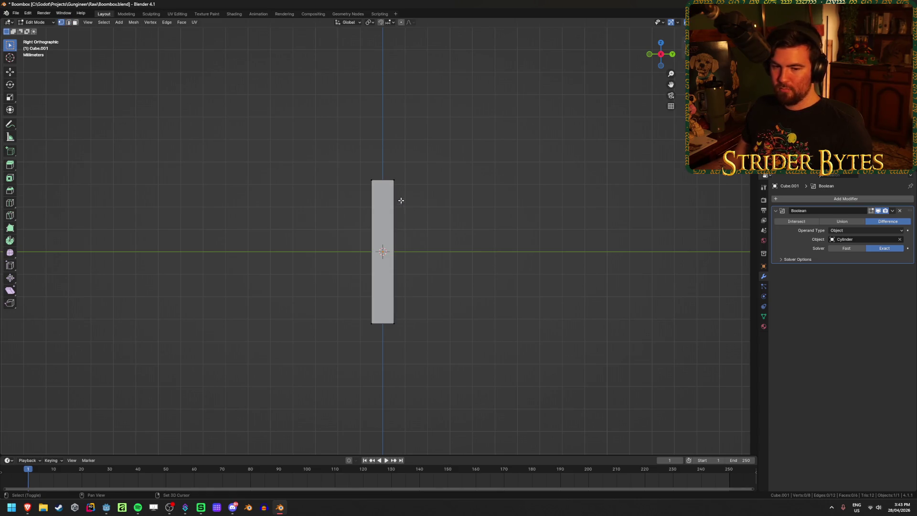
left_click_drag(327, 145, 392, 341)
middle_click_drag(422, 303, 522, 311)
key("ctrl+b")
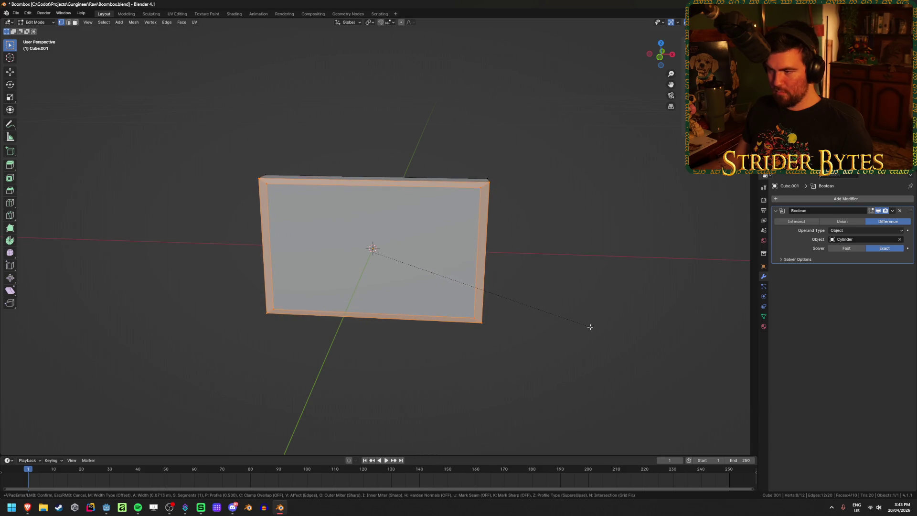
left_click(596, 325)
mouse_move(595, 326)
middle_mouse_down()
mouse_move(543, 330)
mouse_move(540, 314)
middle_mouse_up()
key("alt+a")
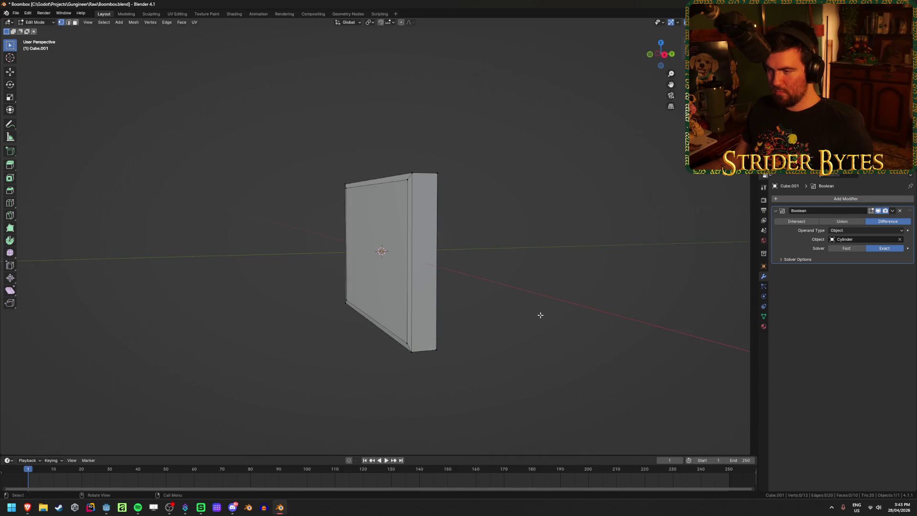
key("ctrl+z")
key("ctrl+z")
- Bevel one side edge of the panel using the Depth width type and return to Object Mode
left_click(410, 288)
right_click(411, 289)
left_click(429, 289)
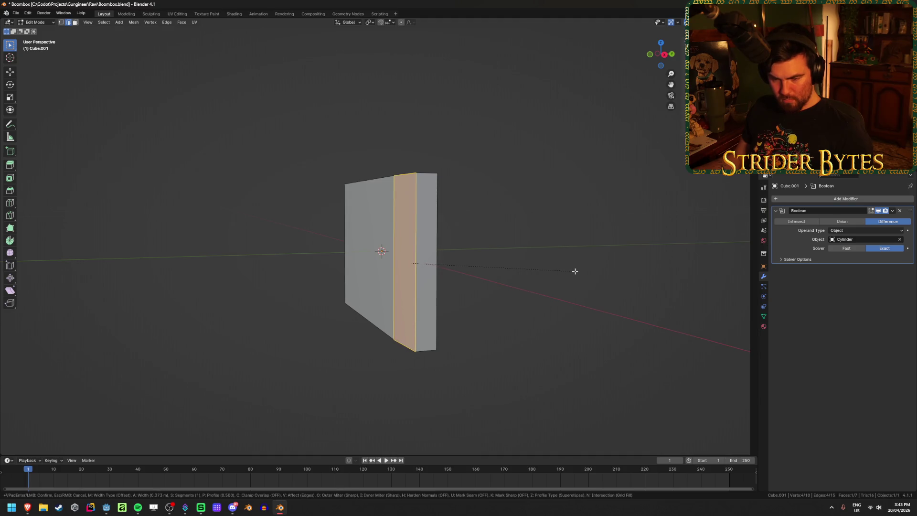
key("m")
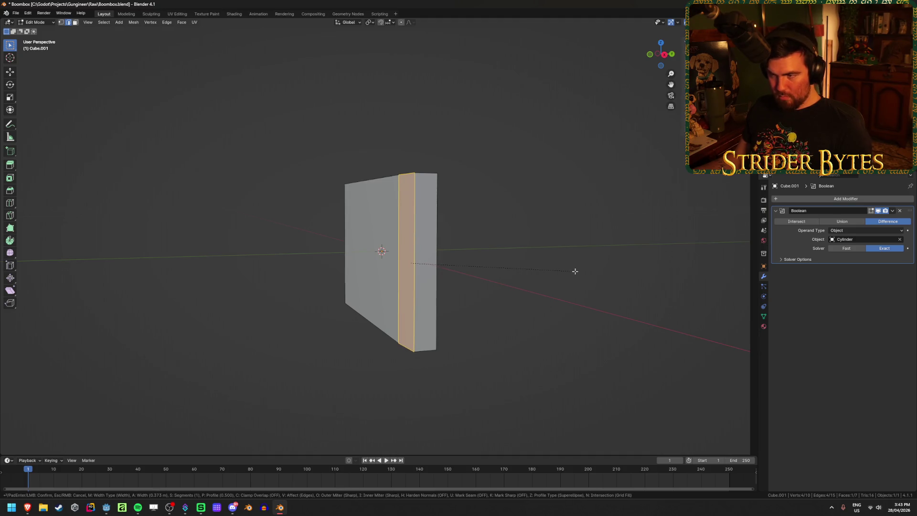
key("m")
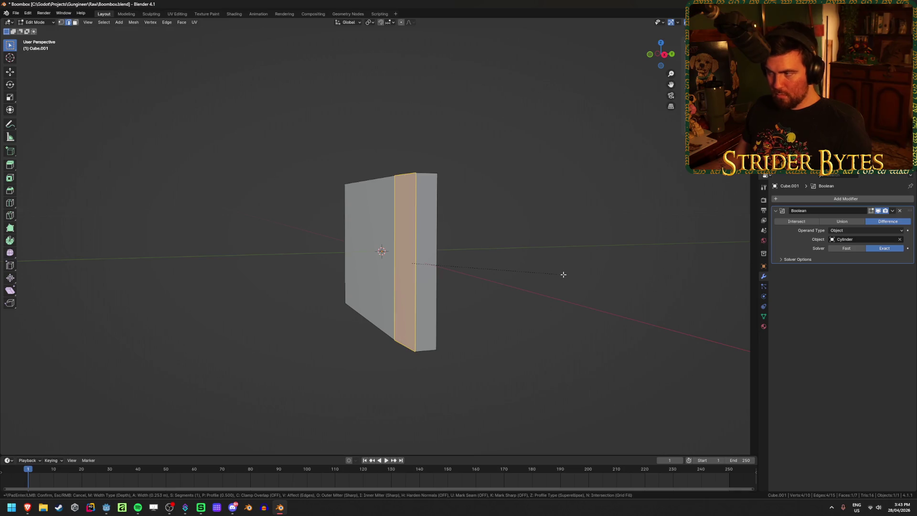
left_click(563, 274)
key("Tab")
key("ctrl+a")
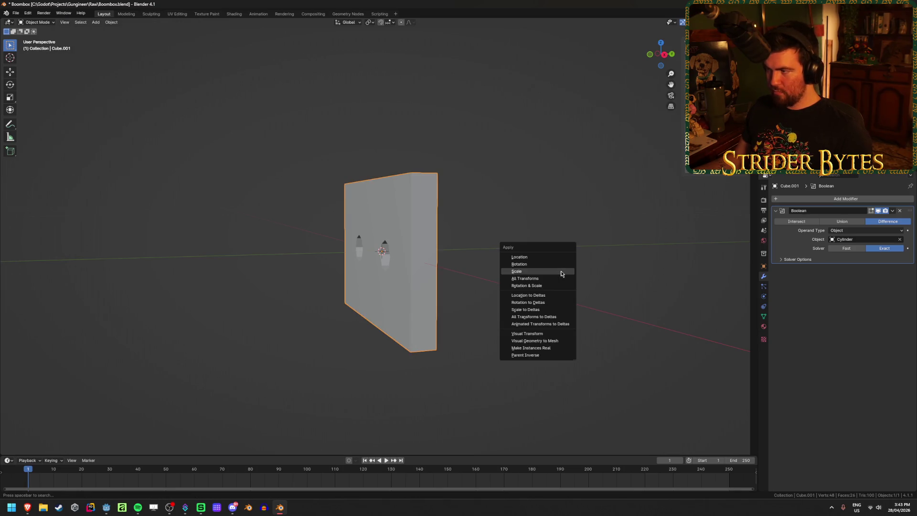
- Apply the panel's scale and go back into Edit Mode on its mesh
left_click(562, 272)
key("Tab")
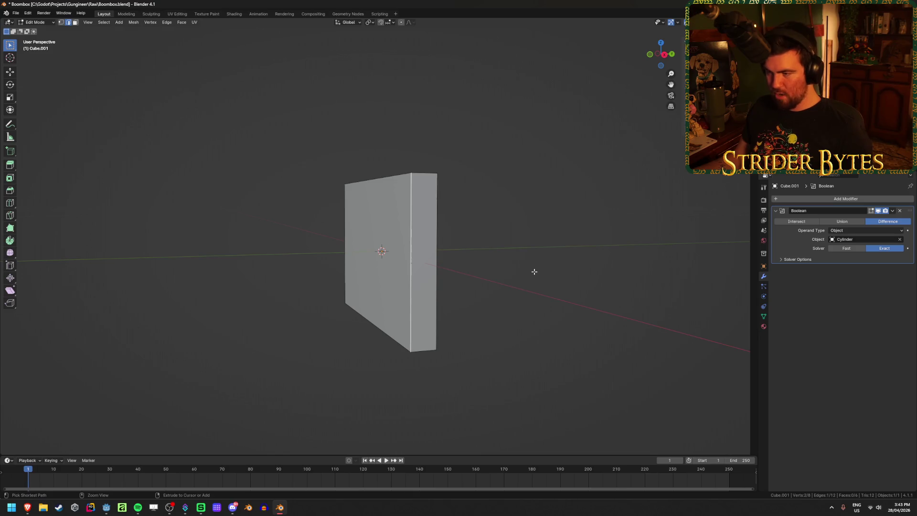
key("ctrl+b")
key("Escape")
middle_click_drag(470, 307, 466, 315)
key("KP_1")
key("KP_3")
- Select the panel's edges and bevel them with a 0.003 m width
left_click_drag(374, 138, 421, 379)
left_click_drag(494, 93, 430, 364, "shift")
mouse_move(426, 375)
middle_mouse_down()
mouse_move(314, 316)
mouse_move(571, 287)
middle_mouse_up()
key("ctrl+b")
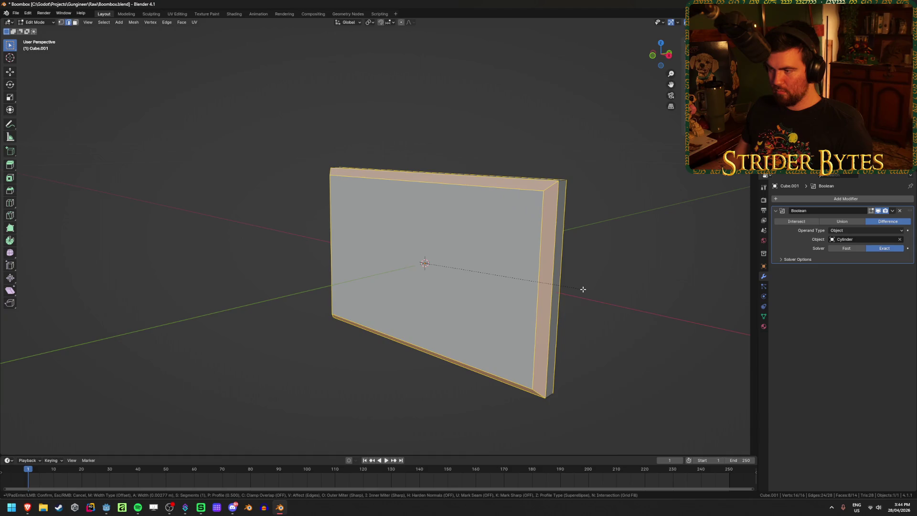
scroll(584, 290, "up", 1)
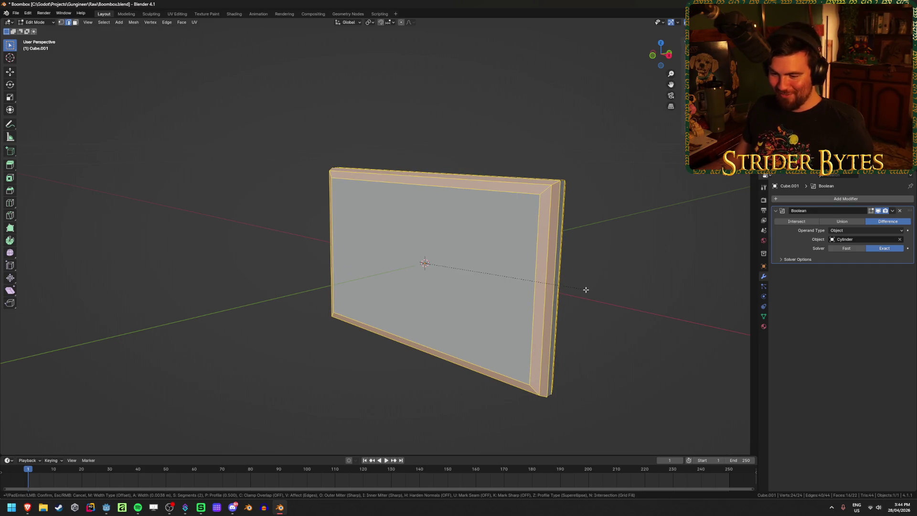
type("0")
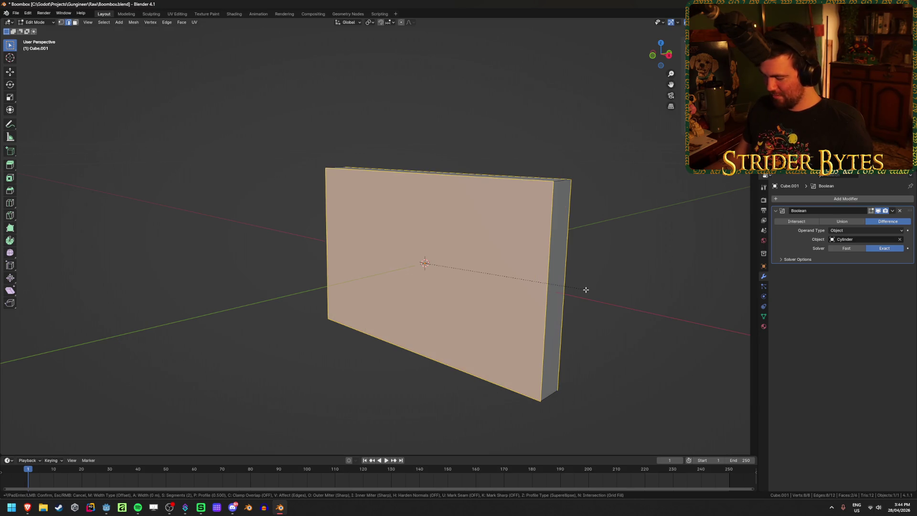
type(".005")
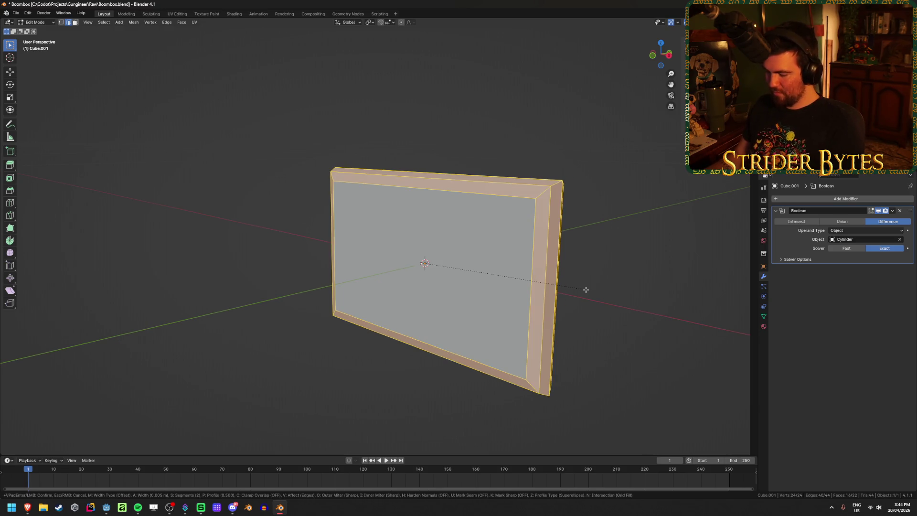
key("BackSpace")
type("3")
key("Return")
- Select the whole panel mesh, switch to Object Mode and back into Edit Mode
key("a")
mouse_move(587, 287)
middle_mouse_down()
mouse_move(553, 293)
mouse_move(452, 350)
mouse_move(580, 336)
mouse_move(705, 352)
mouse_move(735, 346)
mouse_move(586, 341)
mouse_move(612, 328)
mouse_move(549, 334)
middle_mouse_up()
key("Tab")
key("Tab")
key("alt+a")
key("Tab")
- Save Boombox.blend and add a large new cube for the boombox body
scroll(549, 334, "down", 5)
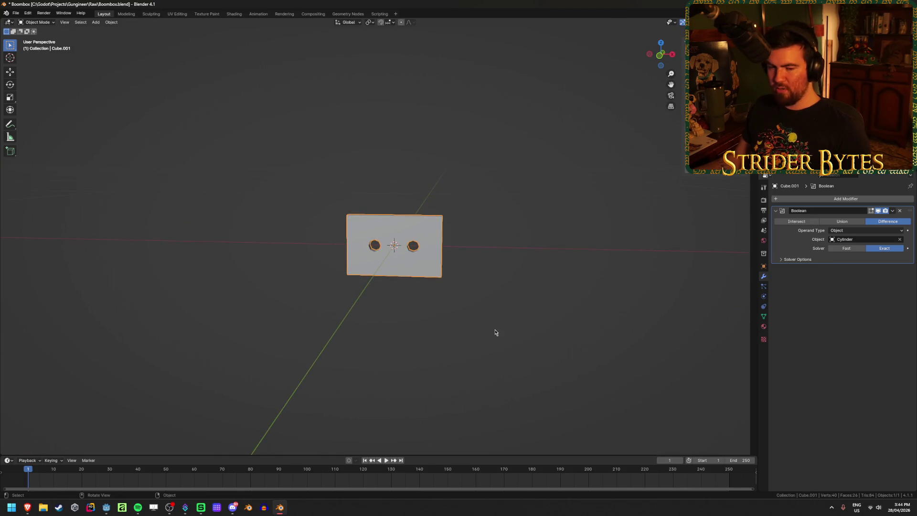
key("ctrl+s")
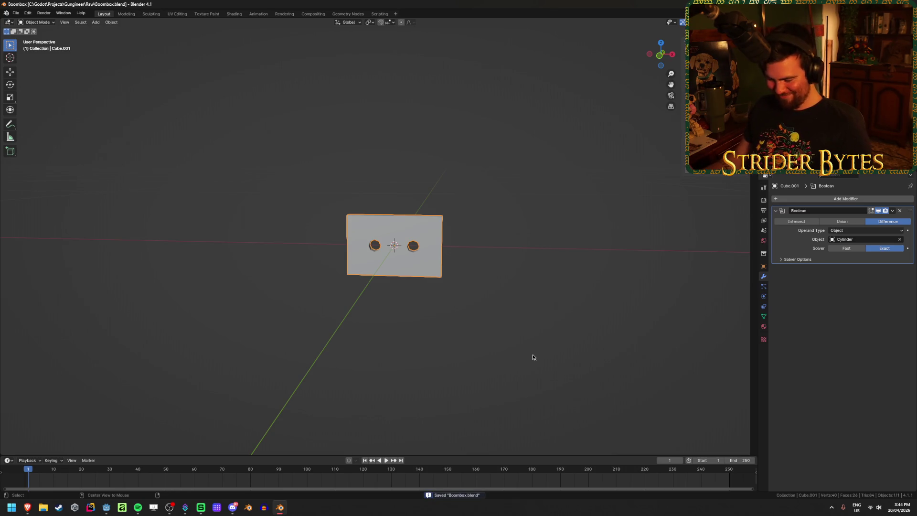
key("alt+h")
left_click(416, 287)
- Switch to the browser holding the boombox reference
scroll(385, 262, "down", 4)
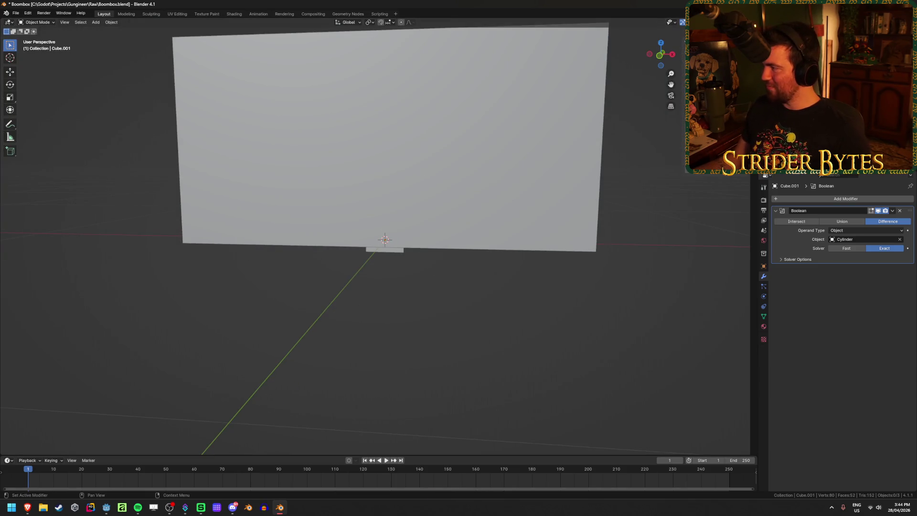
mouse_move(27, 507)
left_click(126, 473)
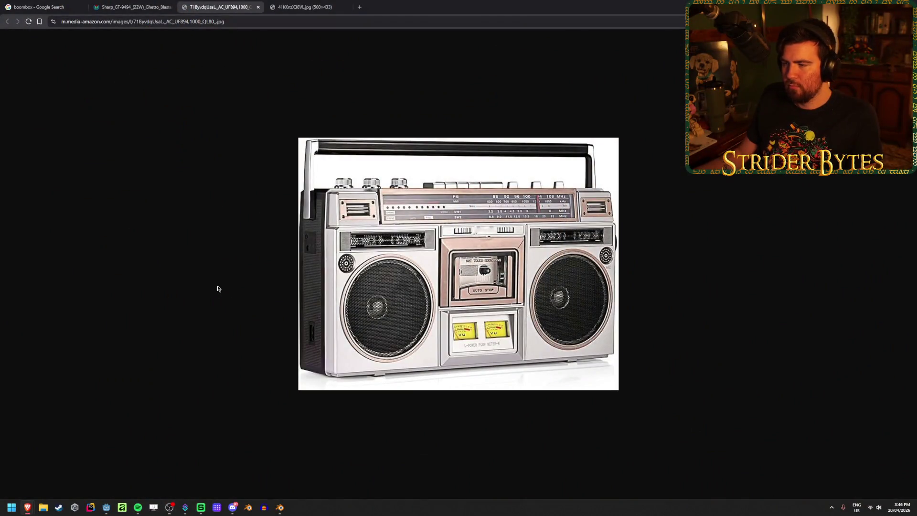
- Focus the Brave window showing the silver cassette boombox reference photo
left_click(544, 304)
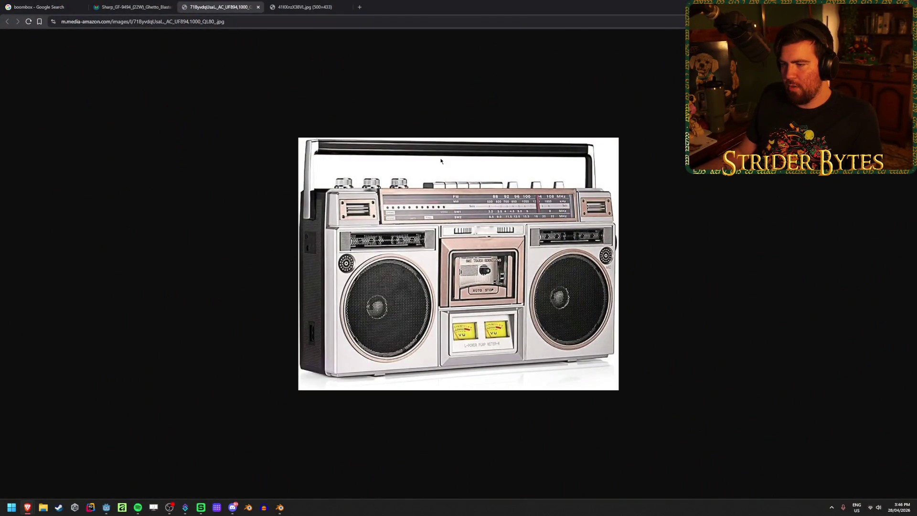
- Flip through the reference tabs, including the Sharp GF-9494 and the red tuner-strip boombox
key("ctrl+Tab")
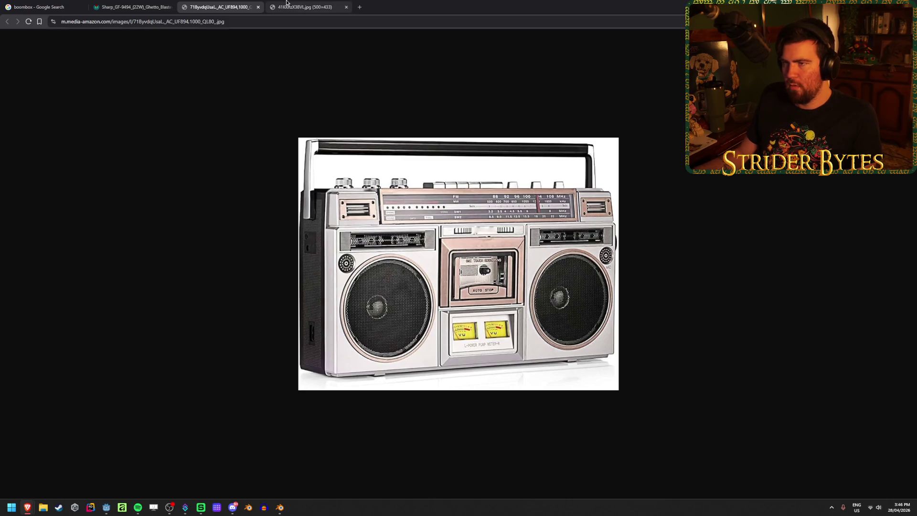
key("ctrl+2")
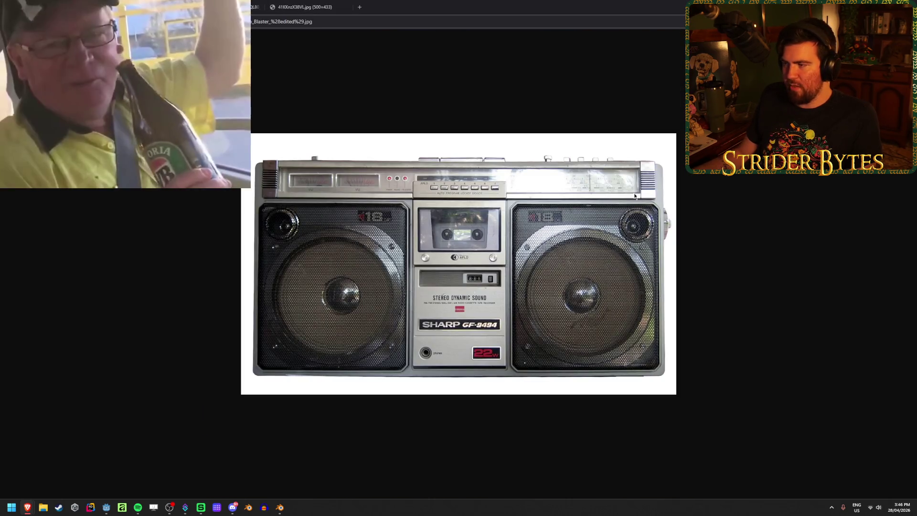
key("ctrl+4")
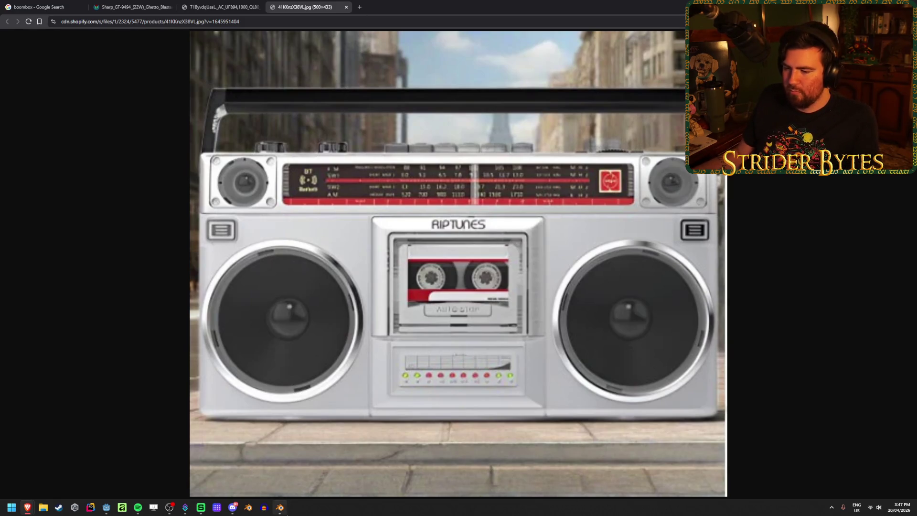
- Return to Blender, orbit around the box and select the Cylinder cutter
key("alt+Tab")
mouse_move(436, 222)
middle_mouse_down()
mouse_move(373, 226)
mouse_move(383, 228)
middle_mouse_up()
middle_click_drag(368, 276, 373, 274)
left_click(333, 280)
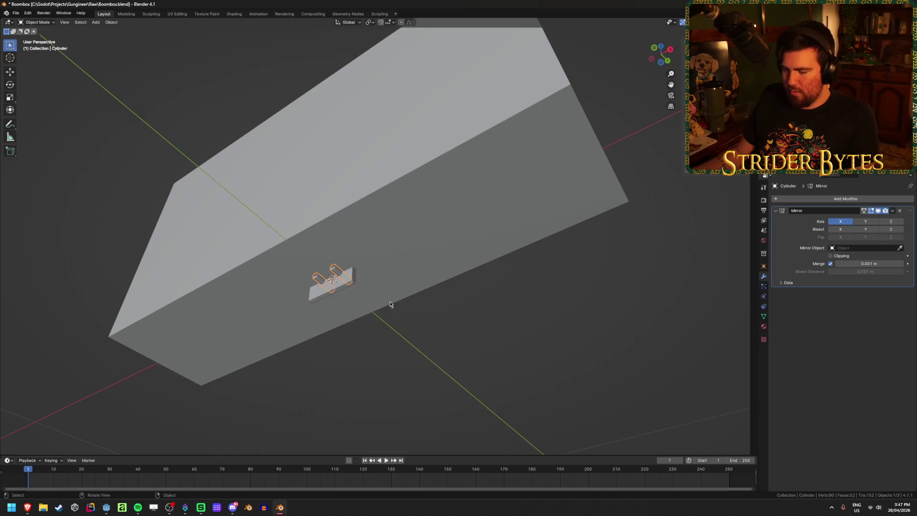
- In front orthographic view, raise the cassette panel Cube.001 about 0.25 m along Z
left_click(334, 289)
key("KP_1")
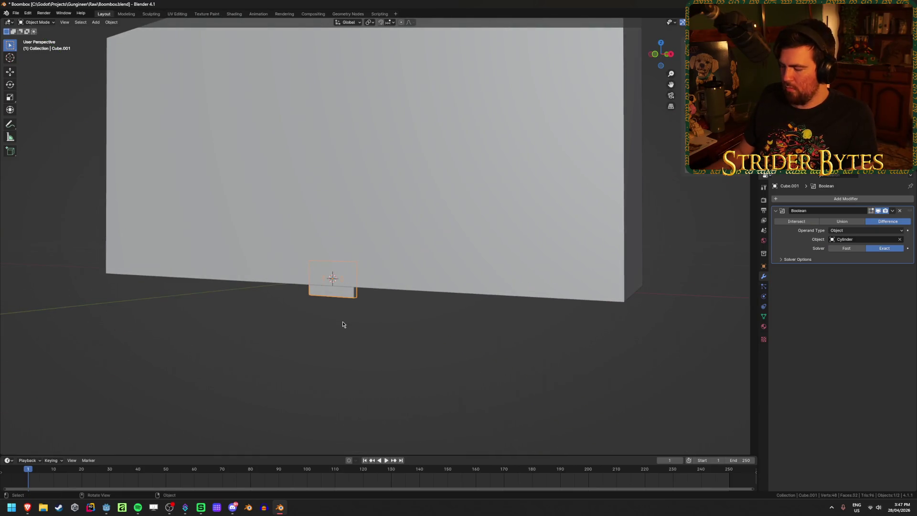
key("KP_5")
key("g")
key("z")
left_click(342, 185)
- Push the panel −0.052 m along Y into the box front, then reframe the front view
mouse_move(342, 184)
middle_mouse_down()
mouse_move(368, 264)
mouse_move(438, 264)
middle_mouse_up()
key("g")
key("y")
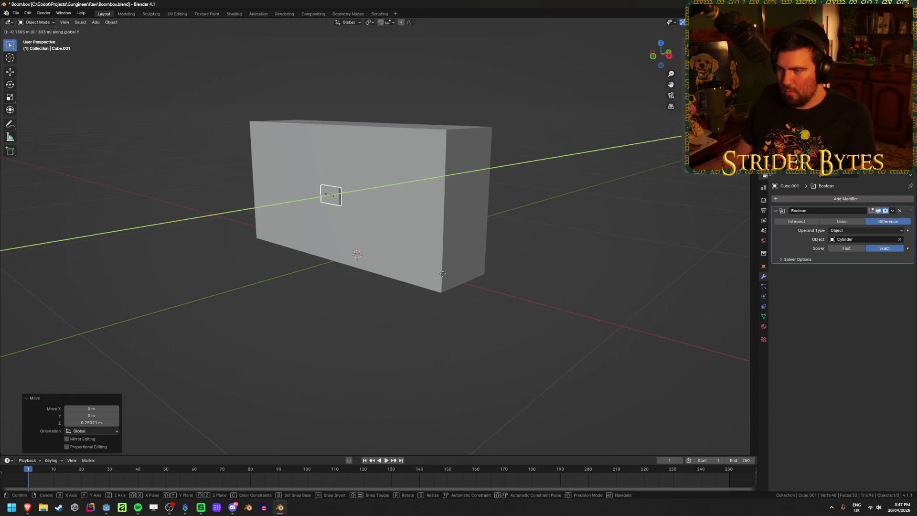
left_click(446, 285)
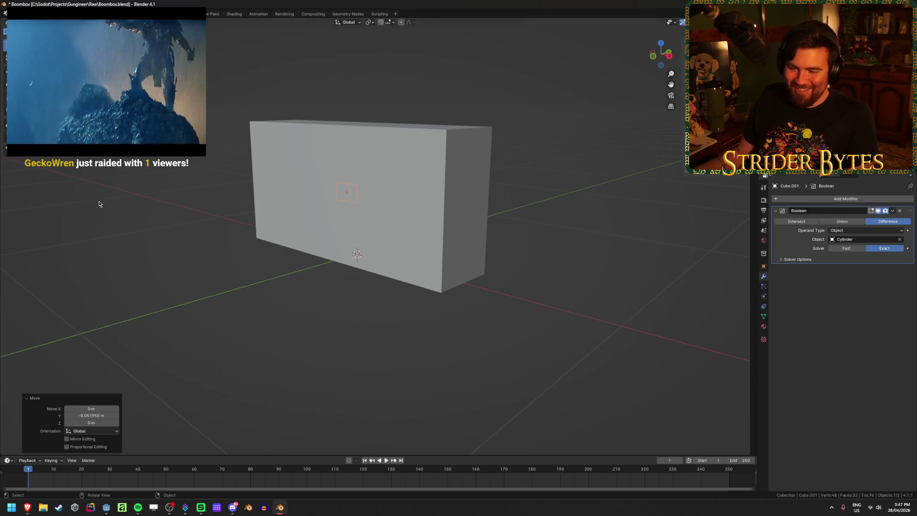
middle_click_drag(176, 259, 207, 266)
left_click(230, 305)
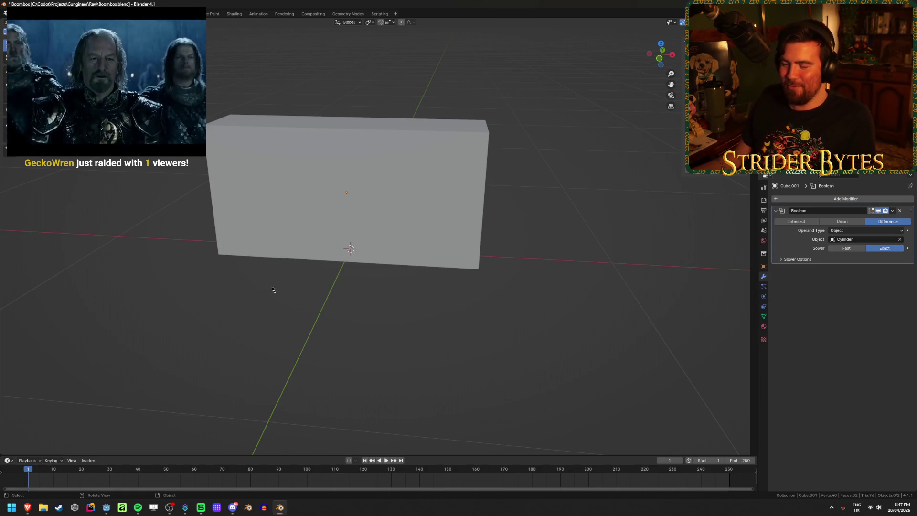
key("KP_1")
middle_click_drag(272, 288, 313, 331, "shift")
scroll(317, 353, "up", 2)
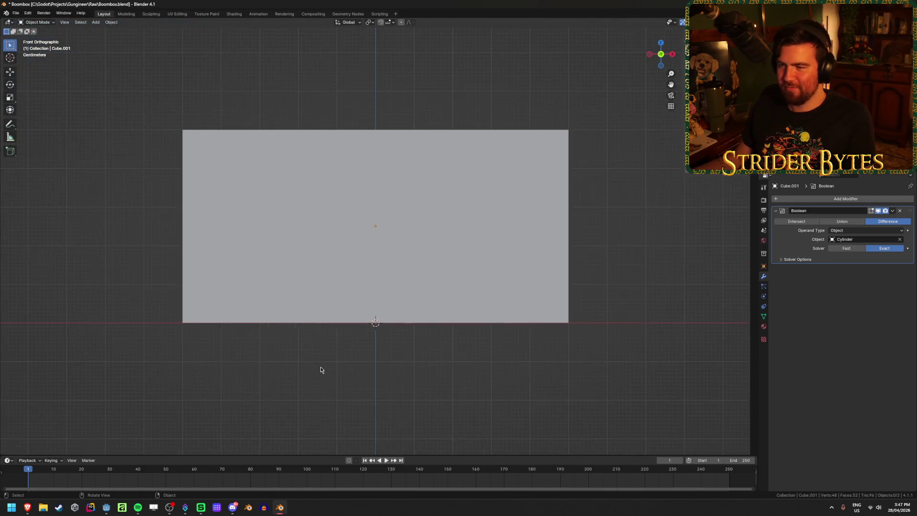
- Add a horizontal loop cut to the boombox body and slide it up near the top
scroll(321, 371, "up", 1)
left_click(409, 297)
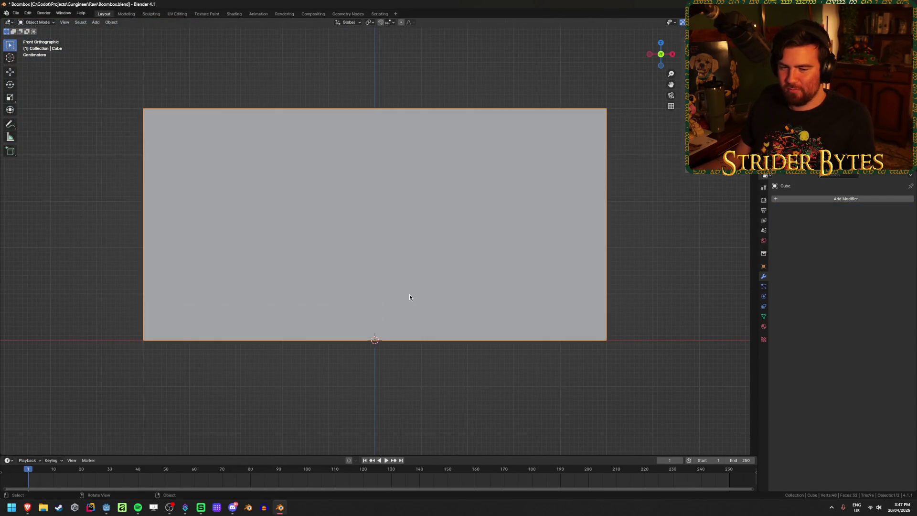
key("Tab")
key("ctrl+r")
left_click(150, 131)
left_click(288, 129)
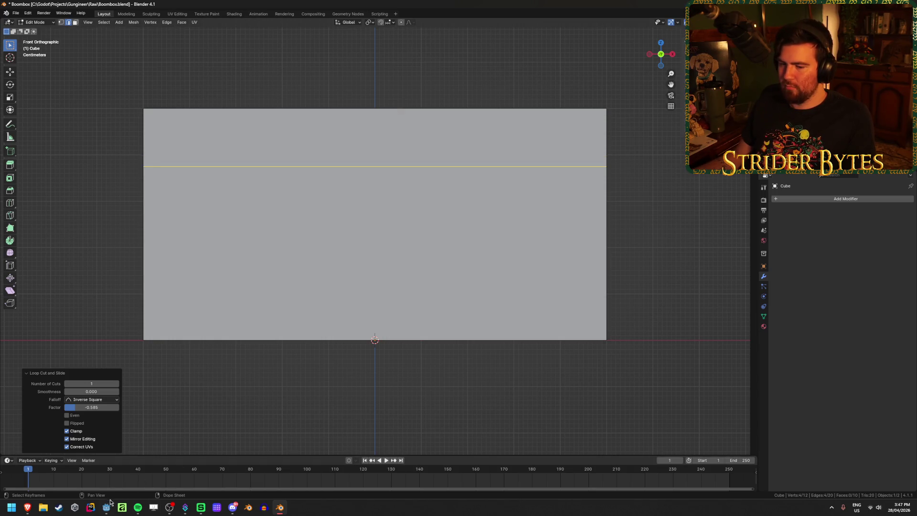
- Start pulling the body's top front edge back along Y
mouse_move(26, 512)
mouse_move(79, 480)
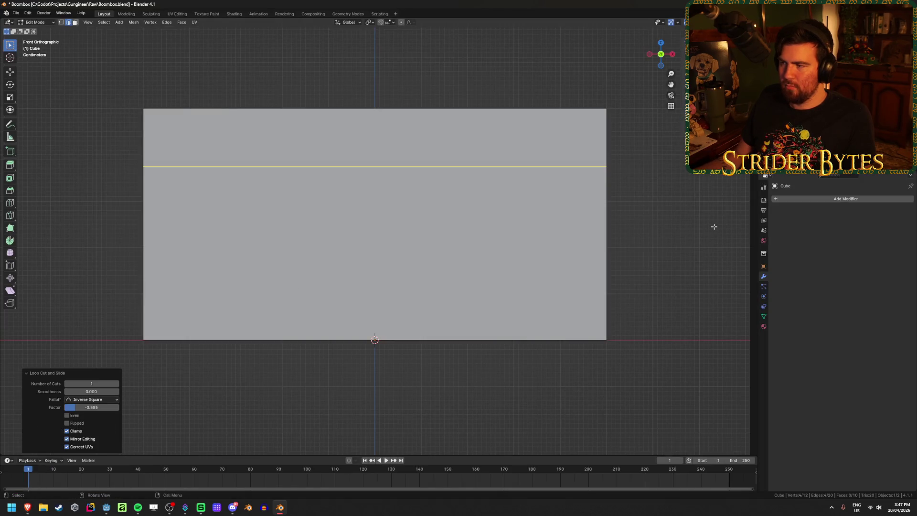
left_click(713, 226)
middle_click_drag(713, 227, 626, 271)
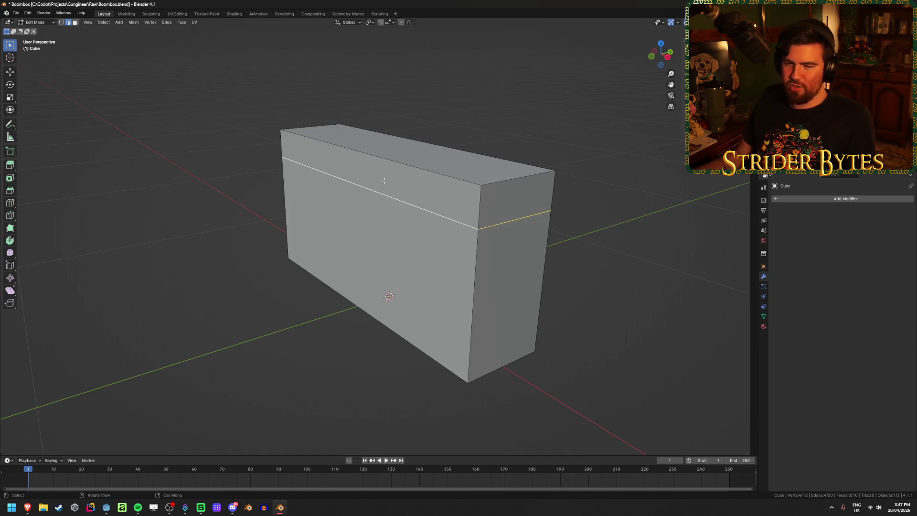
middle_click_drag(462, 155, 453, 162)
key("g")
key("y")
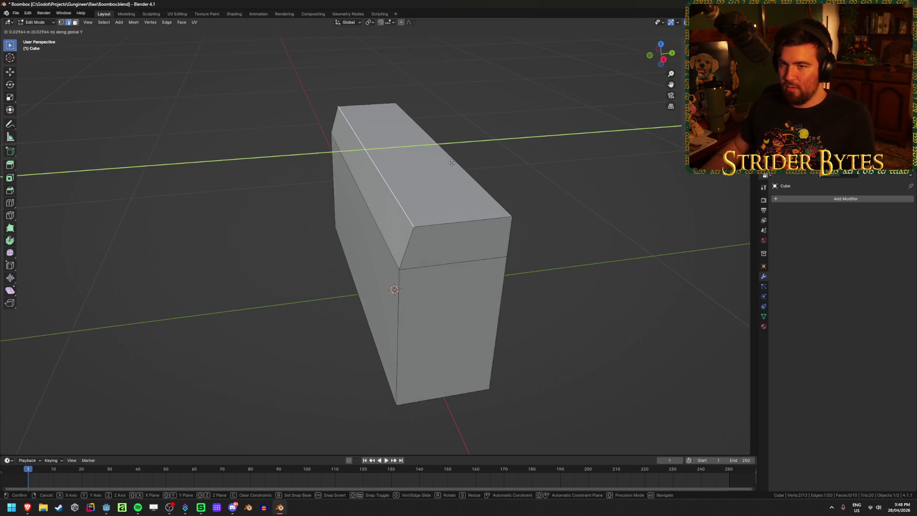
- Shift the new edge loop 0.025 m along Y to slope the top front band, then orbit to check
type(".025")
key("Return")
left_click(227, 271)
mouse_move(227, 271)
middle_mouse_down()
mouse_move(223, 223)
mouse_move(259, 230)
middle_mouse_up()
scroll(349, 301, "up", 1)
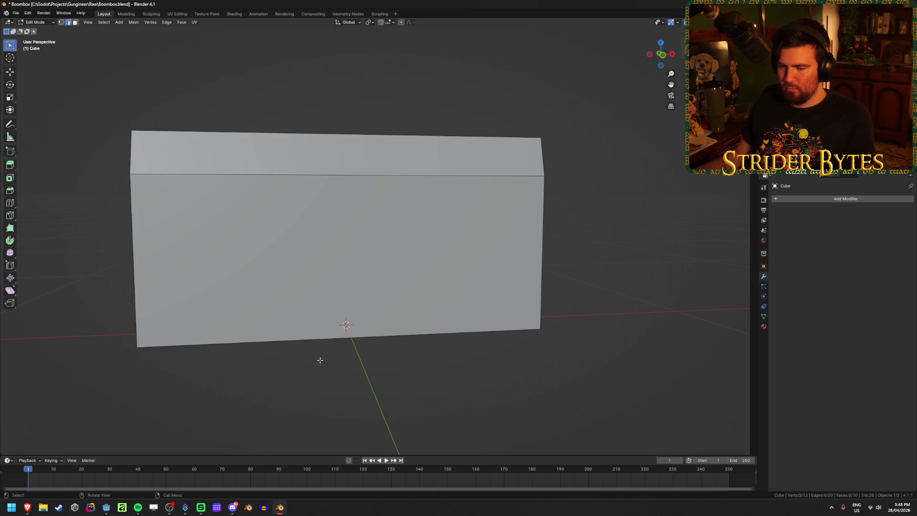
mouse_move(30, 512)
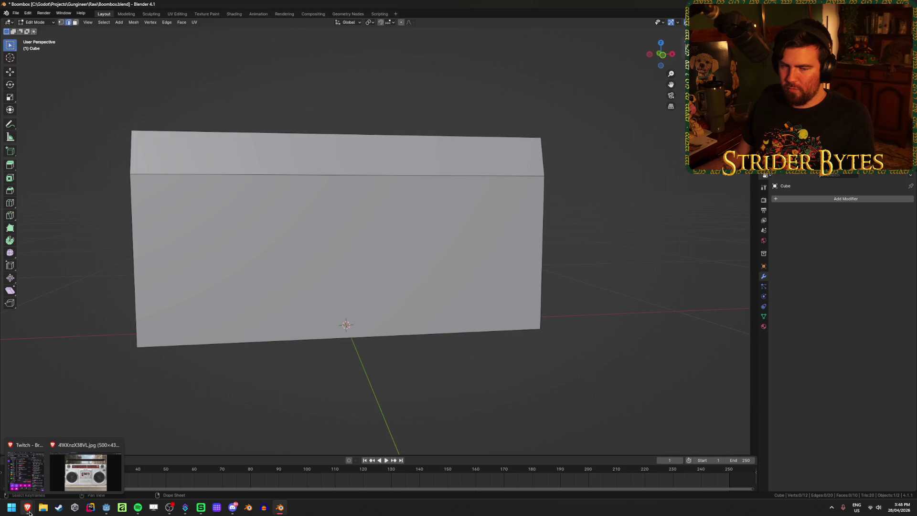
left_click(81, 486)
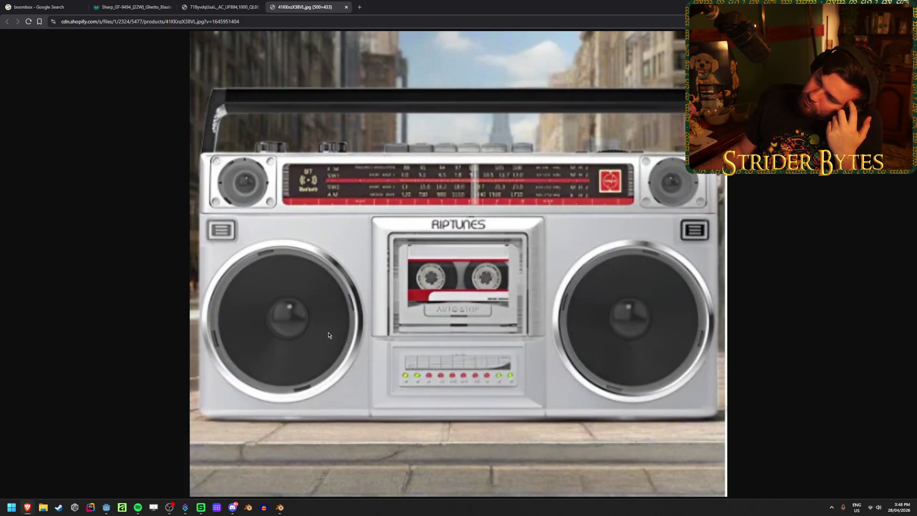
left_click(280, 507)
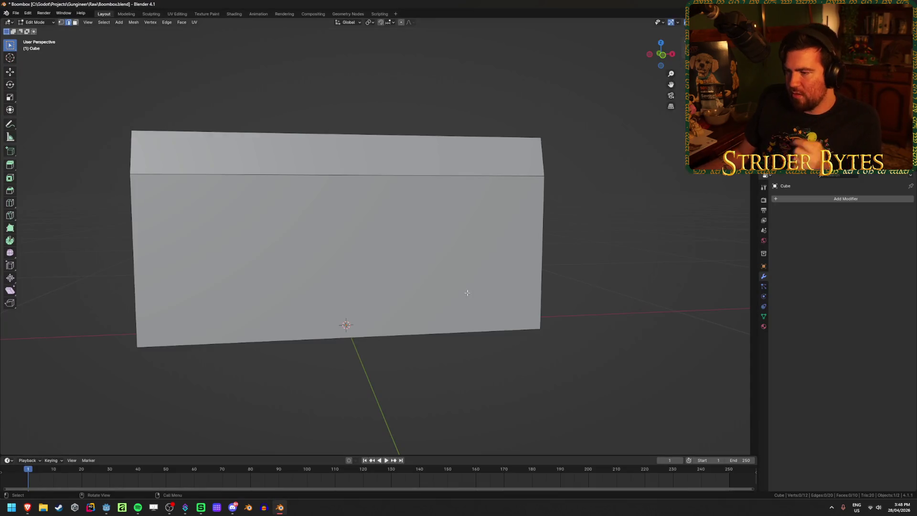
- In object mode and wireframe, select the cassette panel Cube.001 and raise it to the box's top edge
key("Tab")
key("shift+z")
left_click(354, 248)
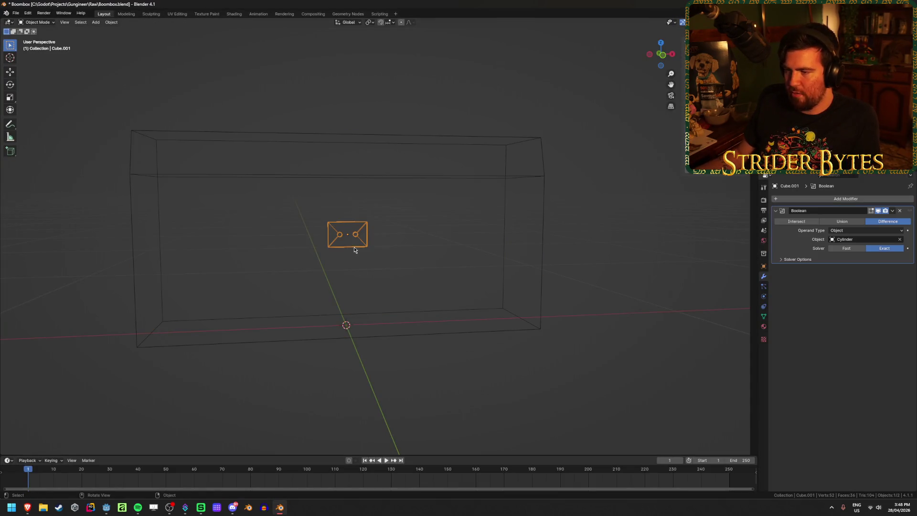
key("shift+z")
key("shift+z")
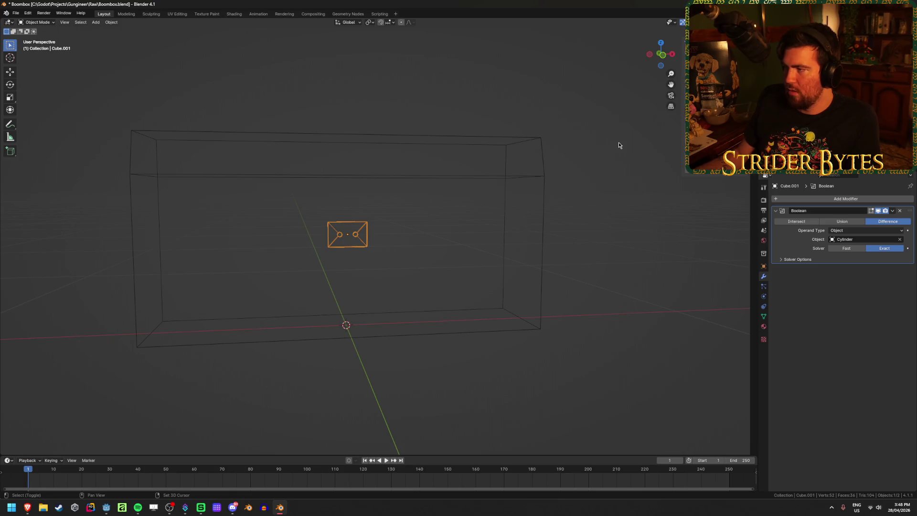
key("shift+z")
left_click(493, 178)
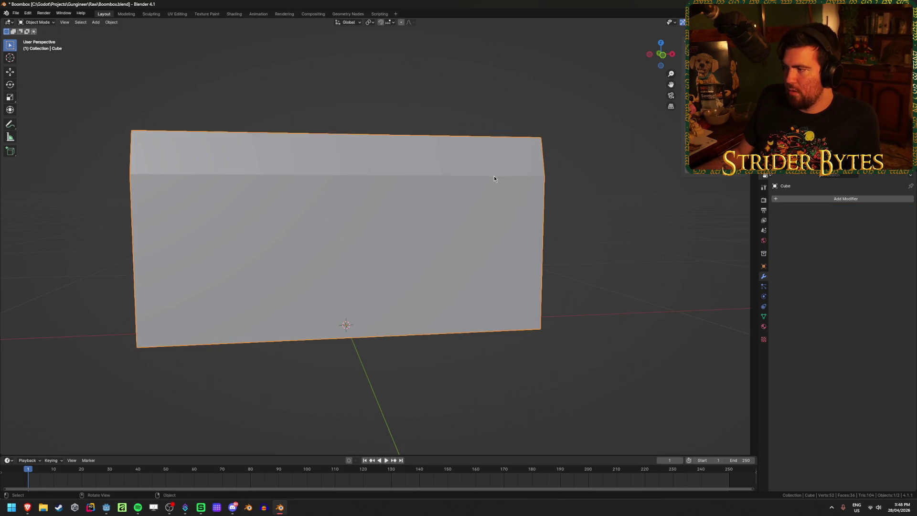
key("shift+z")
left_click(349, 234)
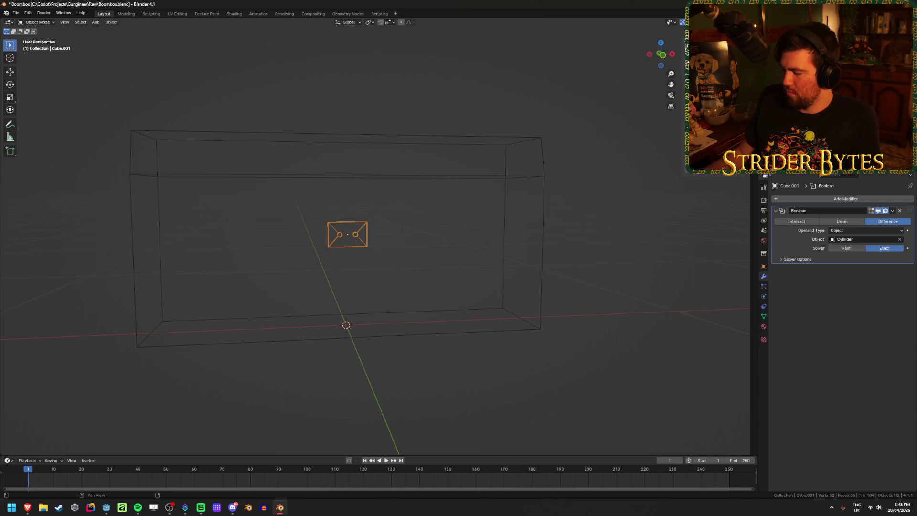
key("ctrl+shift+z")
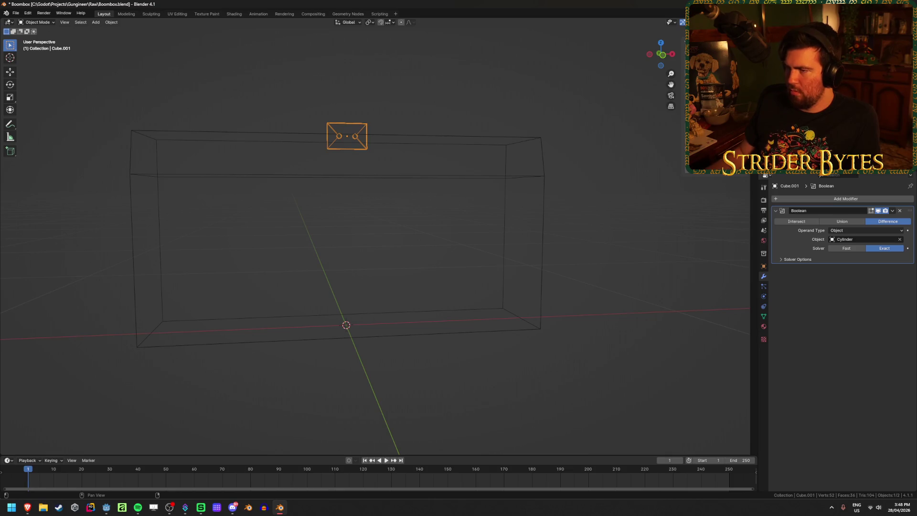
mouse_move(463, 227)
middle_mouse_down()
mouse_move(446, 249)
mouse_move(453, 261)
mouse_move(468, 199)
middle_mouse_up()
key("shift+z")
- Apply the scale of the main box body
left_click(474, 190)
key("Tab")
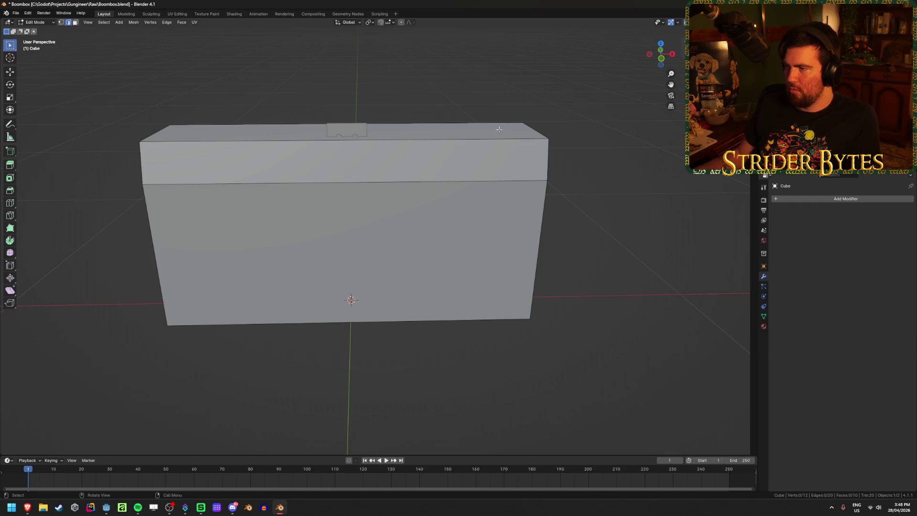
key("3")
left_click(497, 130)
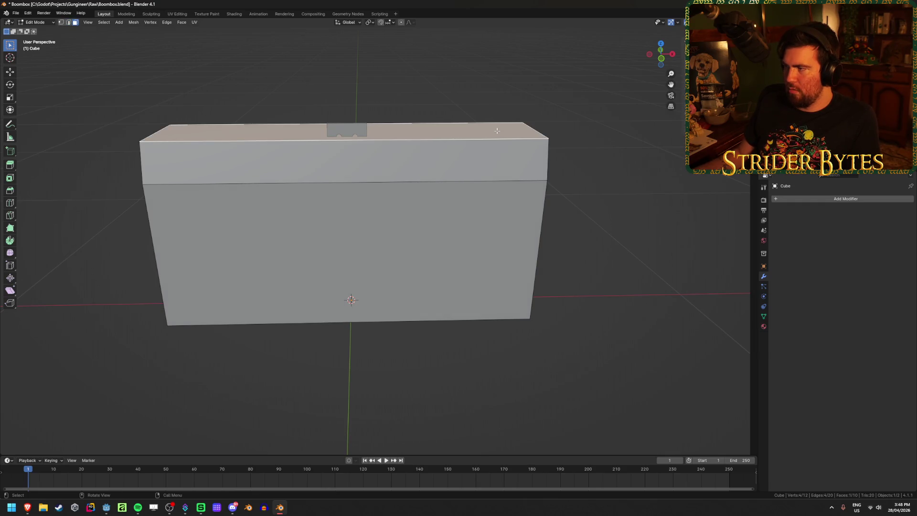
key("Tab")
key("ctrl+a")
left_click(497, 131)
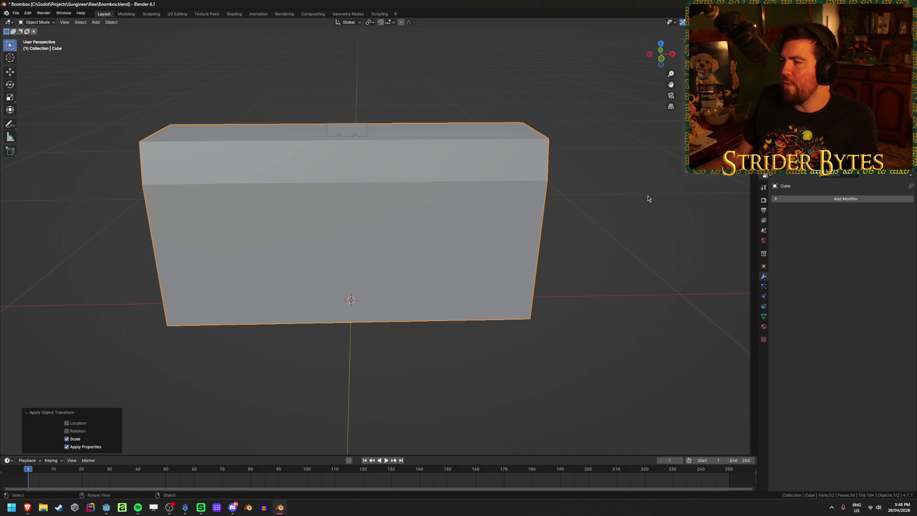
- Move Cube.001 down into the box and nudge it slightly along Y
key("shift+z")
left_click(347, 136)
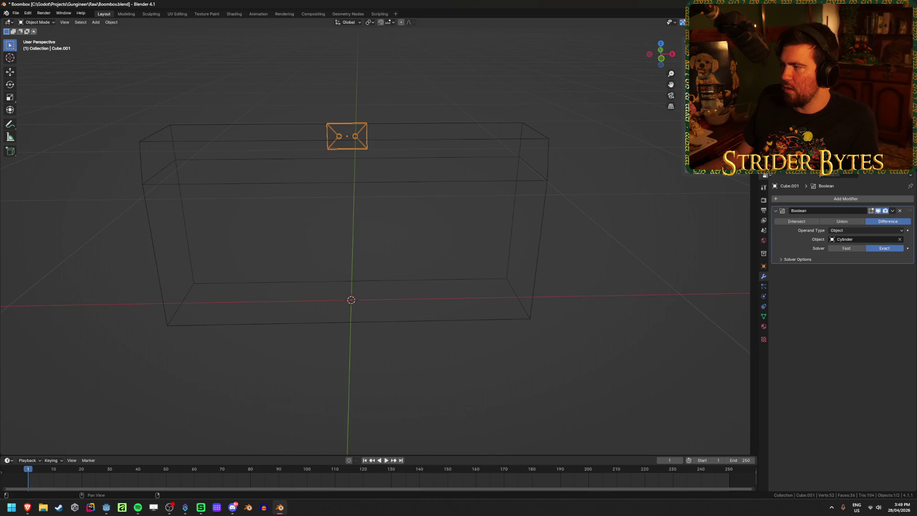
key("g")
left_click(348, 225)
mouse_move(348, 225)
middle_mouse_down()
mouse_move(366, 210)
mouse_move(413, 232)
middle_mouse_up()
key("shift+z")
scroll(406, 220, "up", 5)
scroll(413, 232, "down", 4)
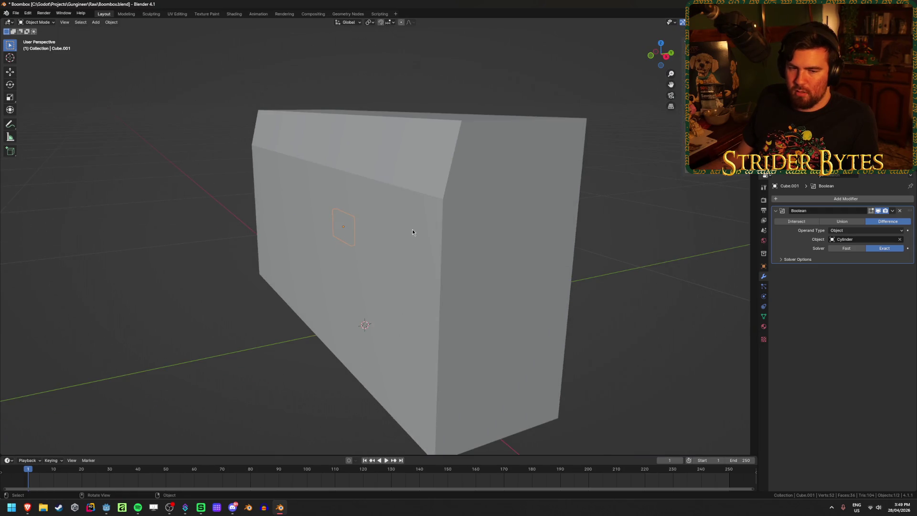
key("g")
key("y")
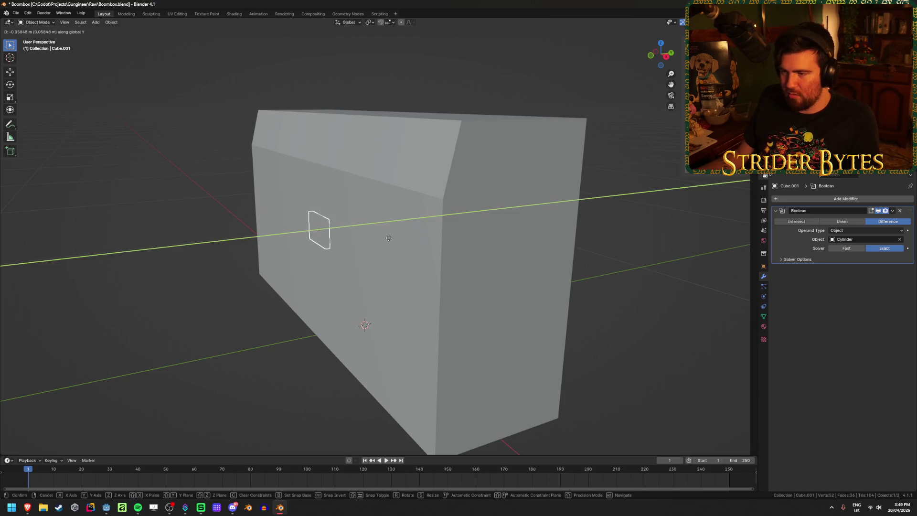
left_click(396, 244)
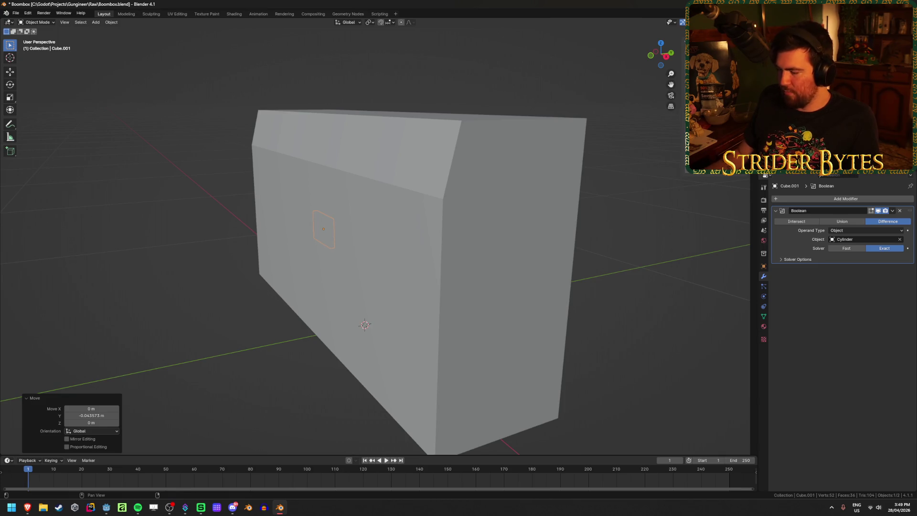
- Check Cube.001's position from the right side view, then select the main box Cube
key("KP_3")
key("shift+z")
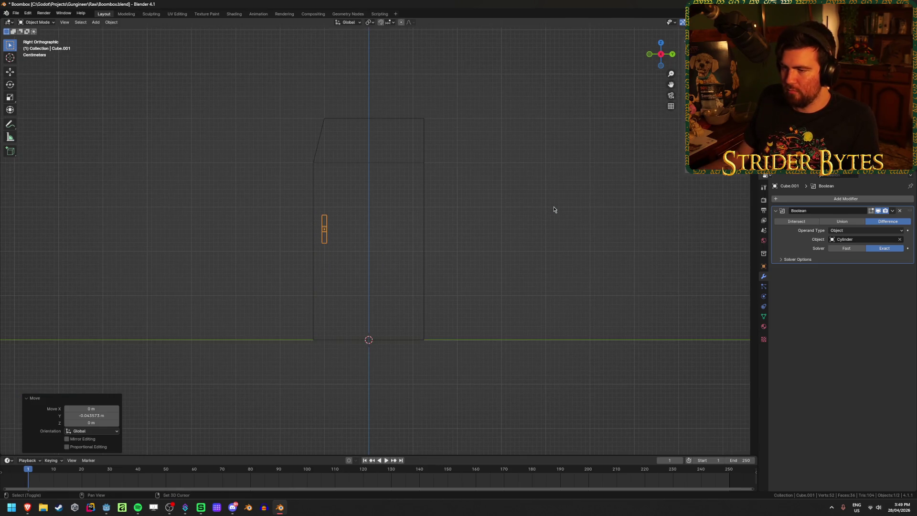
key("shift+z")
mouse_move(213, 260)
middle_mouse_down()
mouse_move(219, 281)
mouse_move(278, 280)
middle_mouse_up()
left_click(374, 380)
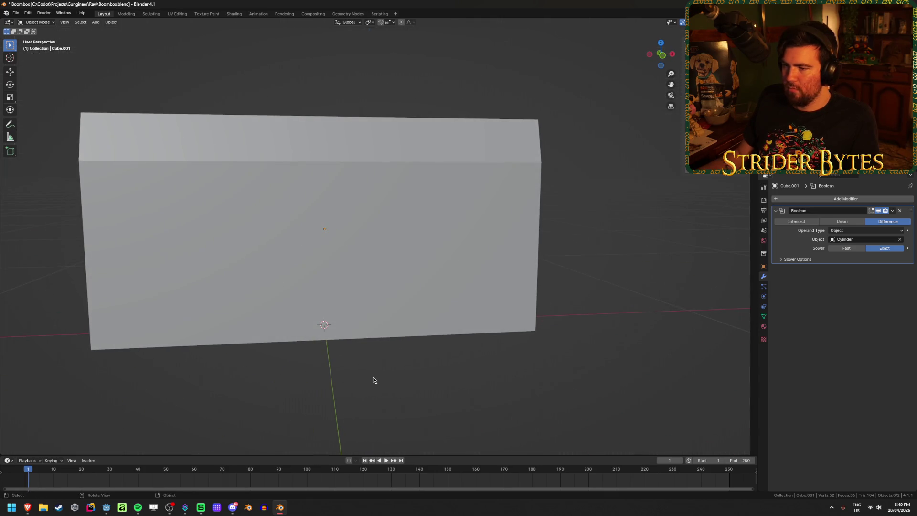
left_click(375, 340)
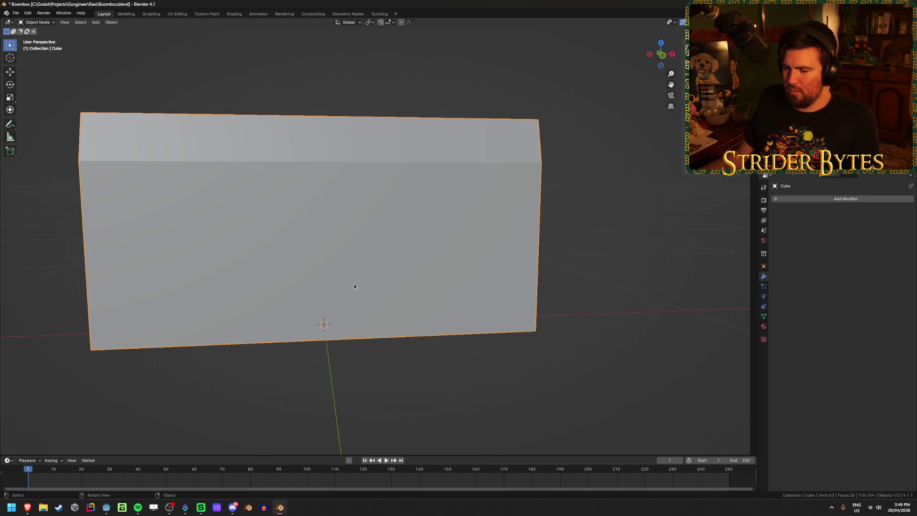
left_click(112, 504)
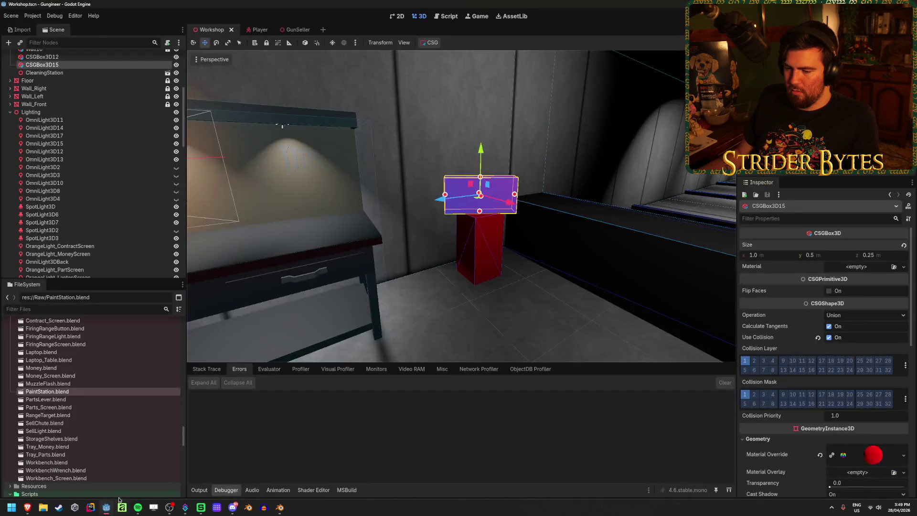
- Bring the Brave window with the Riptunes boombox reference photo to the front
mouse_move(27, 507)
left_click(87, 466)
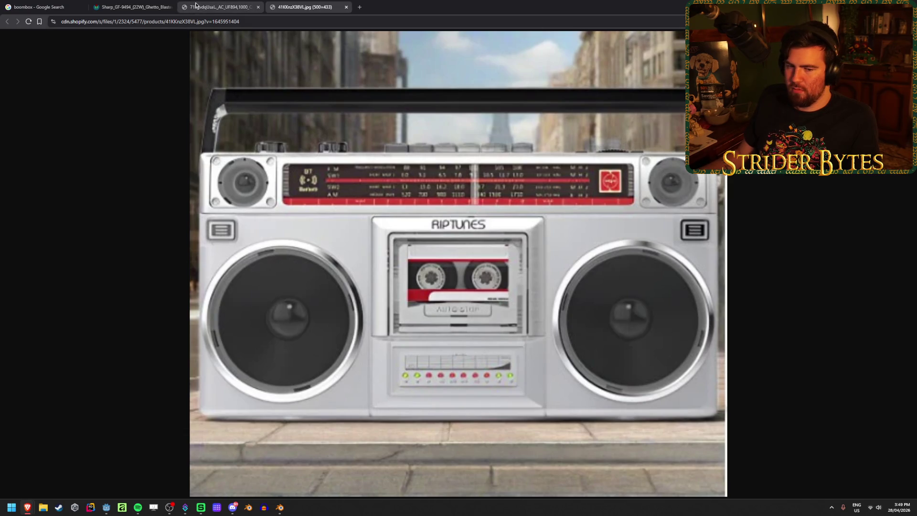
- Flip between the Amazon, Sharp GF-9494 and Riptunes boombox reference tabs to compare them
left_click(214, 3)
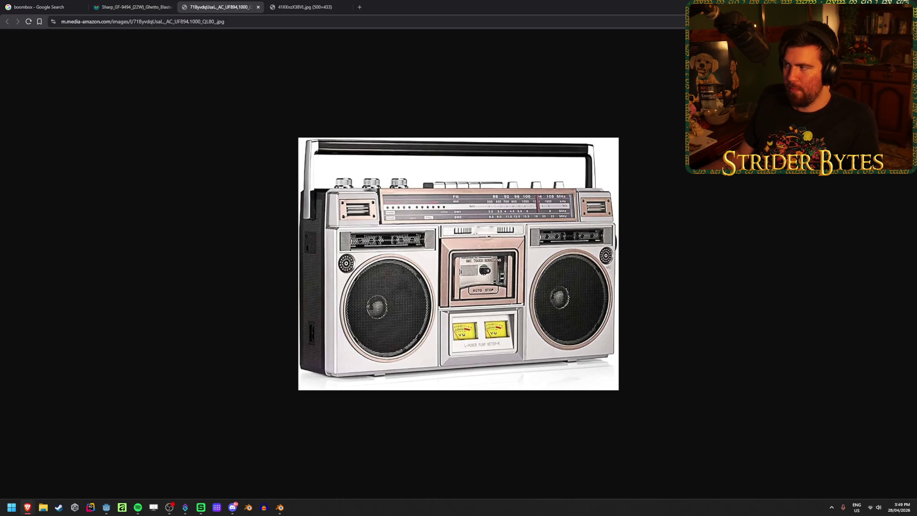
left_click(150, 4)
left_click(210, 4)
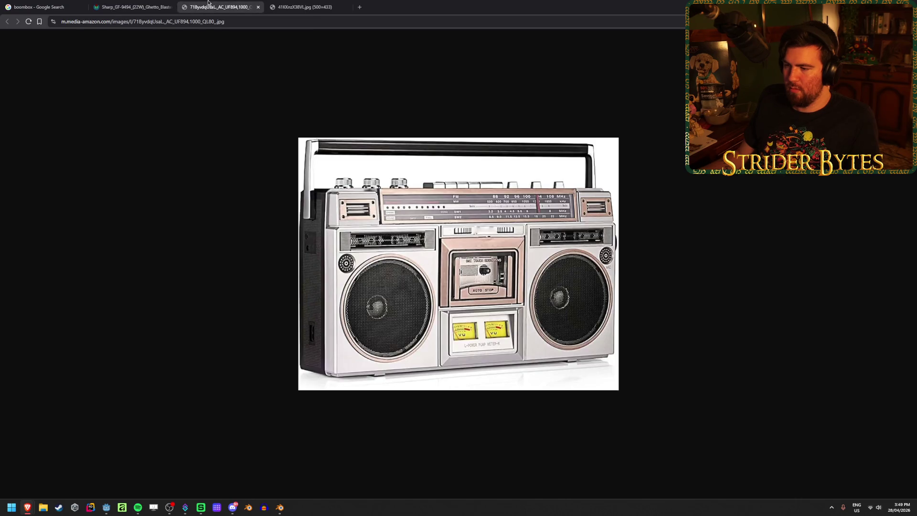
left_click(133, 6)
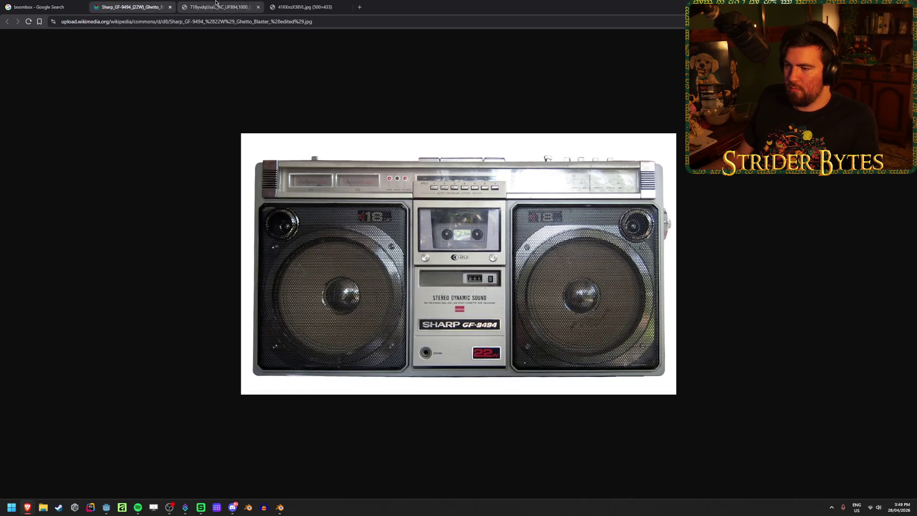
left_click(216, 3)
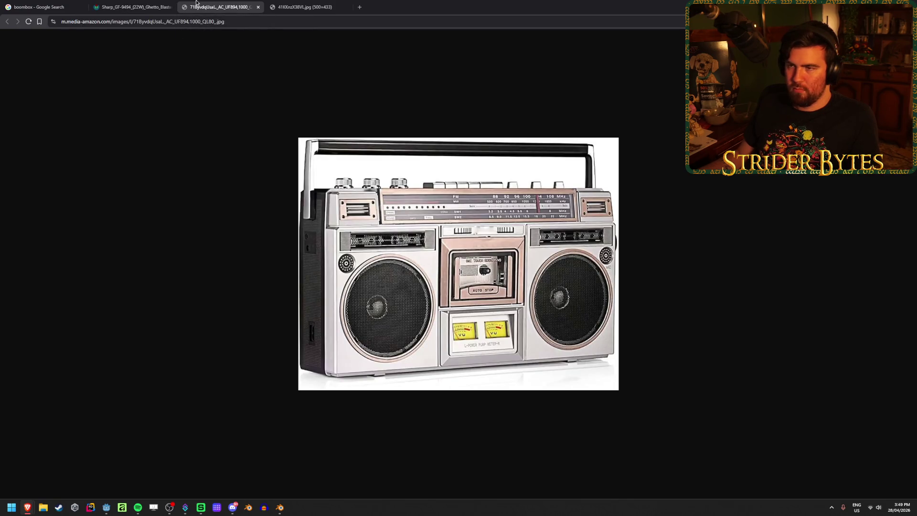
key("ctrl+shift+Tab")
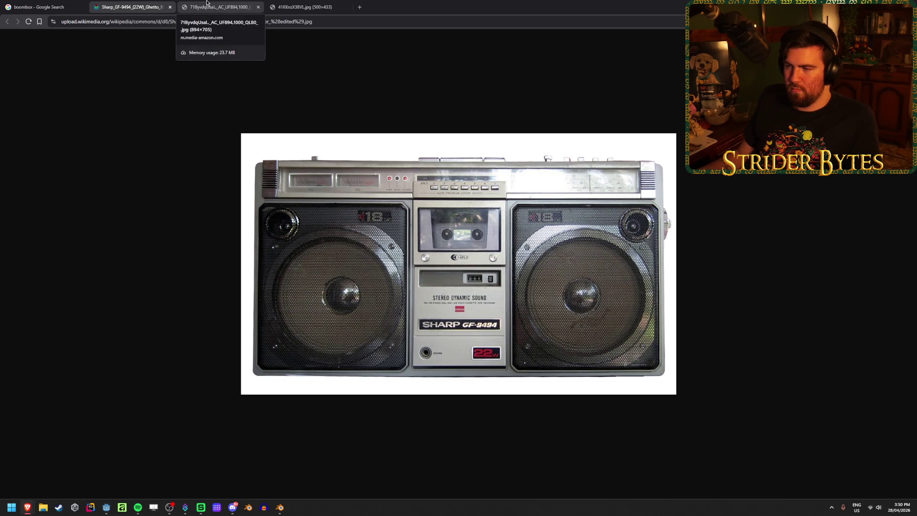
left_click(207, 4)
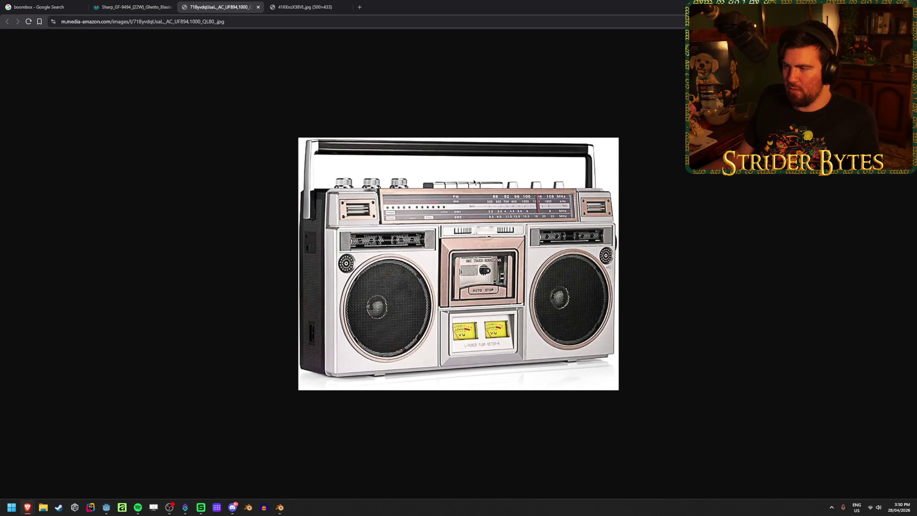
left_click(135, 6)
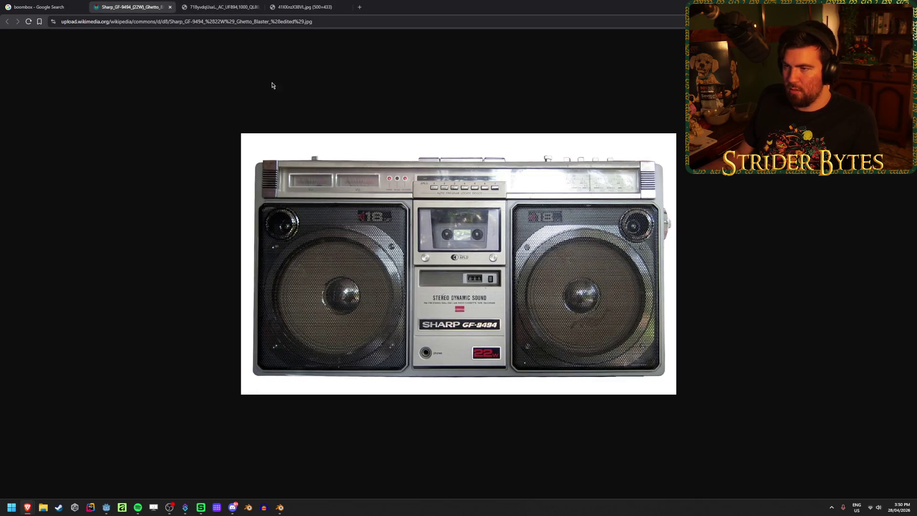
left_click(315, 6)
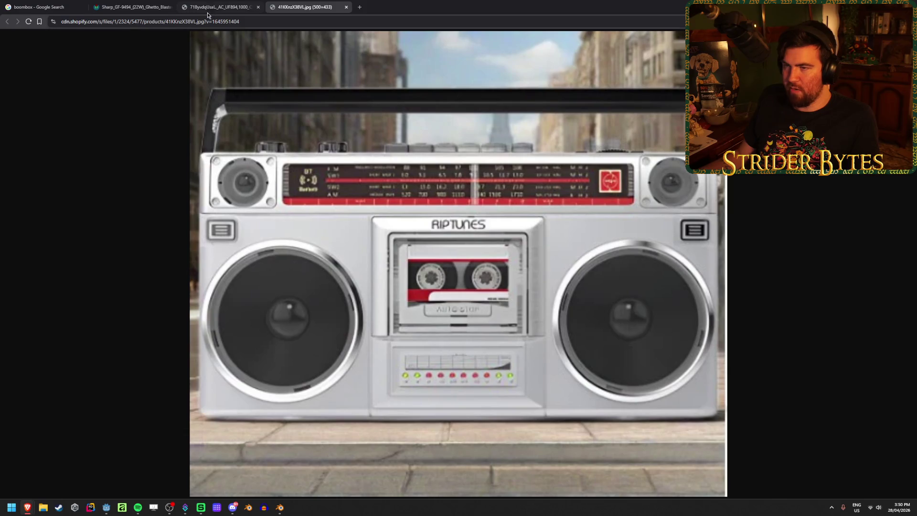
left_click(211, 7)
- Restore the browser to a smaller window and return to the Blender box body
double_click(615, 5)
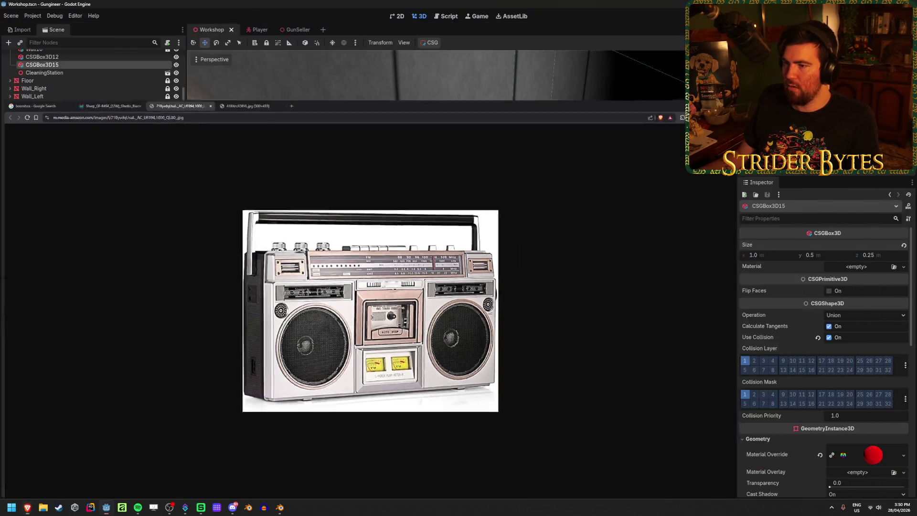
left_click(279, 507)
mouse_move(244, 404)
middle_mouse_down("shift")
mouse_move(276, 368)
mouse_move(328, 361)
middle_mouse_up("shift")
middle_click_drag(242, 306, 241, 331)
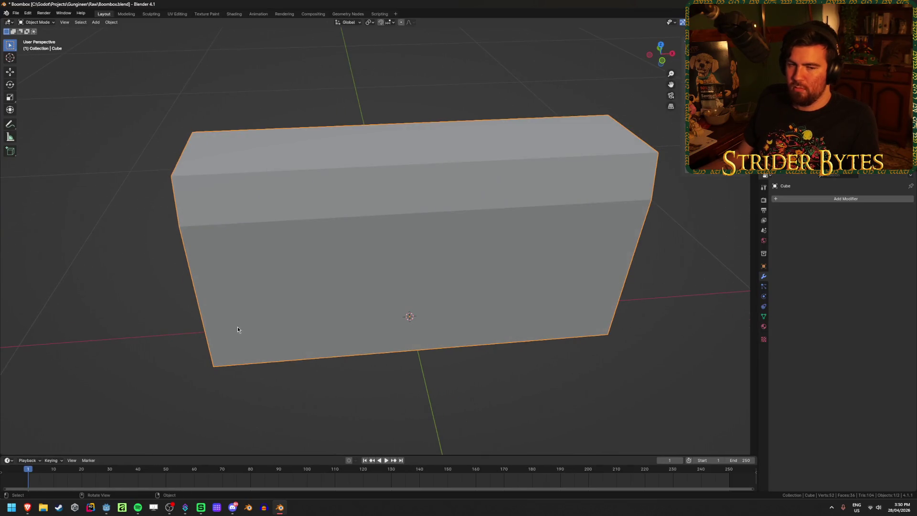
- Reselect the box and orbit to view it end-on
left_click(132, 389)
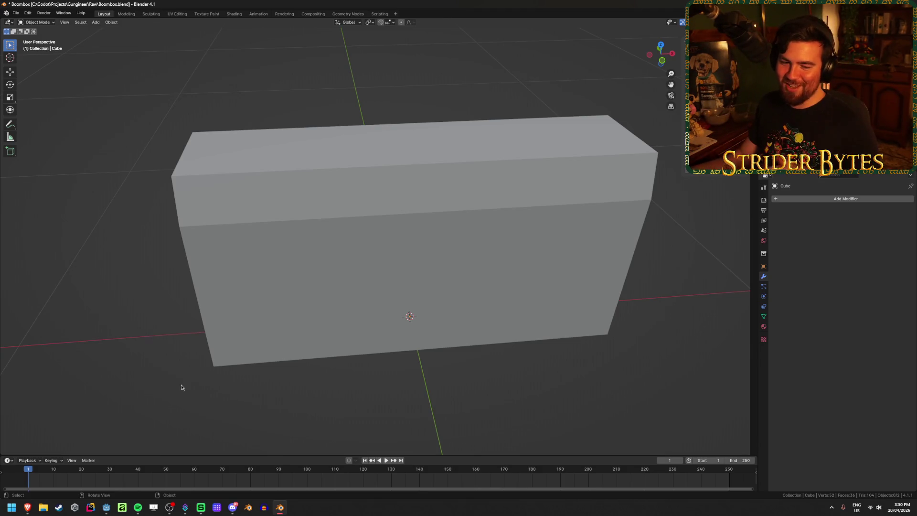
left_click(206, 299)
mouse_move(207, 299)
middle_mouse_down()
mouse_move(256, 280)
mouse_move(363, 286)
middle_mouse_up()
- View the Riptunes boombox reference image in Brave, then return to Blender
mouse_move(33, 510)
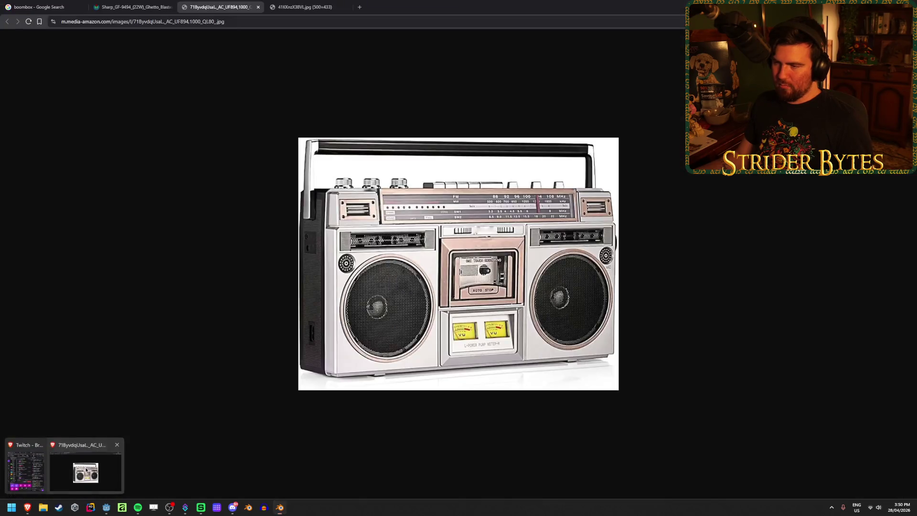
left_click(85, 484)
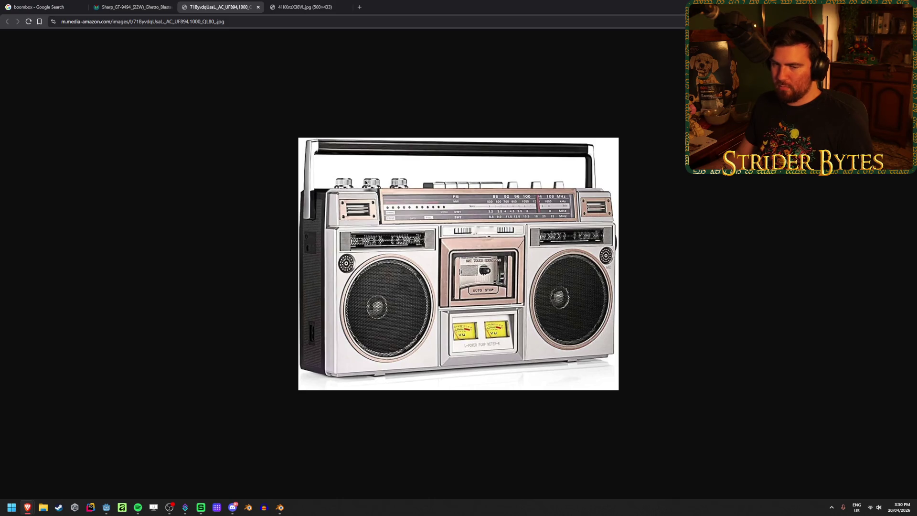
left_click(306, 6)
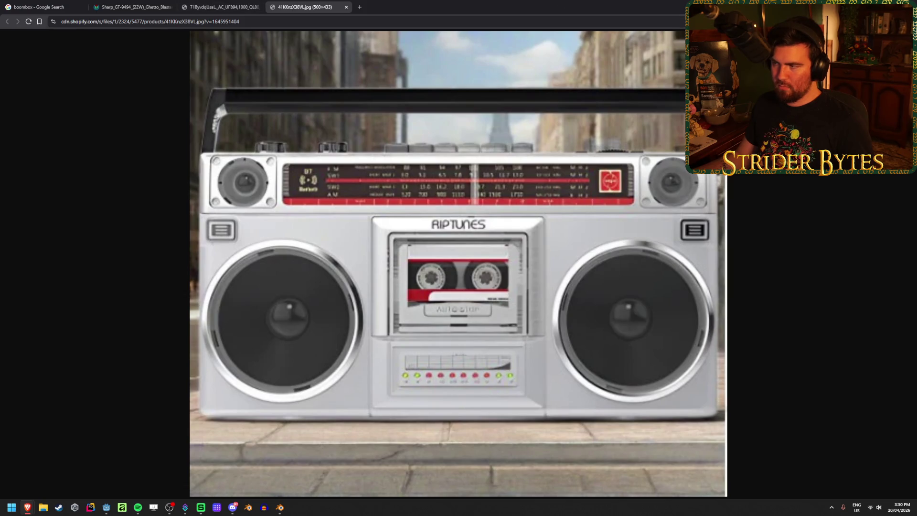
key("alt+Tab")
- In front wireframe view, add two vertical loop cuts near the centre of the box
mouse_move(403, 204)
middle_mouse_down()
mouse_move(492, 267)
mouse_move(442, 257)
middle_mouse_up()
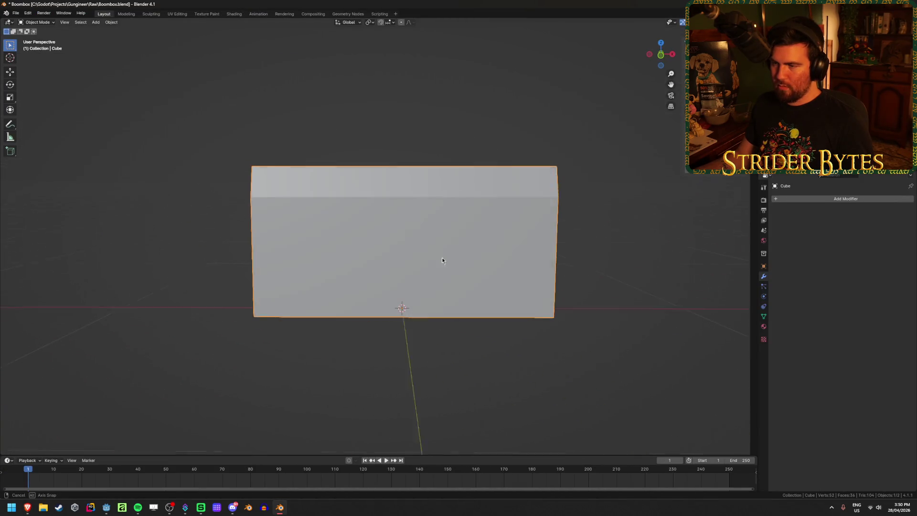
scroll(448, 261, "up", 1)
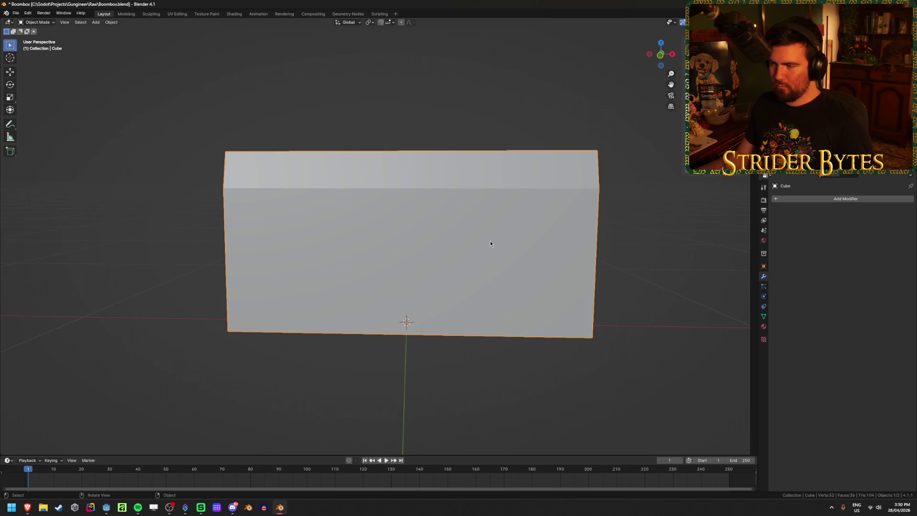
key("KP_1")
key("shift+z")
scroll(504, 262, "up", 1)
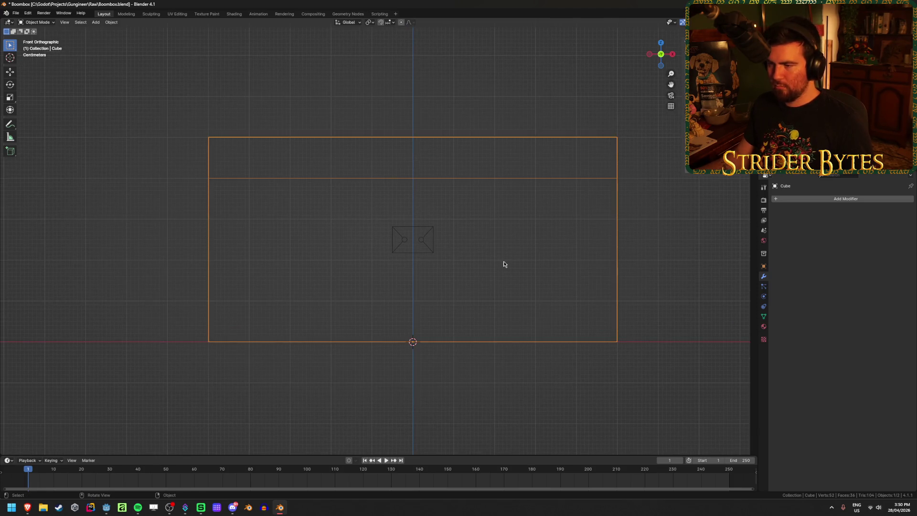
key("Tab")
key("ctrl+r")
left_click(412, 167)
left_click(454, 178)
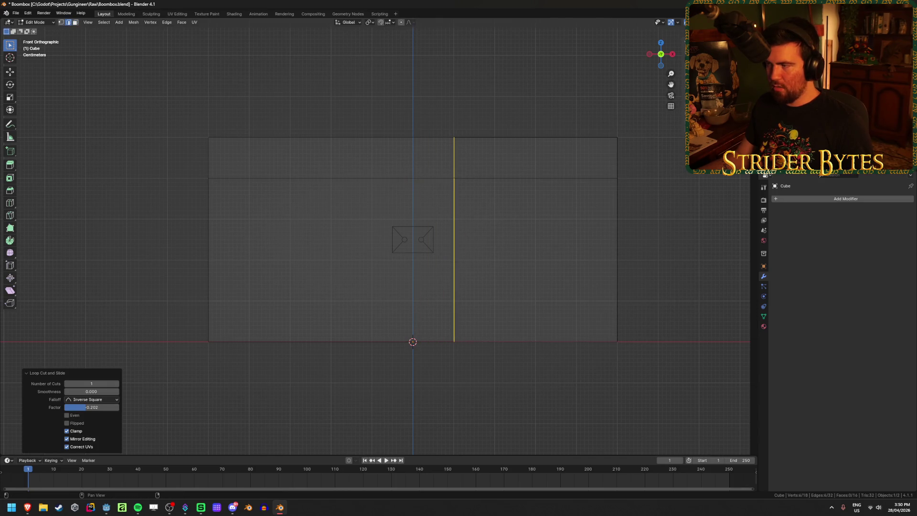
key("ctrl+r")
left_click(347, 174)
right_click(347, 174)
- Add a centred horizontal loop cut across the middle of the box front
mouse_move(468, 229)
middle_mouse_down()
mouse_move(478, 230)
mouse_move(457, 231)
mouse_move(491, 235)
middle_mouse_up()
key("shift+z")
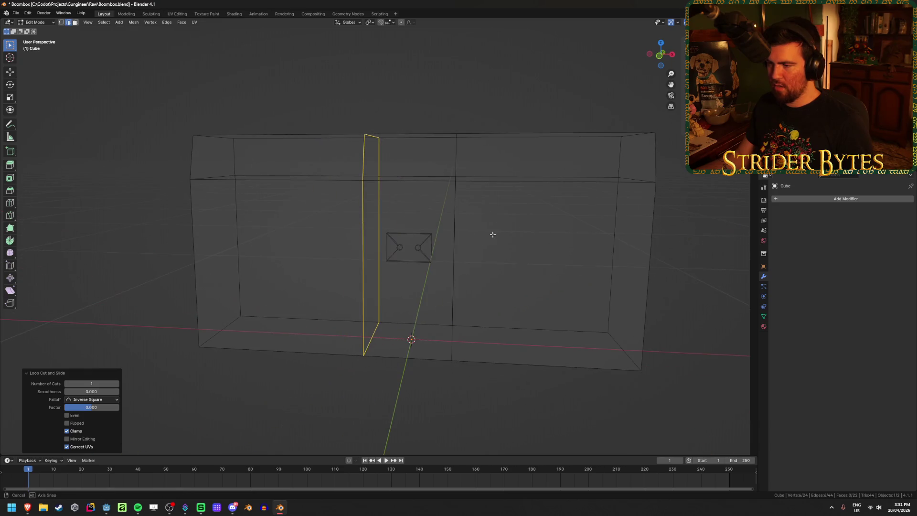
key("KP_1")
key("ctrl+r")
left_click(368, 290)
left_click(368, 290)
mouse_move(22, 507)
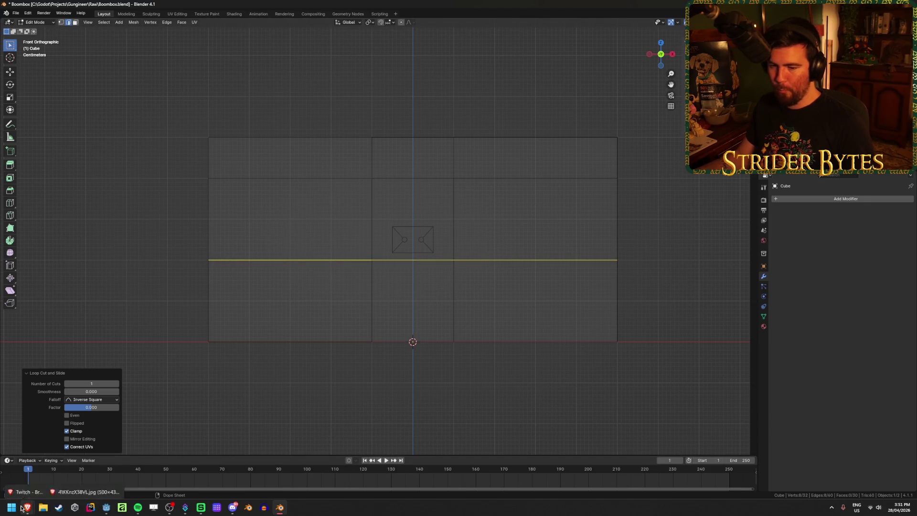
mouse_move(67, 483)
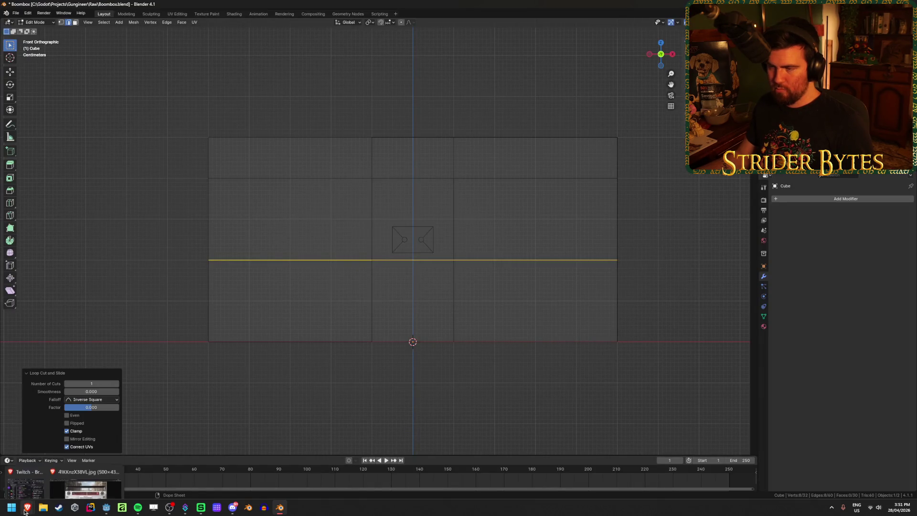
mouse_move(80, 468)
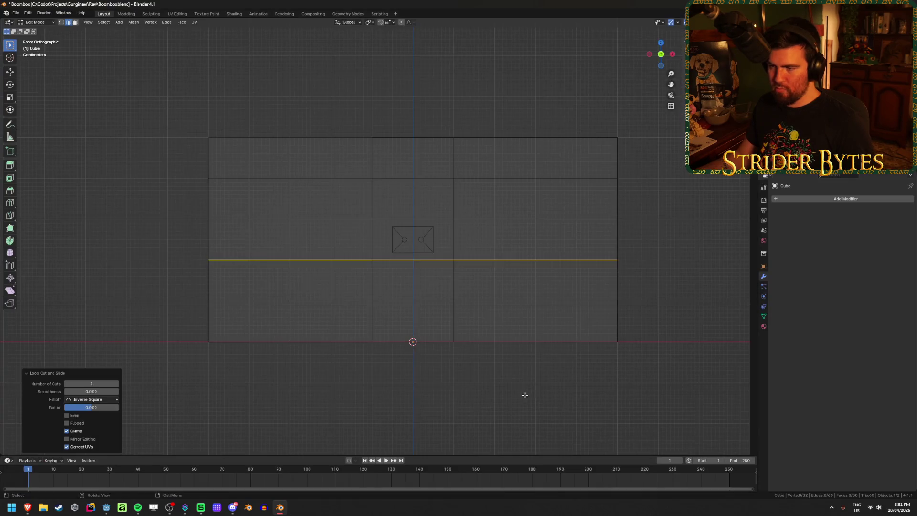
- Orbit around the box, toggling wireframe to check the new loop cuts
middle_click_drag(523, 393, 482, 429)
key("shift+z")
key("shift+z")
mouse_move(413, 256)
middle_mouse_down()
mouse_move(487, 252)
mouse_move(446, 256)
middle_mouse_up()
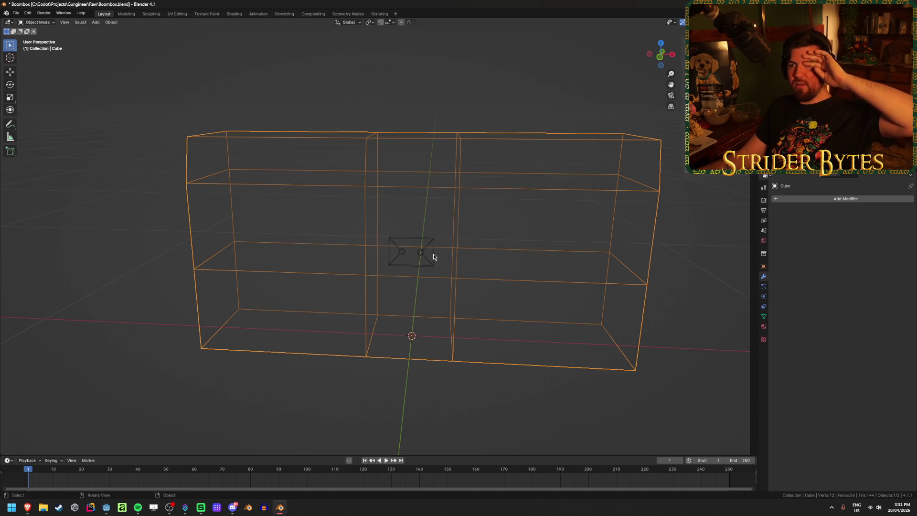
- Select the centre front face of the box body and extrude it inward as the cassette recess
left_click(433, 253)
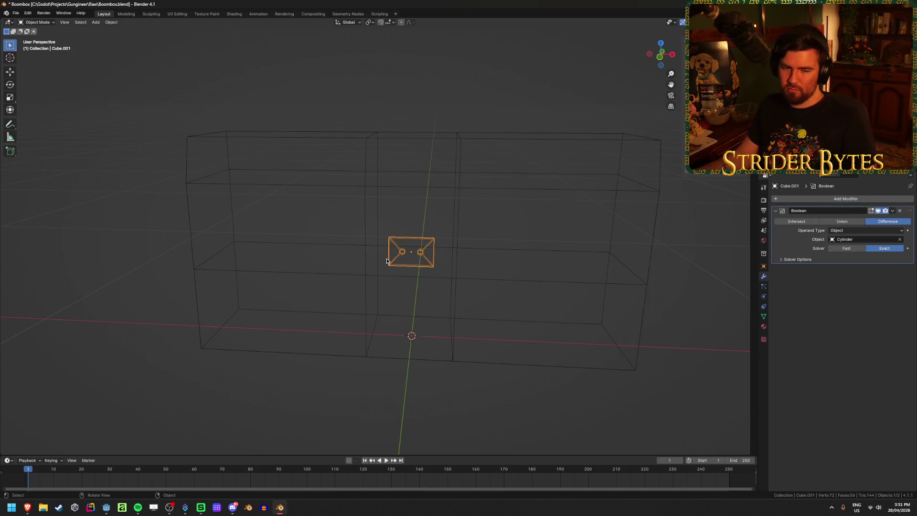
mouse_move(472, 238)
middle_mouse_down()
mouse_move(440, 229)
mouse_move(462, 227)
mouse_move(463, 249)
middle_mouse_up()
key("shift+z")
left_click(461, 226)
key("Tab")
key("3")
left_click(409, 232)
key("e")
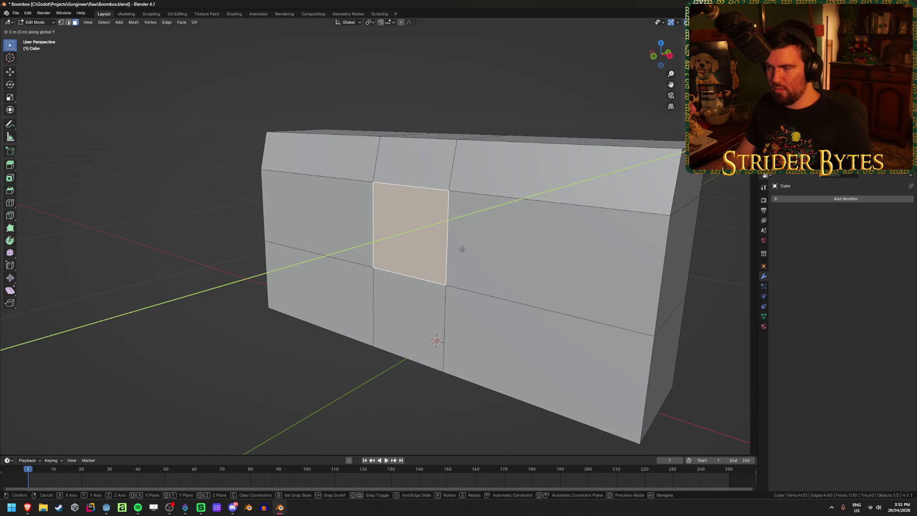
key("Escape")
key("e")
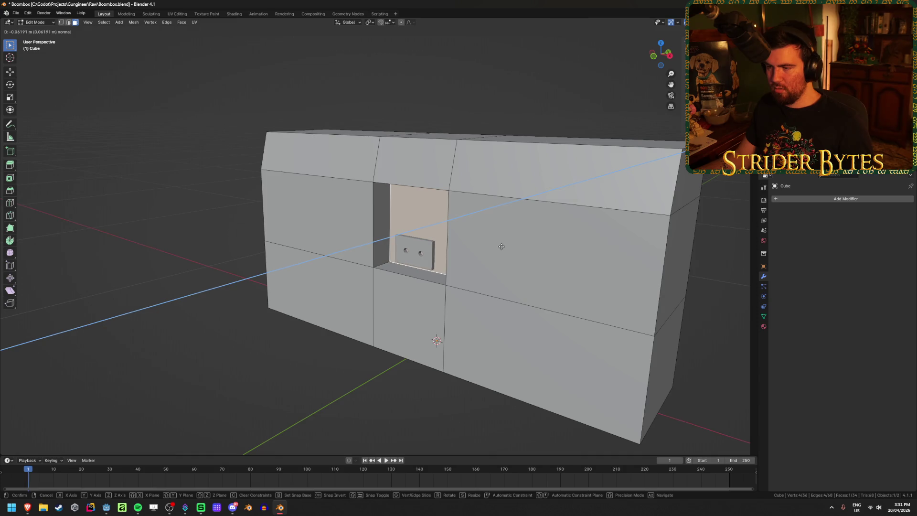
key("Escape")
key("ctrl+z")
- Inspect the recess in front X-ray view, then bring up the boombox reference photo
key("Tab")
mouse_move(325, 382)
middle_mouse_down()
mouse_move(299, 398)
mouse_move(422, 265)
mouse_move(430, 294)
mouse_move(451, 304)
mouse_move(418, 285)
mouse_move(370, 285)
mouse_move(403, 289)
middle_mouse_up()
left_click(423, 265)
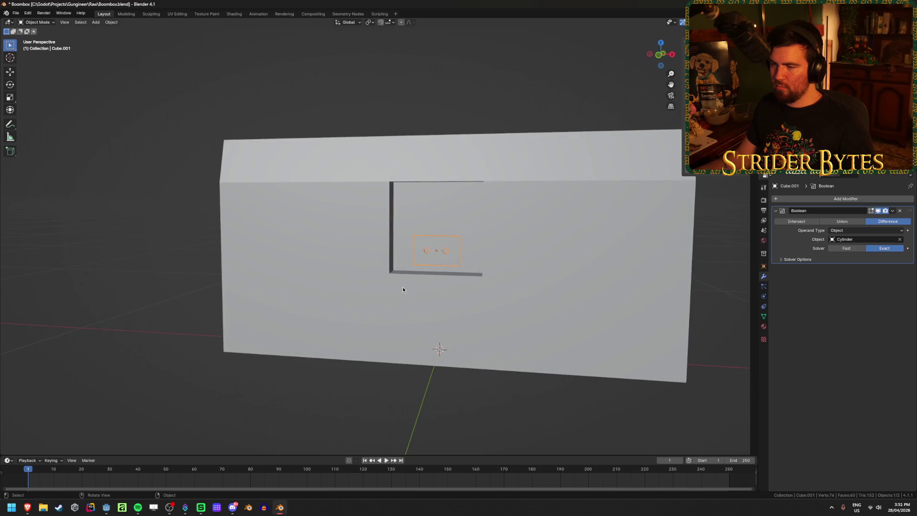
key("KP_1")
key("alt+z")
key("alt+z")
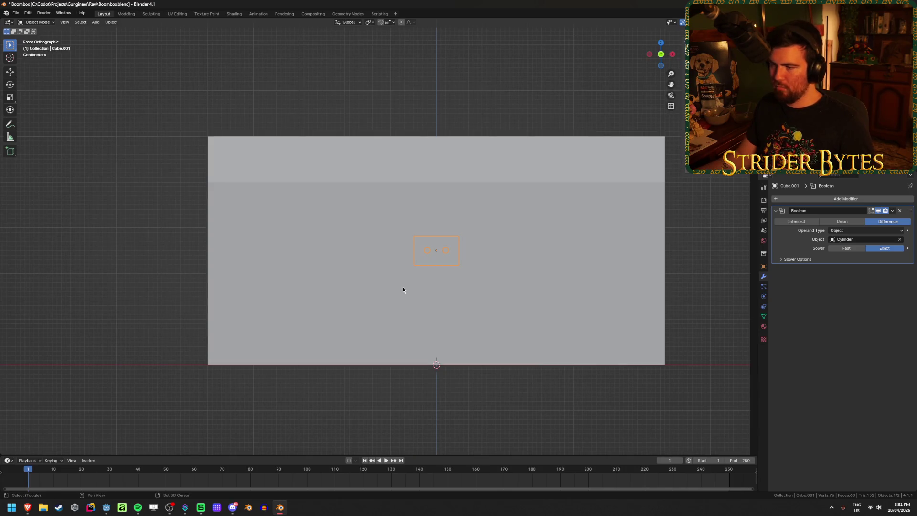
mouse_move(27, 507)
left_click(96, 475)
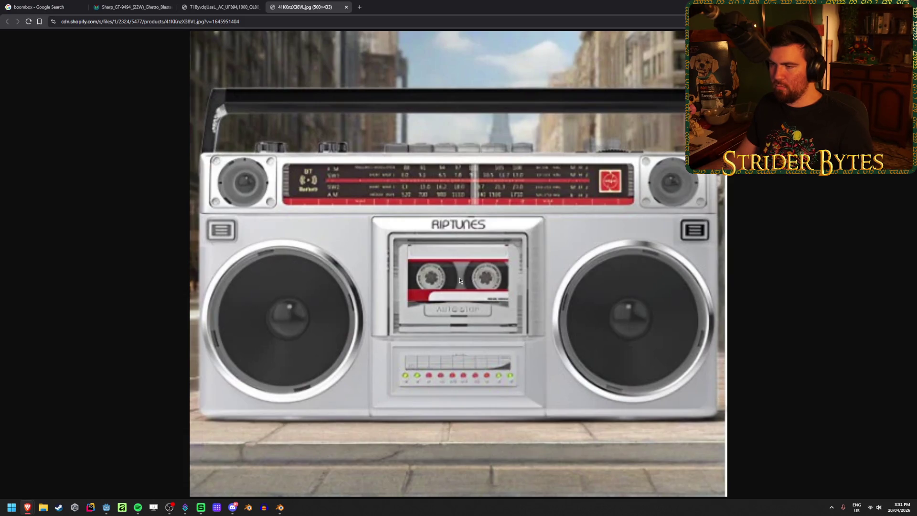
- Back in Blender, edit the box body in vertex mode with X-ray and box-select the middle and top vertex rows
left_click(280, 507)
left_click(340, 183)
key("shift+z")
key("shift+z")
key("Tab")
key("1")
key("alt+z")
left_click_drag(185, 198, 726, 174)
left_click_drag(176, 163, 679, 116)
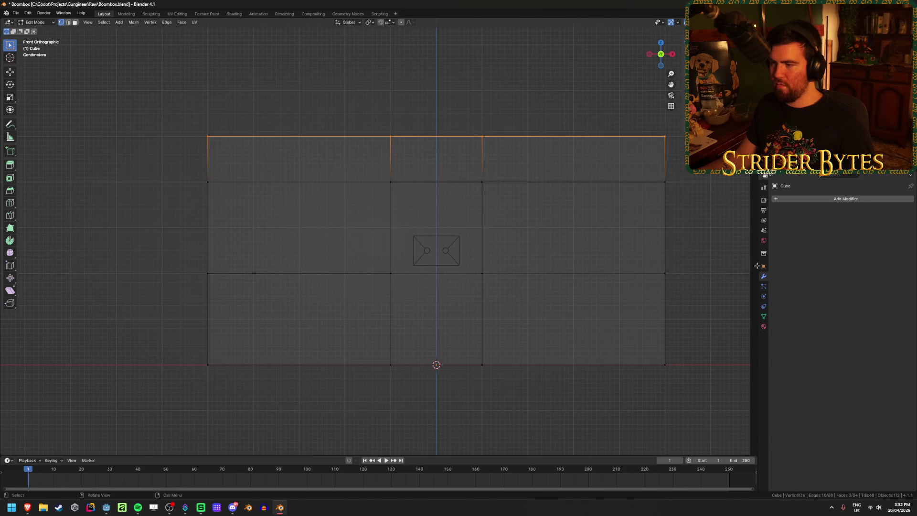
- Select the box's upper horizontal vertex row and lower it along Z
left_click_drag(690, 288, 632, 263)
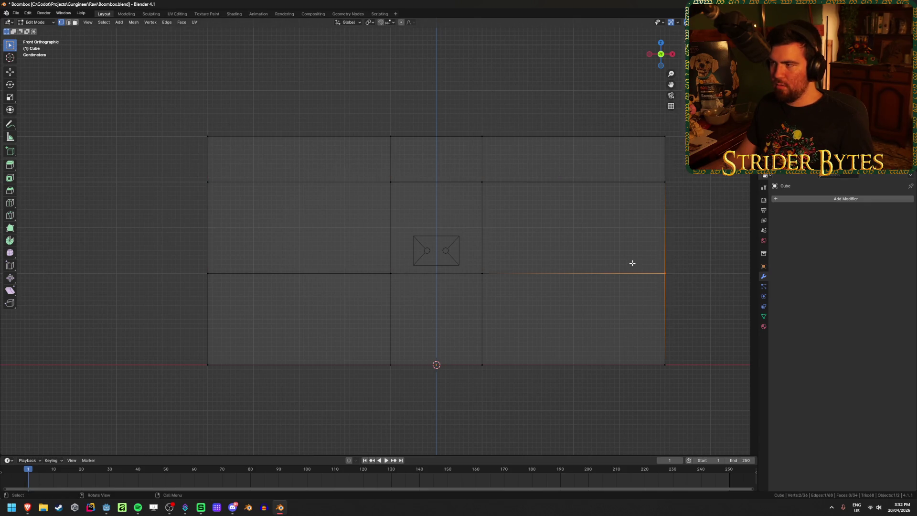
mouse_move(168, 195)
left_mouse_down()
mouse_move(651, 178)
mouse_move(699, 168)
left_mouse_up()
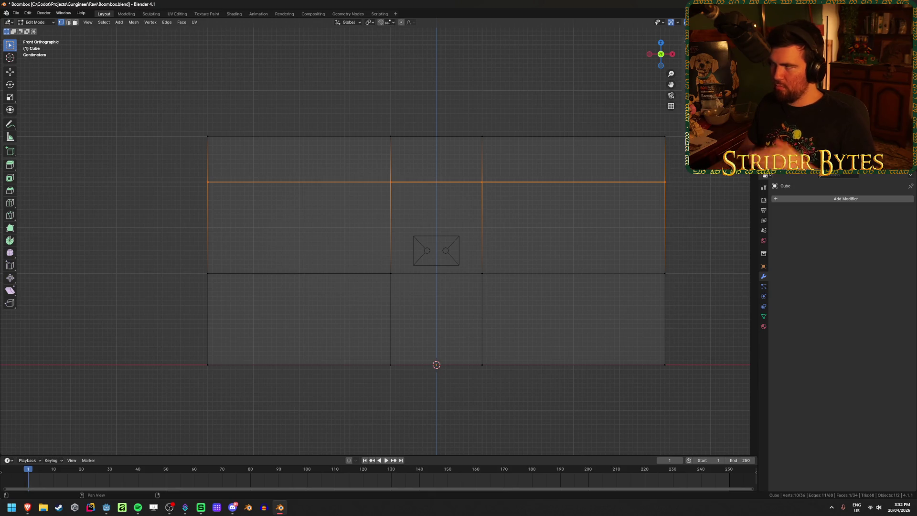
key("g")
key("z")
left_click(153, 233)
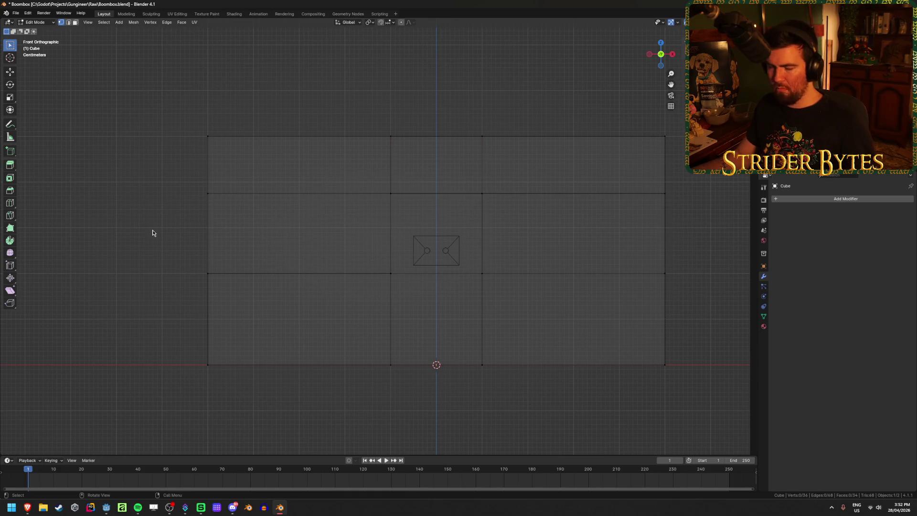
- Leave mesh editing and save Boombox.blend
key("a")
key("Tab")
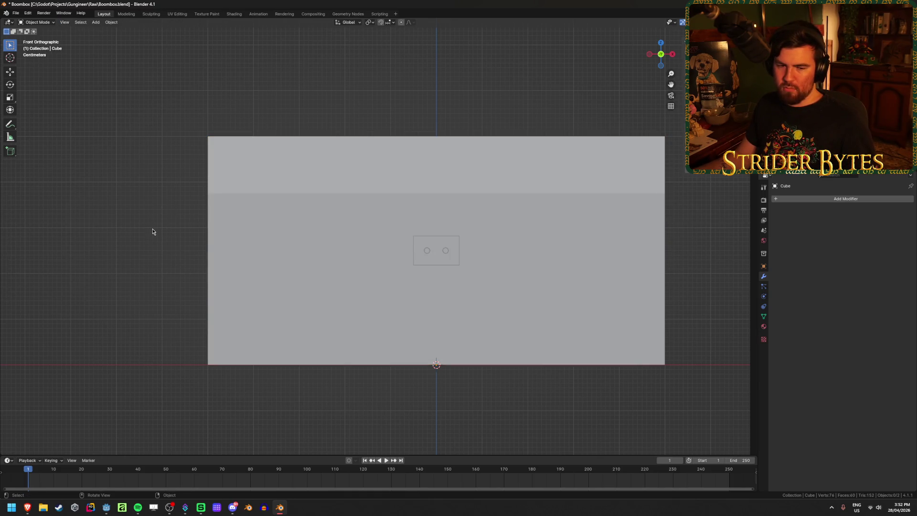
key("ctrl+s")
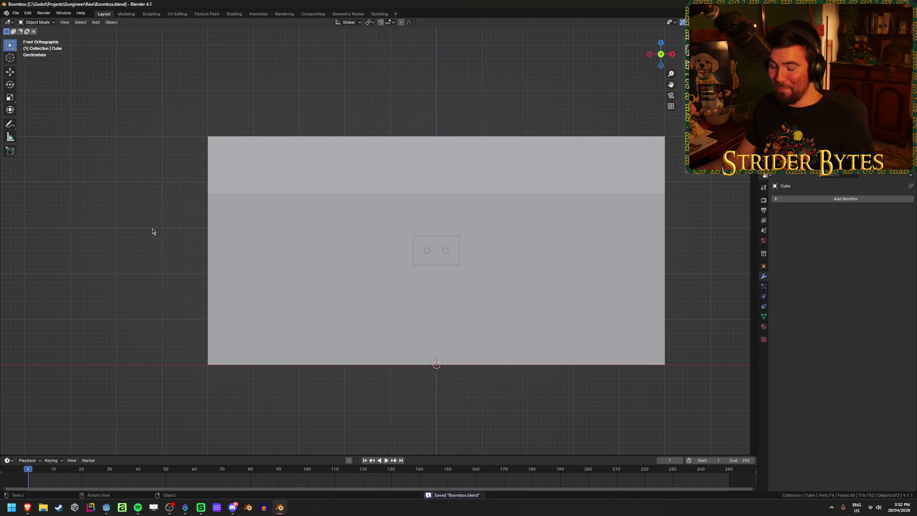
- Inspect the box in perspective, briefly switching to wireframe shading to check the recess
left_click(286, 219)
mouse_move(285, 219)
middle_mouse_down()
mouse_move(495, 249)
mouse_move(457, 248)
middle_mouse_up()
scroll(351, 228, "down", 4)
key("shift+z")
middle_click_drag(512, 242, 491, 237)
key("shift+z")
scroll(510, 237, "up", 4)
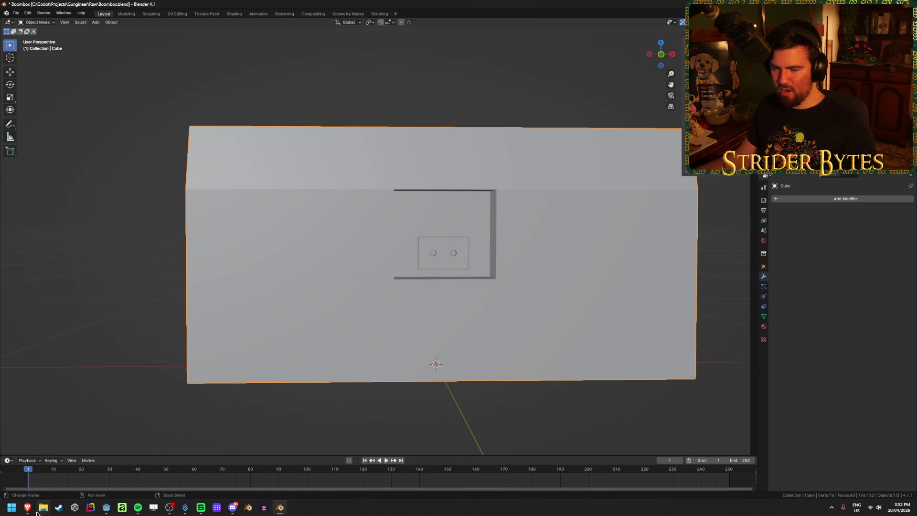
mouse_move(27, 507)
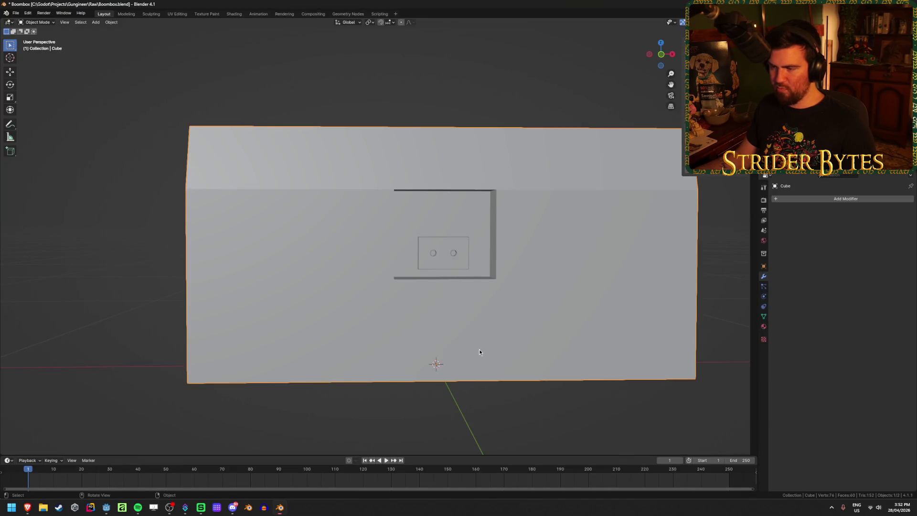
- In front view with see-through on, lower the middle horizontal vertex row about 4.5 cm
key("KP_1")
key("Tab")
key("alt+z")
left_click_drag(183, 320, 713, 235)
key("g")
key("z")
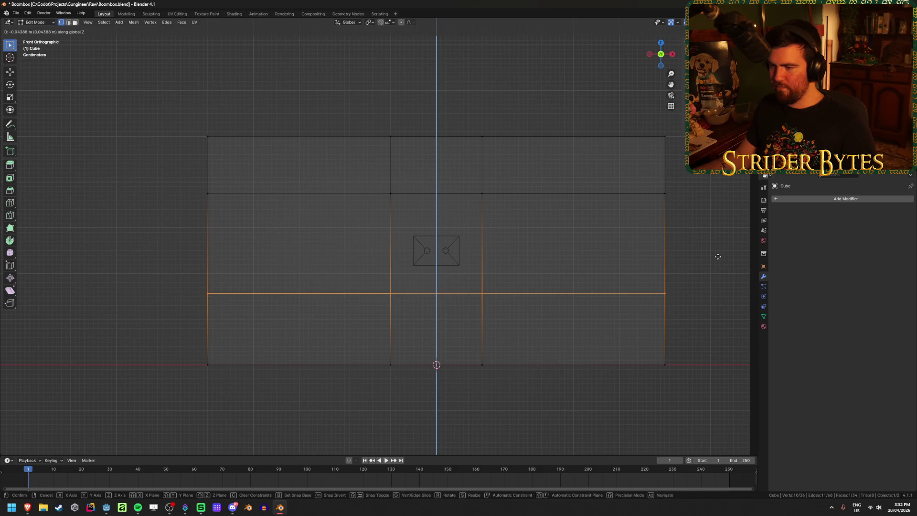
left_click(719, 257)
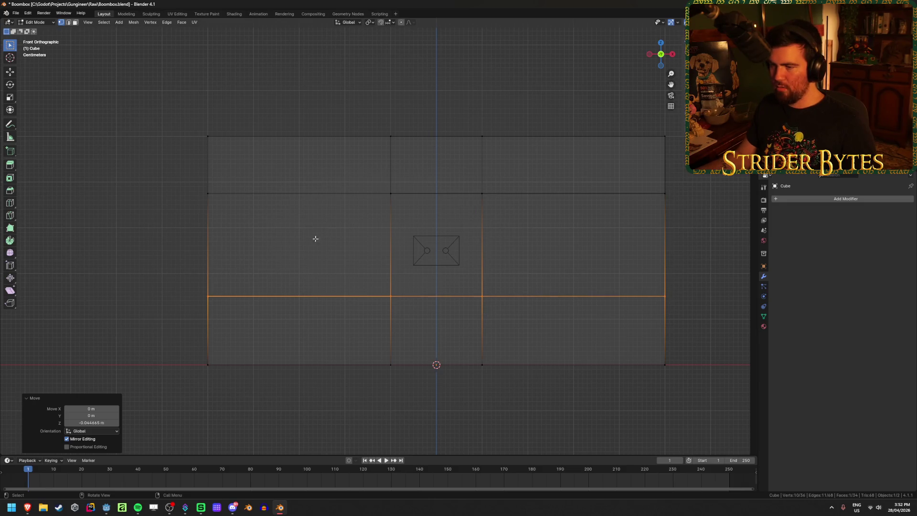
- Return to Object Mode, orbit to check the sunken bay, and clear the selection
key("Tab")
mouse_move(274, 325)
middle_mouse_down()
mouse_move(491, 354)
mouse_move(581, 348)
mouse_move(511, 353)
mouse_move(420, 337)
mouse_move(485, 337)
mouse_move(409, 336)
mouse_move(446, 327)
middle_mouse_up()
scroll(501, 354, "down", 4)
scroll(409, 336, "up", 2)
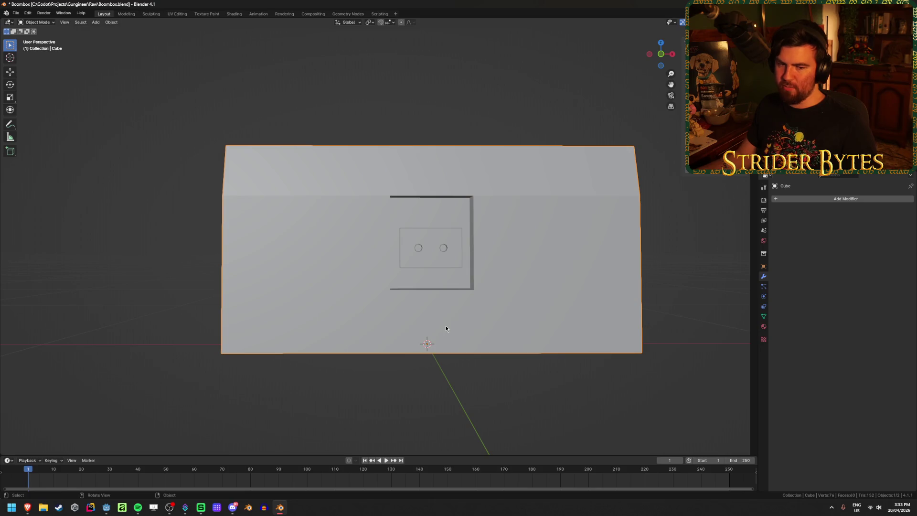
left_click(454, 366)
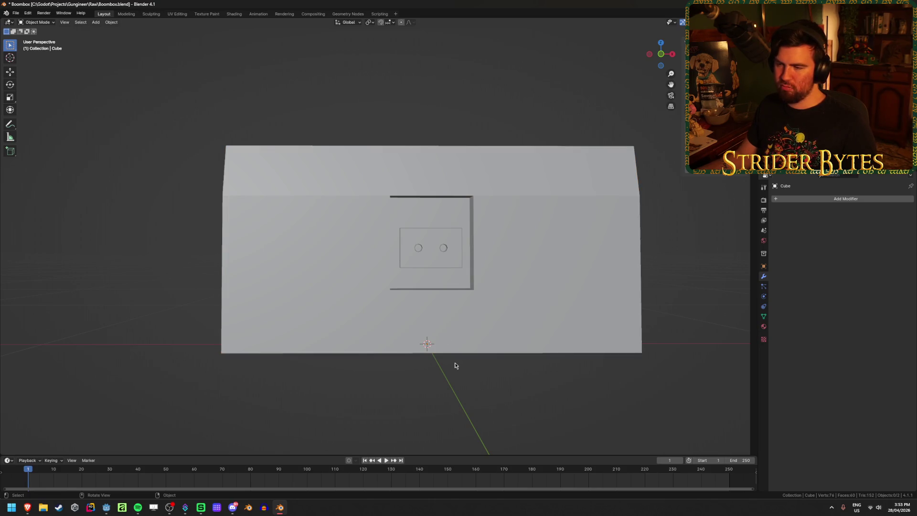
left_click(328, 321)
left_click(311, 370)
key("shift+a")
- Add a 16-vertex cylinder with radius about 0.14 m, rotated 90° on X
mouse_move(313, 357)
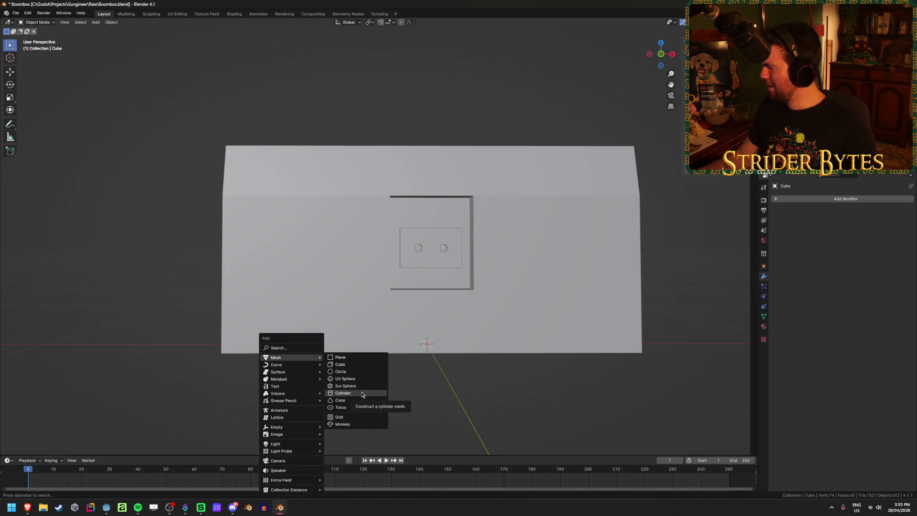
left_click(362, 393)
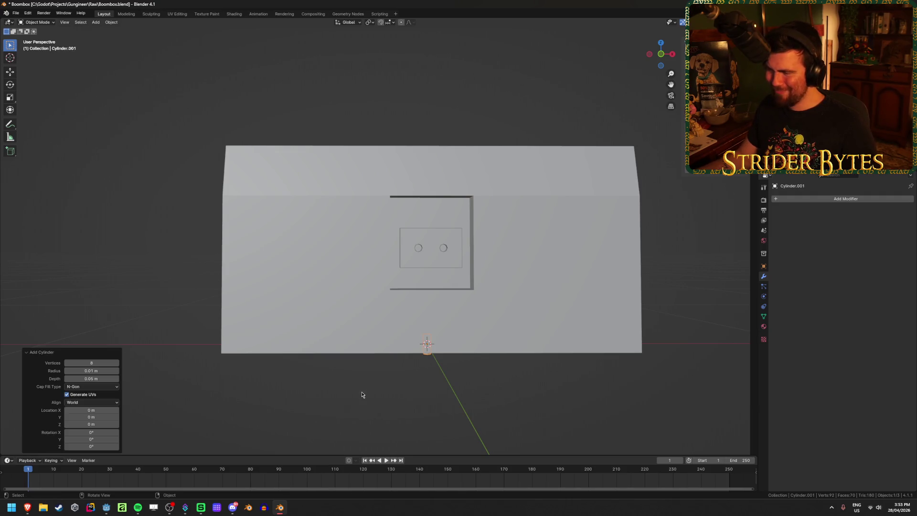
left_click(93, 362)
type("6")
key("Return")
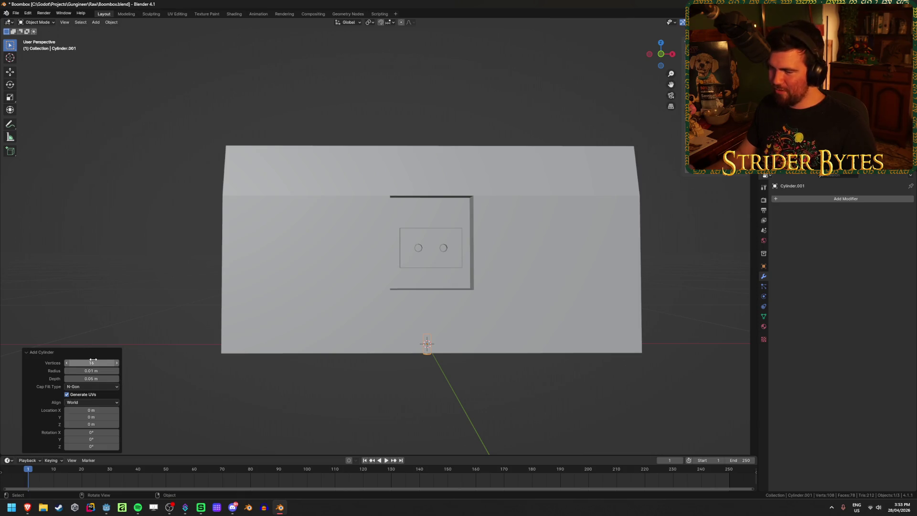
left_click_drag(94, 370, 102, 371)
left_click(87, 433)
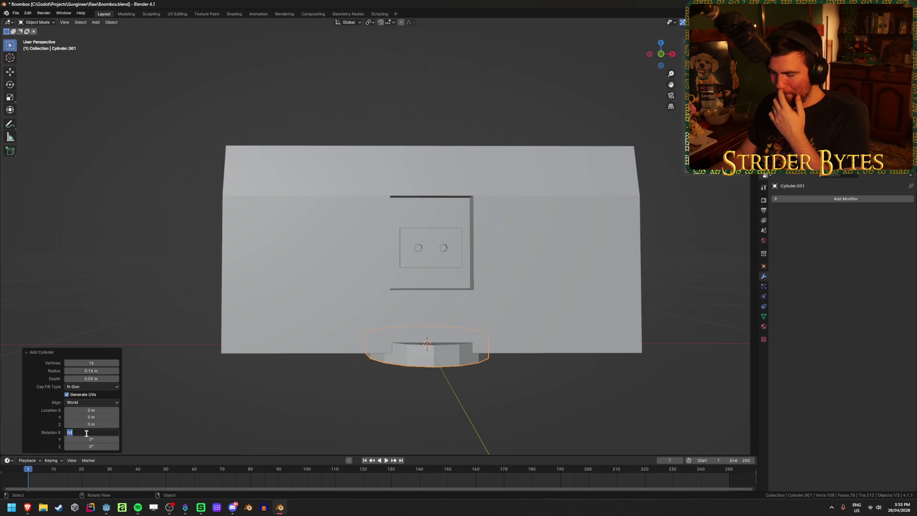
type("90")
key("Return")
- Set the cylinder's depth to 0.01 m for a thin disc and check it from the side
mouse_move(452, 316)
middle_mouse_down()
mouse_move(369, 317)
mouse_move(375, 291)
mouse_move(394, 290)
mouse_move(368, 292)
middle_mouse_up()
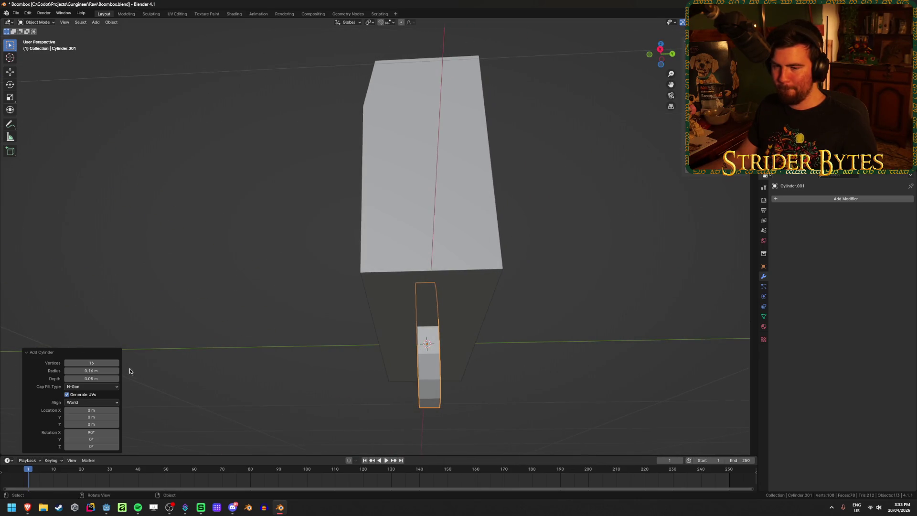
left_click(95, 378)
type(".0")
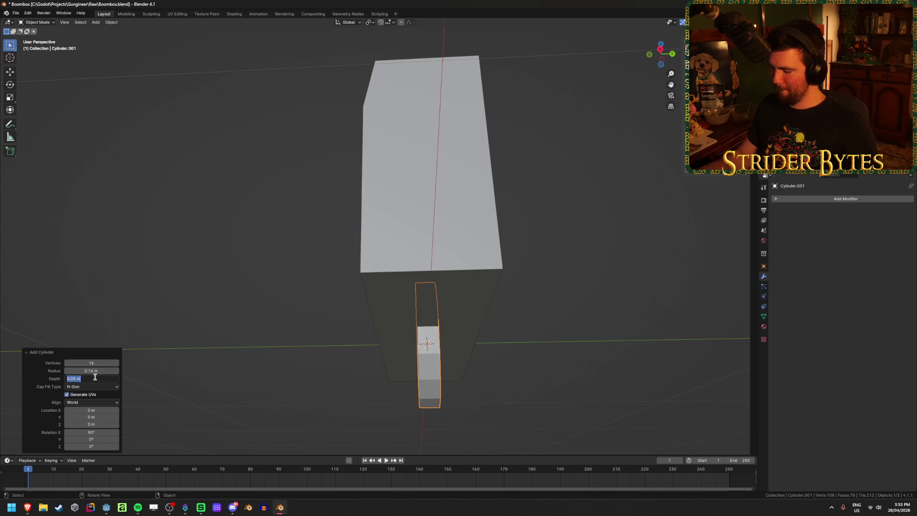
type("1")
key("Return")
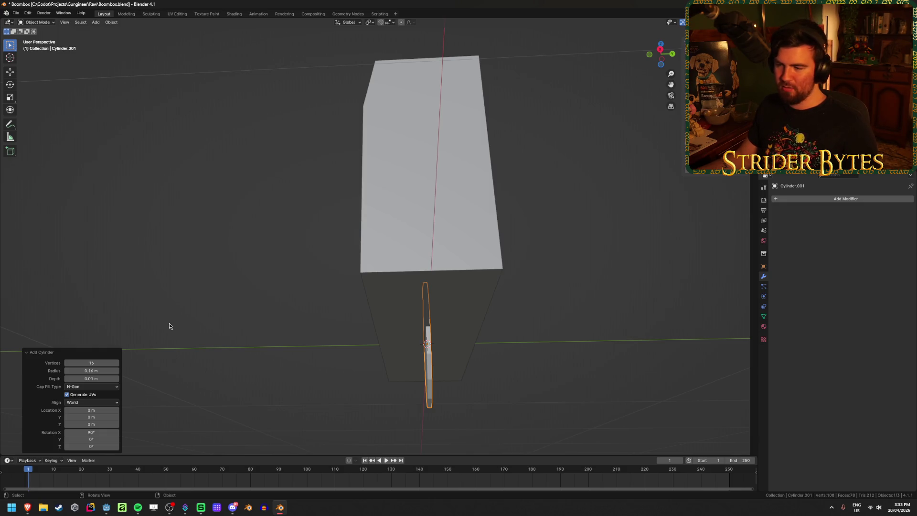
mouse_move(169, 326)
middle_mouse_down()
mouse_move(211, 352)
mouse_move(394, 260)
middle_mouse_up()
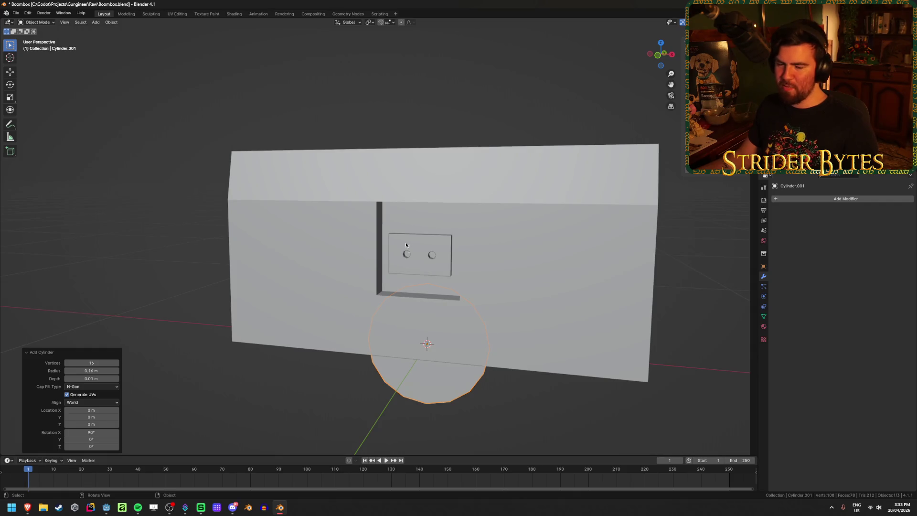
mouse_move(441, 321)
middle_mouse_down()
mouse_move(289, 303)
mouse_move(263, 270)
mouse_move(342, 282)
middle_mouse_up()
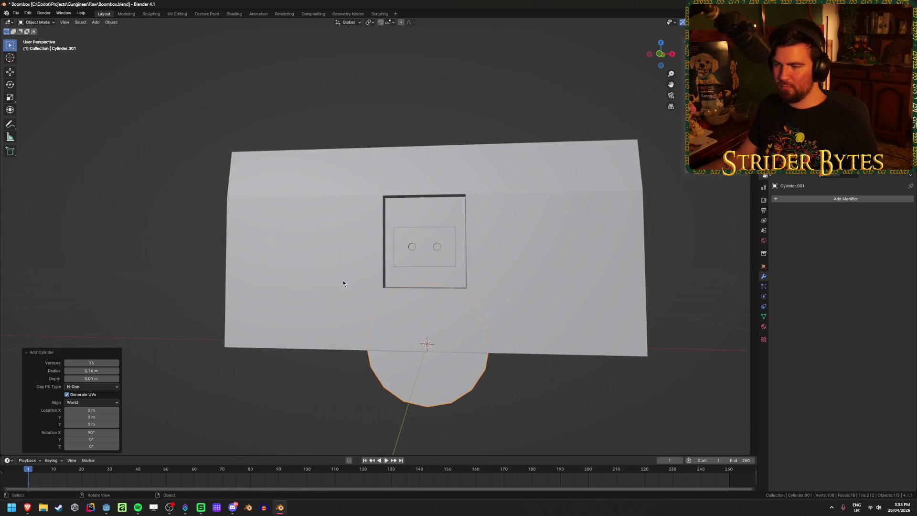
- Change the disc's radius to 0.15 m
left_click(96, 370)
type("0.15")
key("Return")
scroll(425, 329, "down", 2)
mouse_move(425, 329)
middle_mouse_down()
mouse_move(262, 381)
mouse_move(224, 357)
mouse_move(222, 334)
mouse_move(252, 354)
mouse_move(242, 356)
middle_mouse_up()
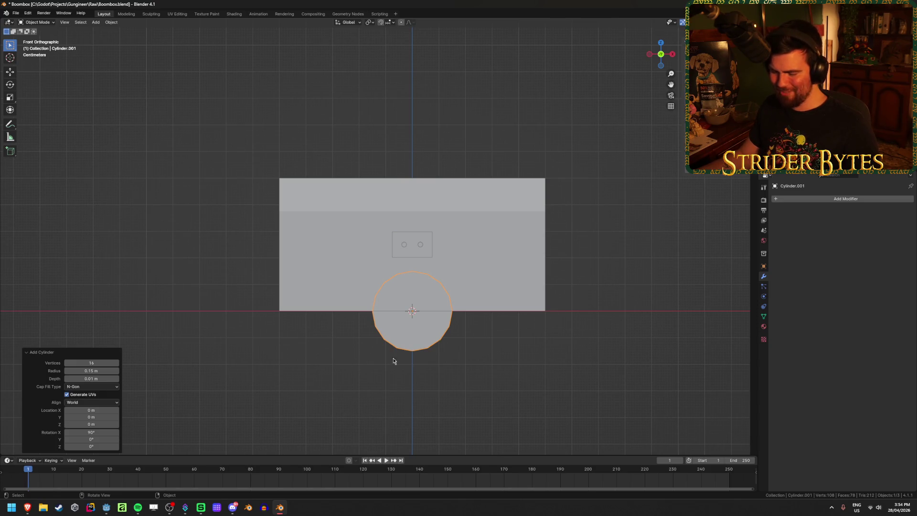
- In Edit Mode, raise the disc 0.2 m and shift it 0.3 m right
key("Tab")
key("alt+z")
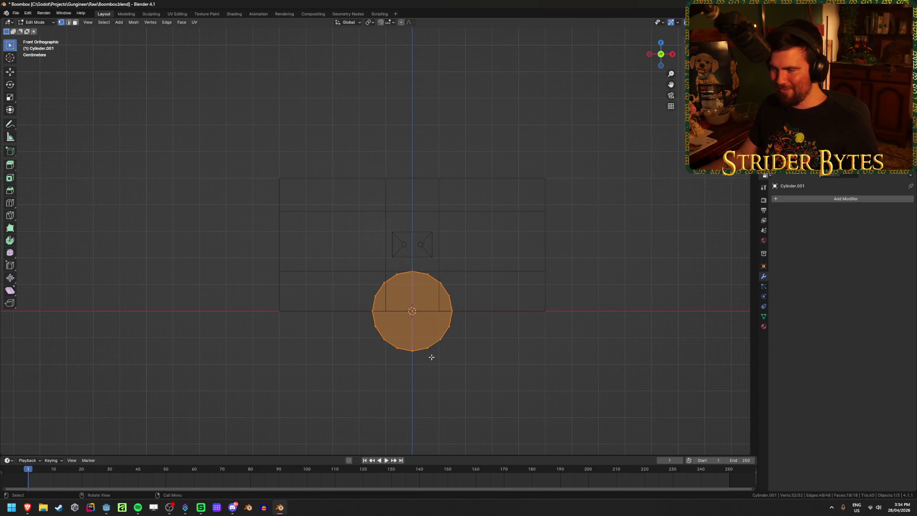
key("g")
key("z")
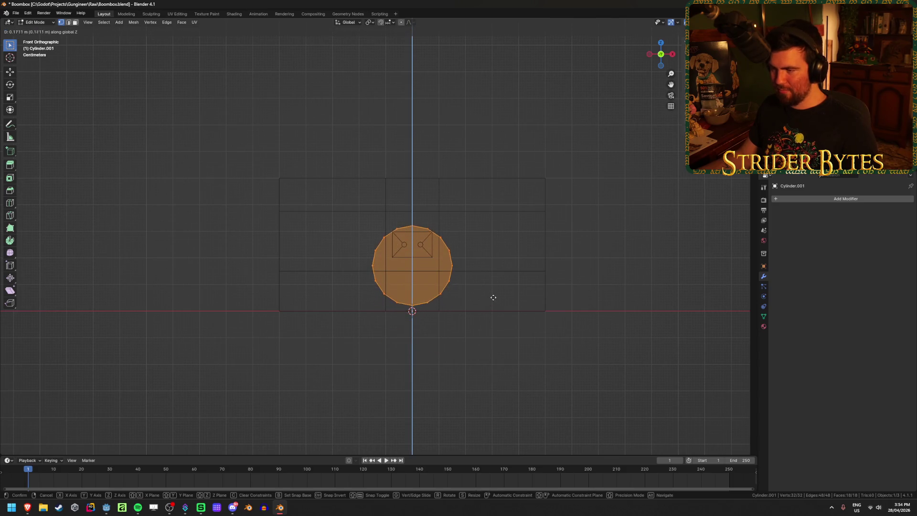
type("0.2")
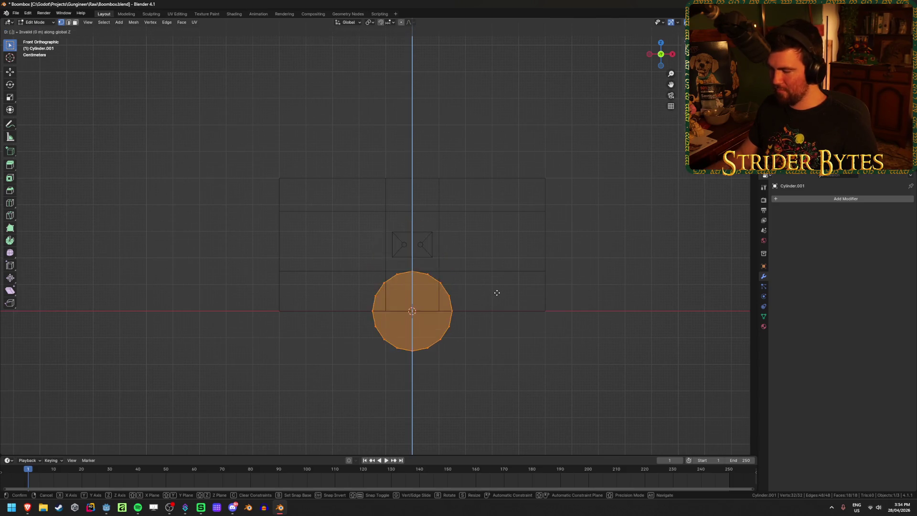
key("Return")
key("g")
key("x")
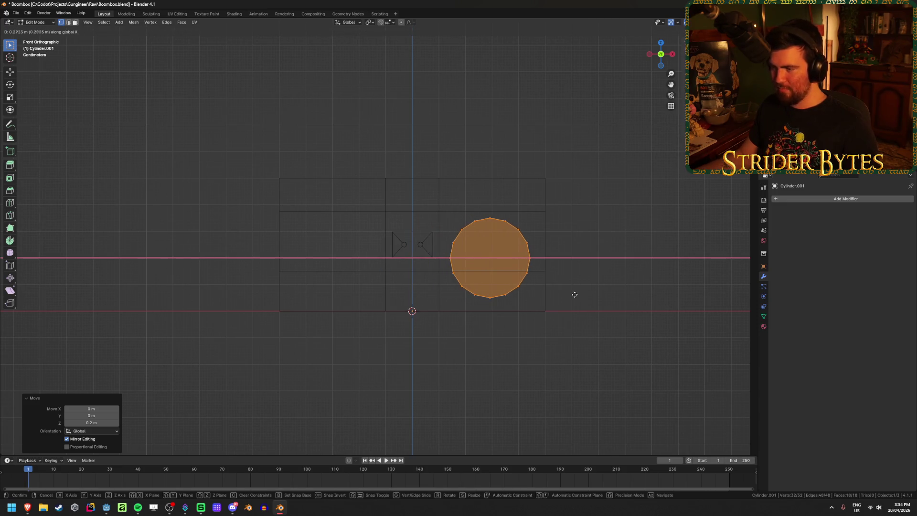
type("0.3")
key("Return")
key("alt+z")
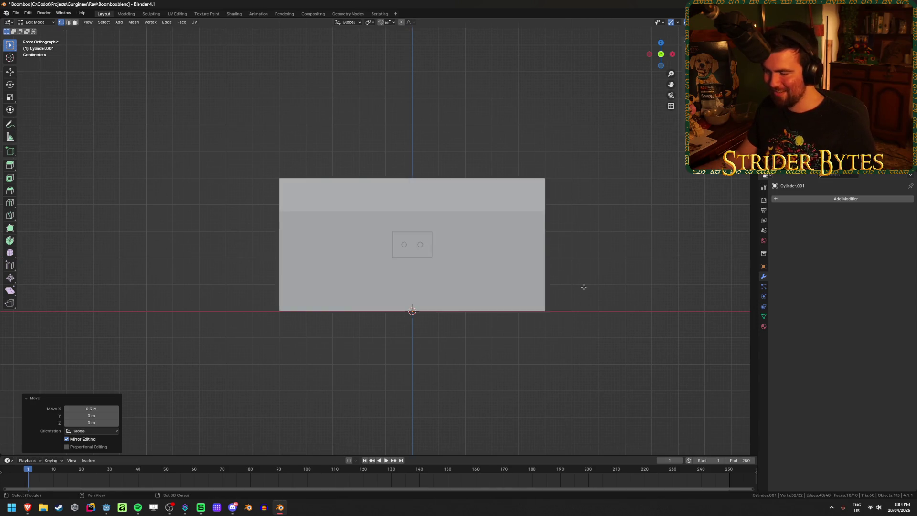
- Move the disc 13 cm forward along Y (-0.13) onto the front face
mouse_move(583, 287)
middle_mouse_down()
mouse_move(549, 296)
mouse_move(633, 270)
middle_mouse_up()
key("g")
key("y")
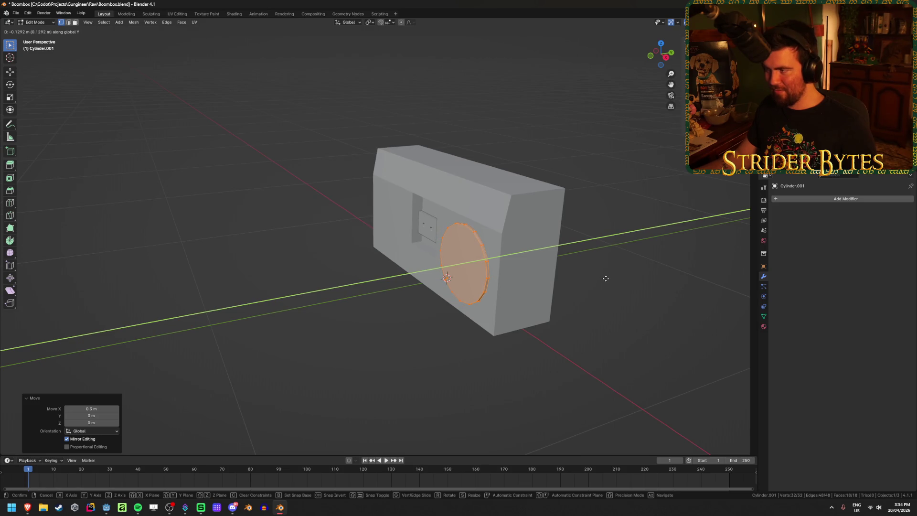
type(".13")
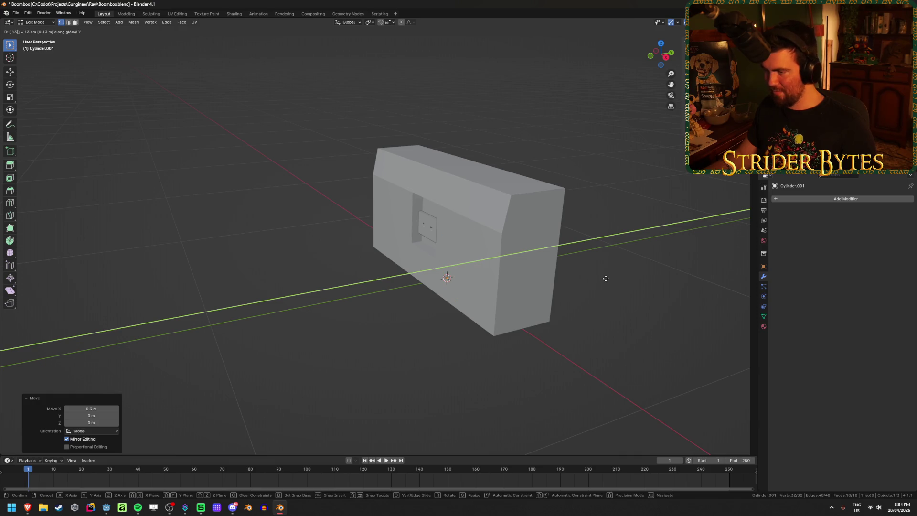
key("minus")
key("Return")
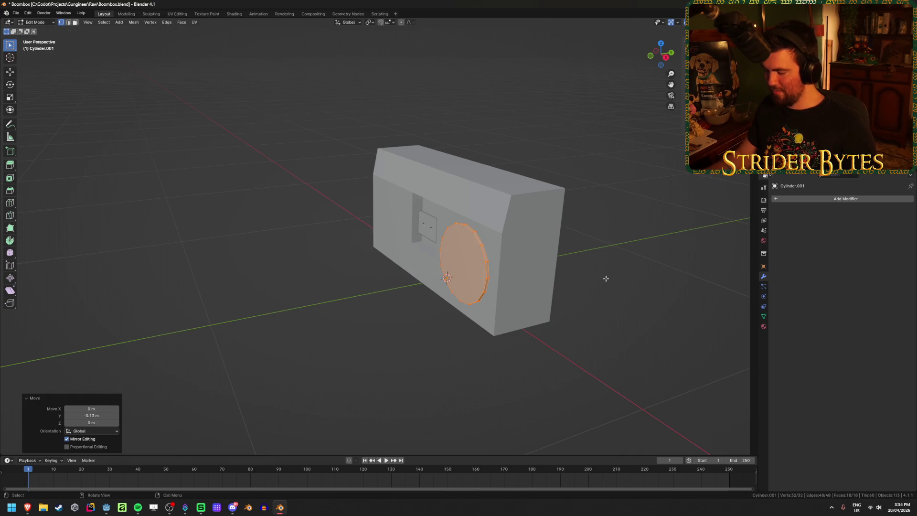
- Check the disc's placement from the Right view, toggling see-through display
key("KP_3")
scroll(604, 277, "up", 3)
middle_click_drag(537, 307, 440, 353, "shift")
scroll(401, 271, "up", 2)
key("alt+z")
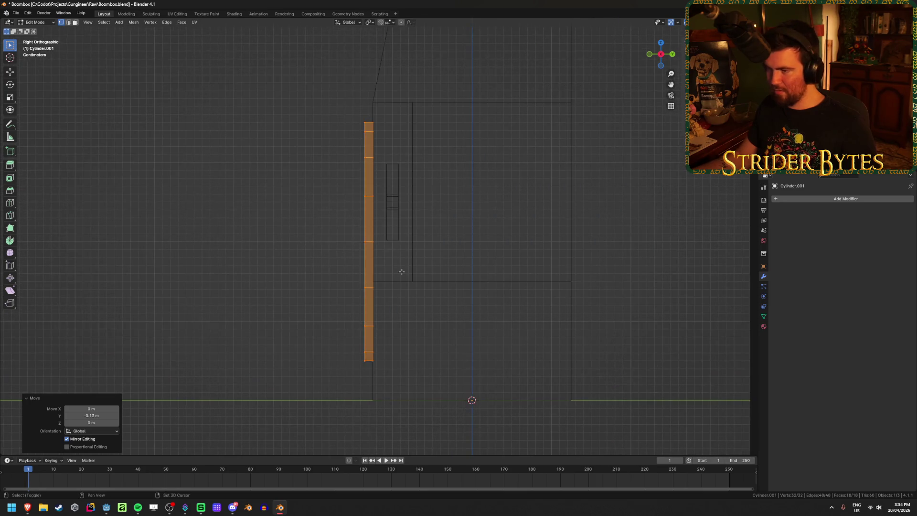
key("alt+z")
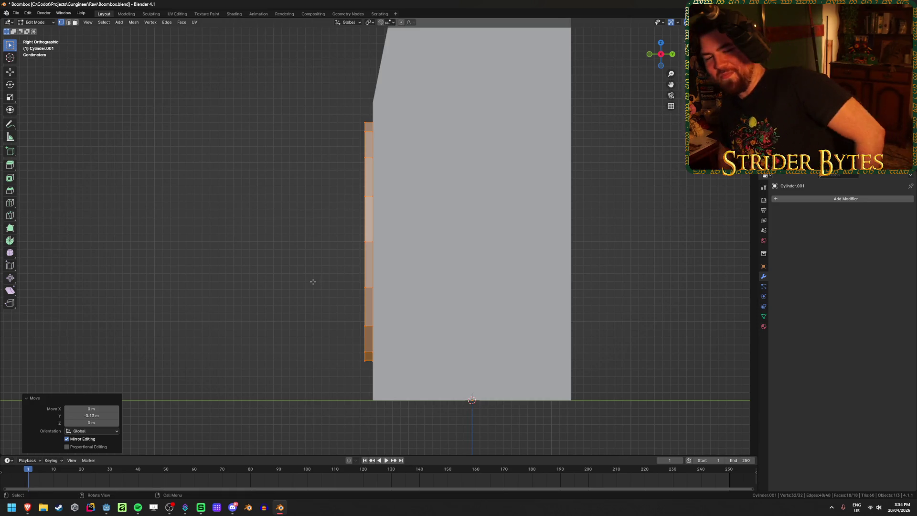
mouse_move(311, 281)
middle_mouse_down()
mouse_move(321, 268)
mouse_move(389, 272)
mouse_move(368, 276)
mouse_move(448, 258)
middle_mouse_up()
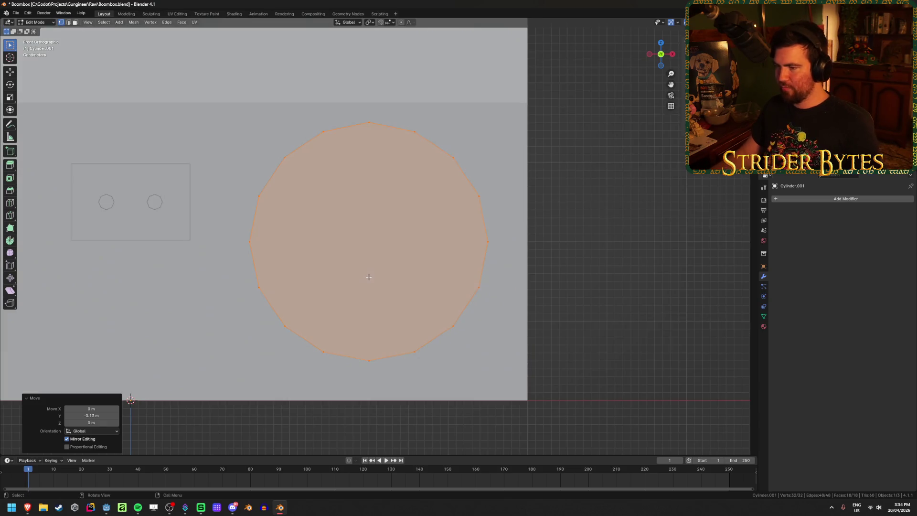
scroll(471, 238, "down", 1)
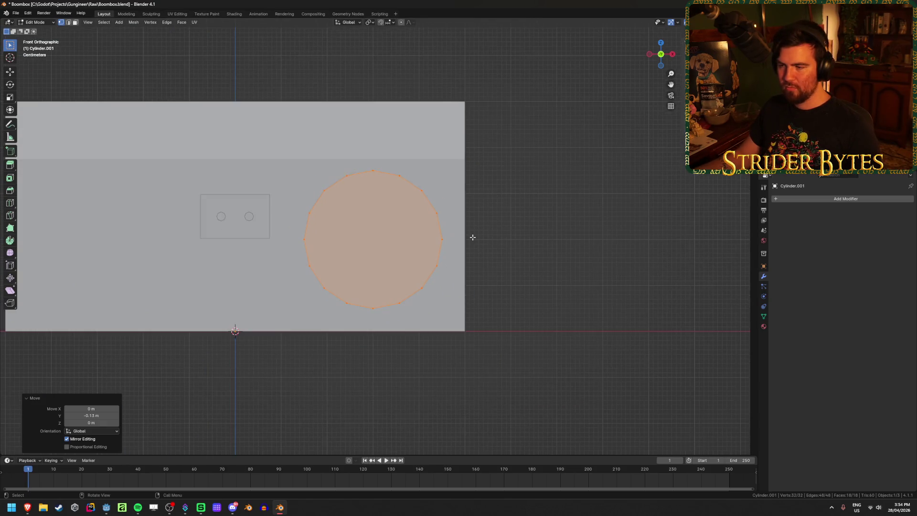
- Return to Object Mode, select the boombox body, and bring up the reference photos
key("Tab")
left_click(473, 162)
left_click(465, 165)
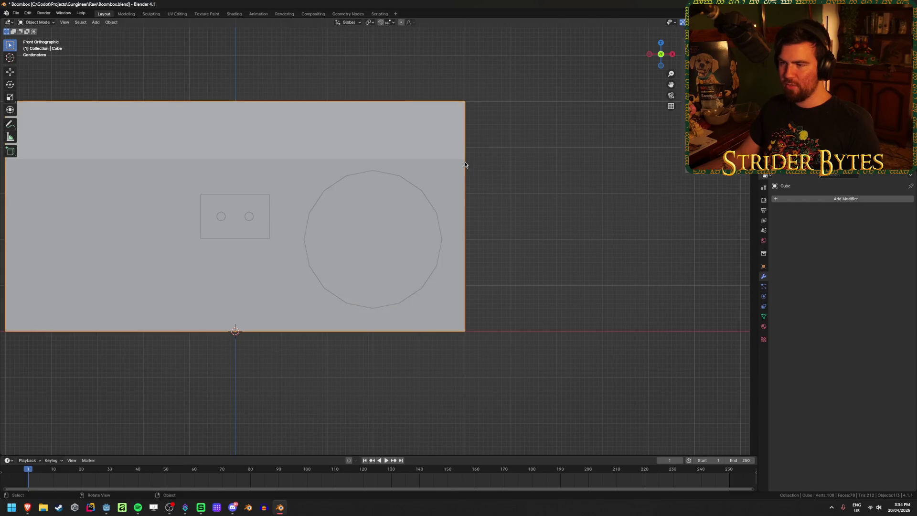
mouse_move(27, 507)
left_click(71, 486)
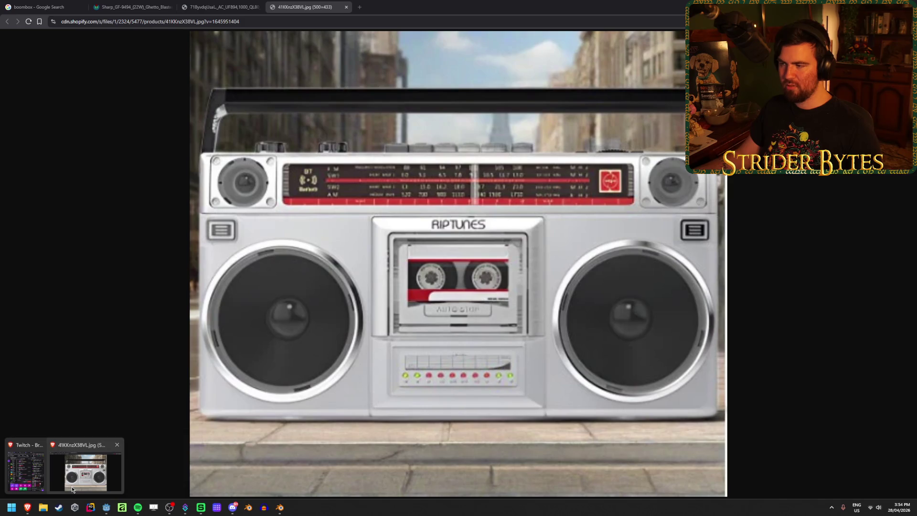
left_click(230, 7)
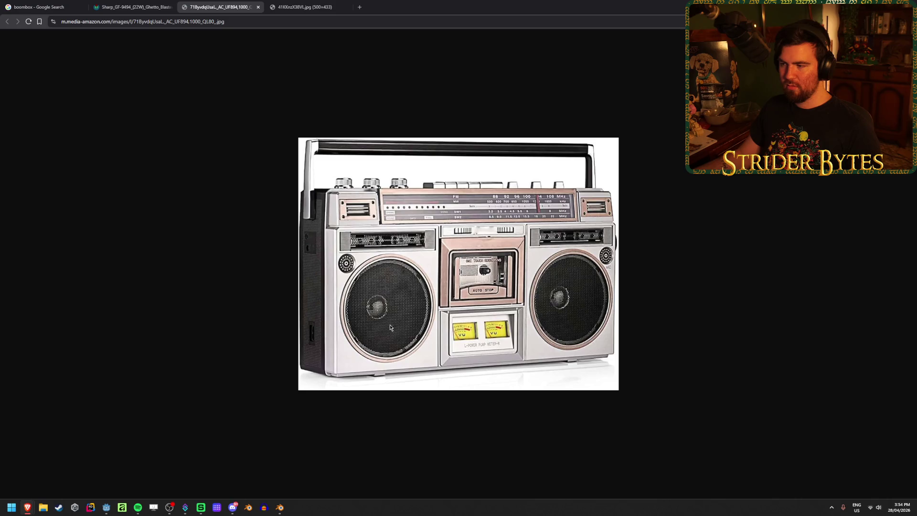
left_click(280, 508)
left_click(395, 236)
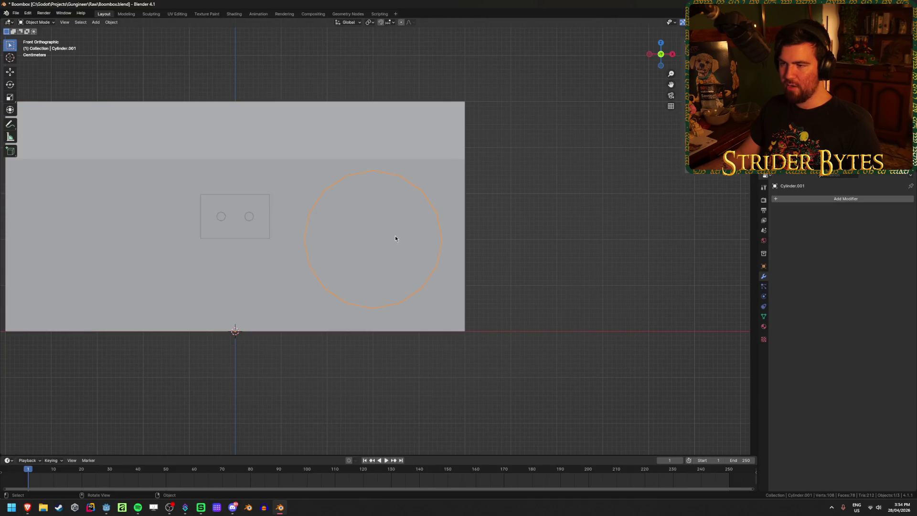
- Enter Edit Mode on the speaker disc and hide then reveal it to check it
key("Tab")
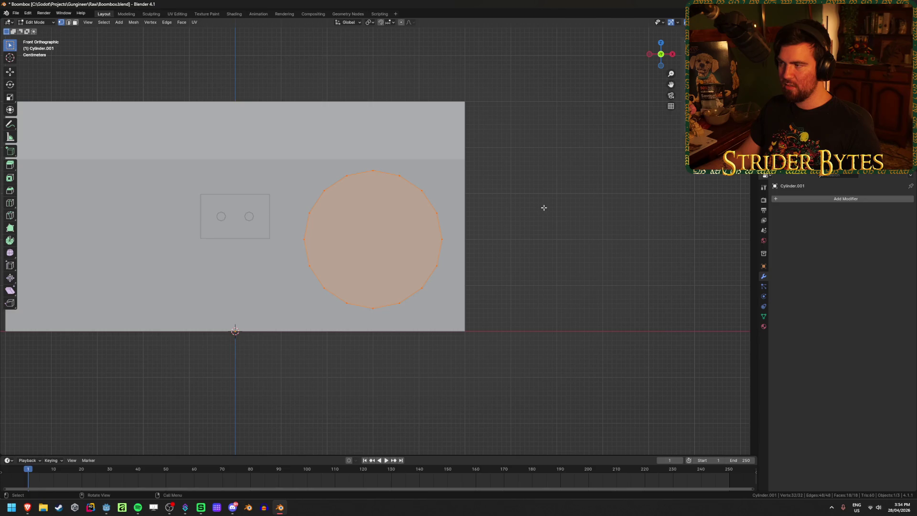
key("h")
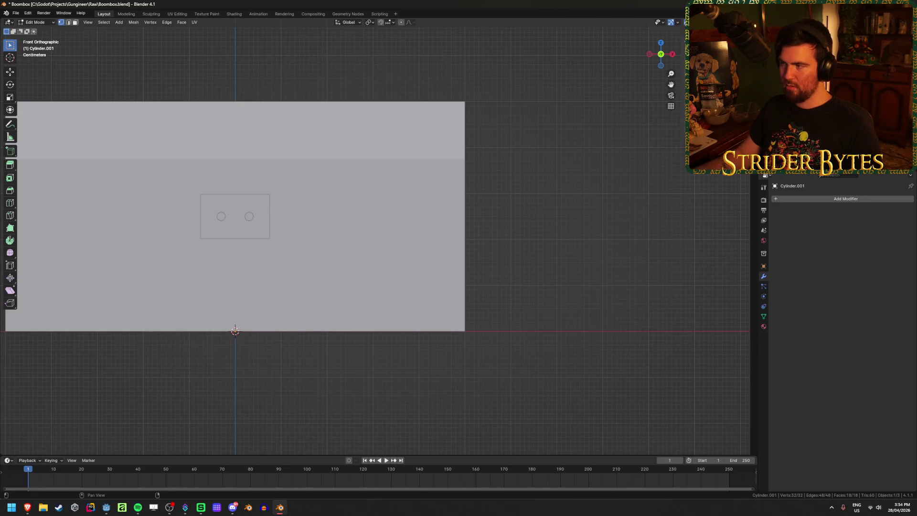
key("alt+h")
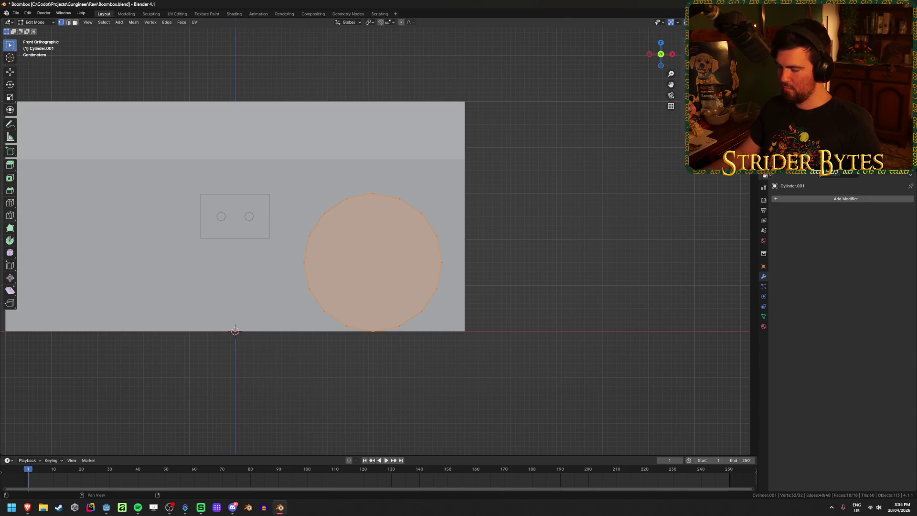
mouse_move(312, 282)
middle_mouse_down("shift")
mouse_move(494, 285)
mouse_move(465, 291)
mouse_move(449, 262)
middle_mouse_up("shift")
scroll(470, 281, "down", 2)
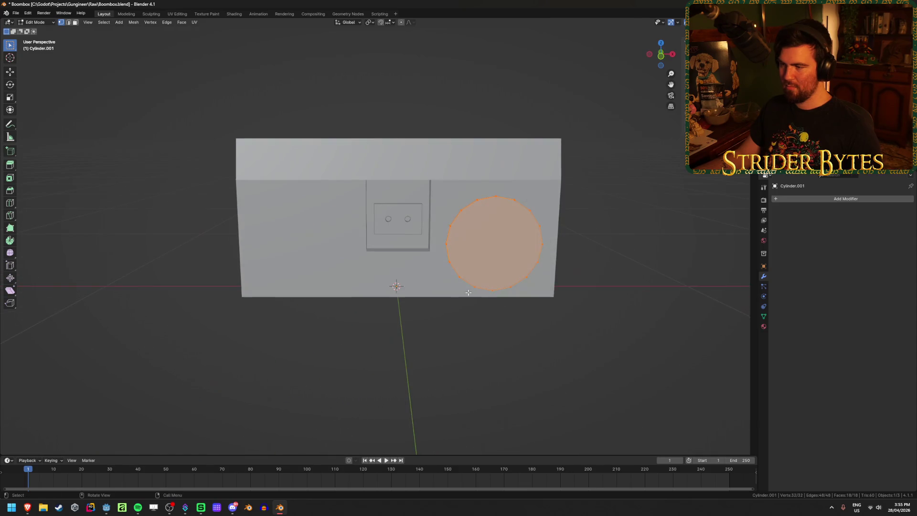
- Flip through the Sharp GF-9494, Riptunes and Amazon boombox reference photos, then return to Blender
mouse_move(27, 507)
mouse_move(83, 474)
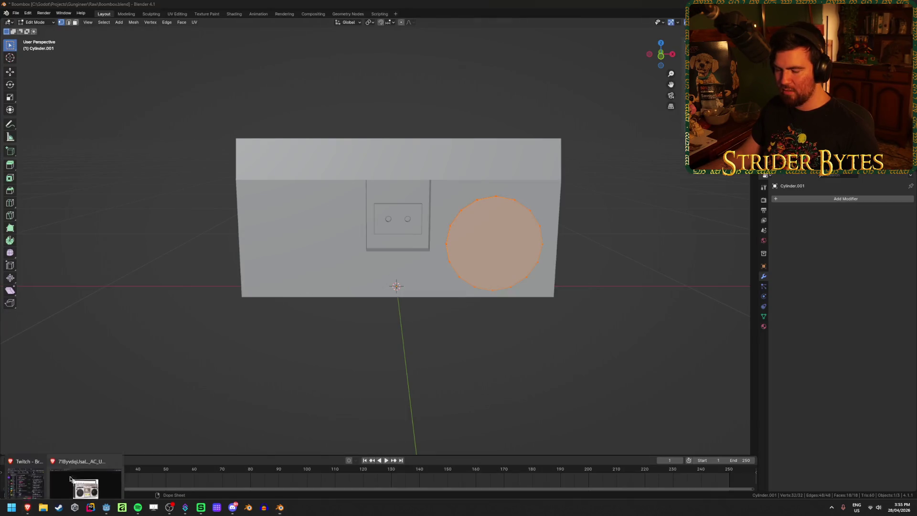
left_click(85, 472)
left_click(144, 7)
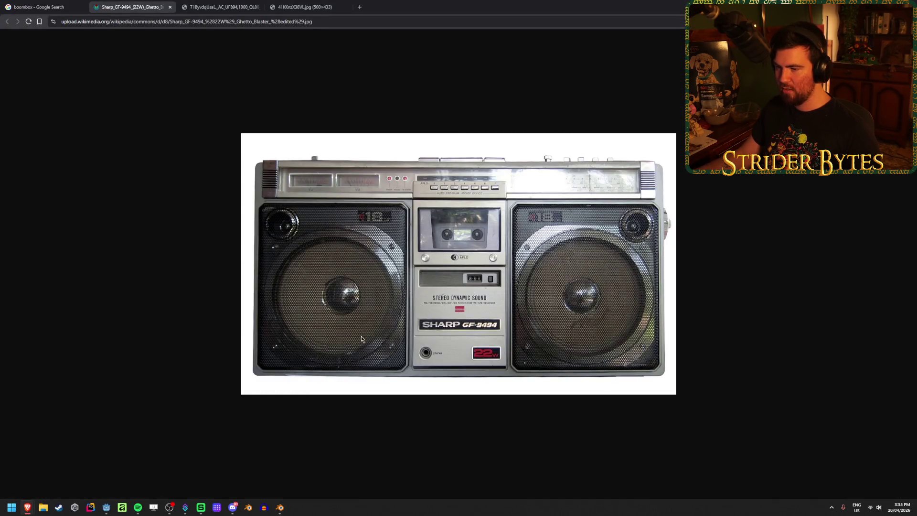
left_click(293, 3)
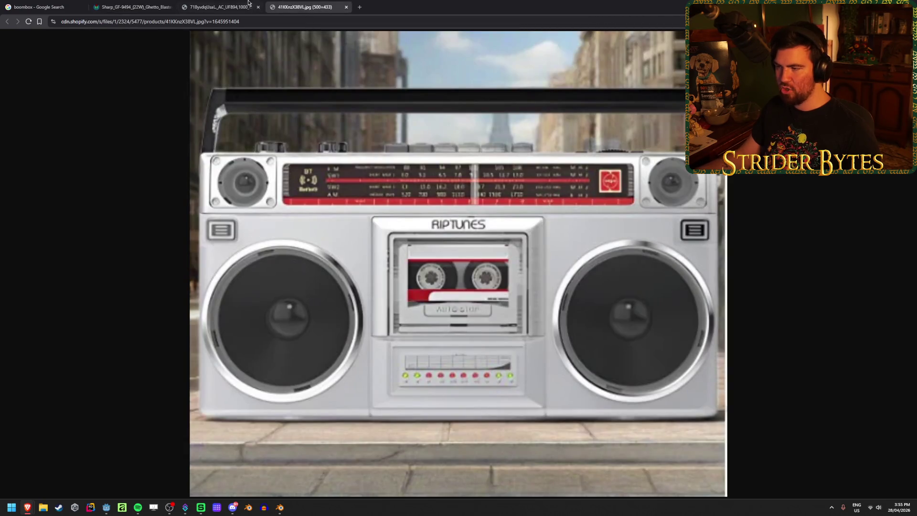
left_click(248, 4)
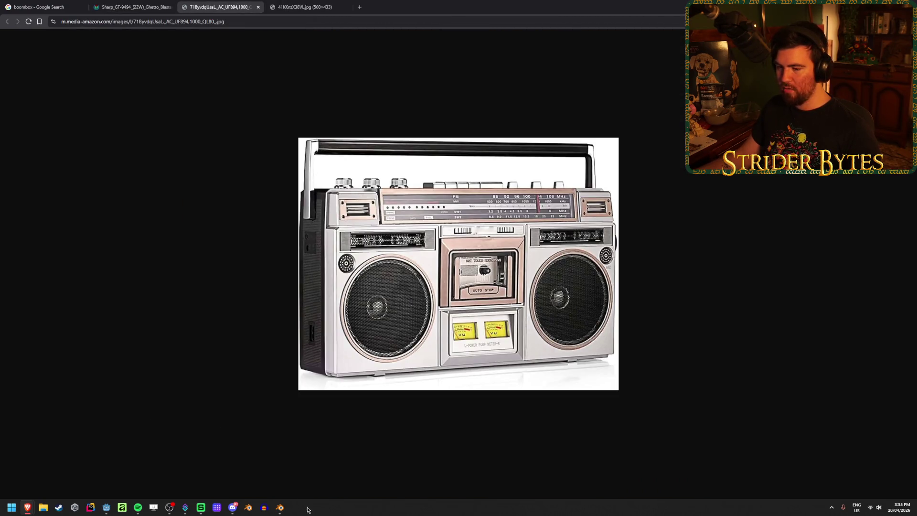
left_click(280, 507)
- In front view, move the speaker disc 0.04 m right along X
key("KP_1")
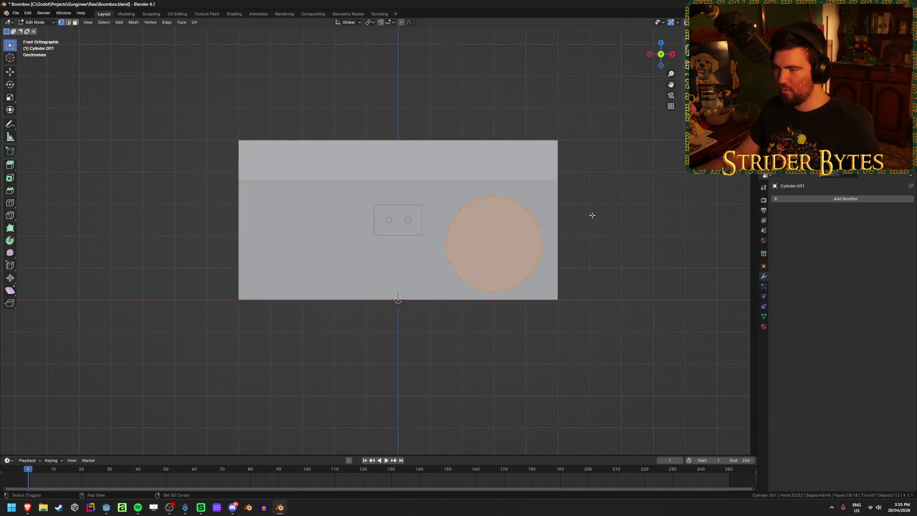
middle_click_drag(412, 274, 326, 286, "shift")
scroll(430, 330, "up", 2)
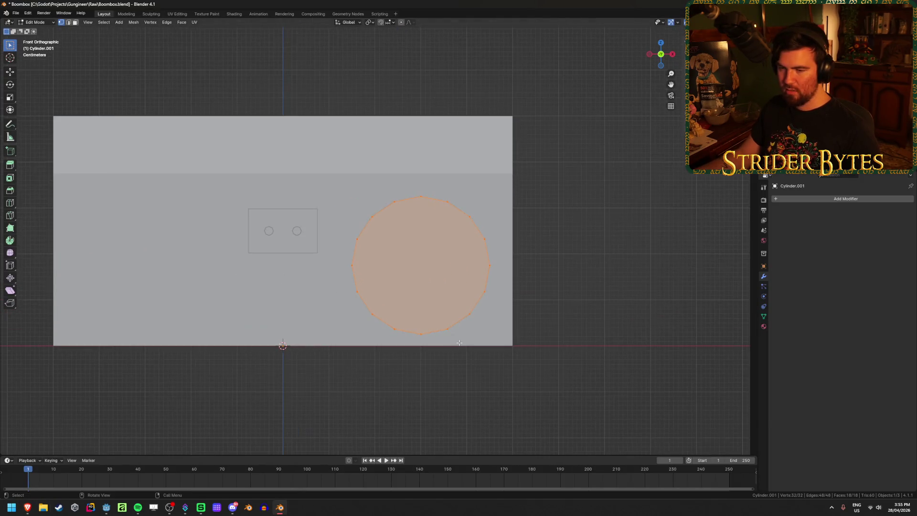
middle_click_drag(474, 332, 438, 327, "shift")
key("g")
key("x")
type(".05")
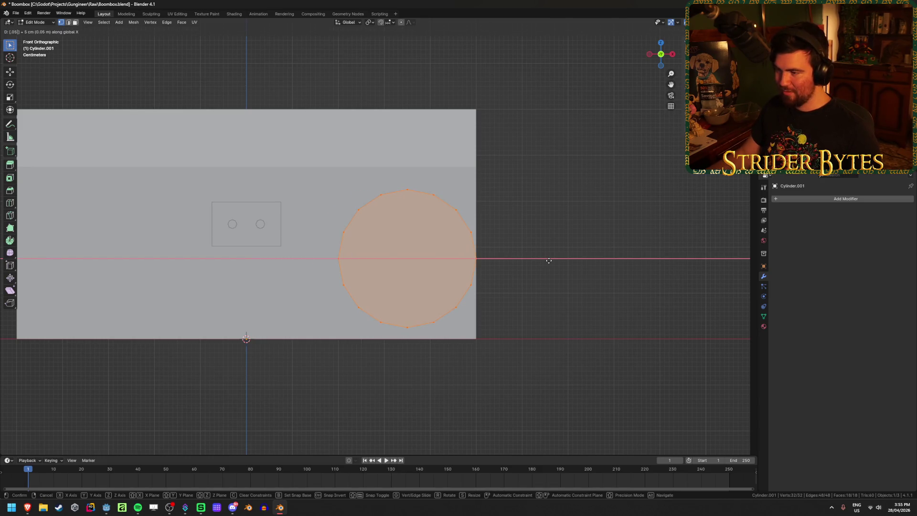
key("BackSpace")
type("4")
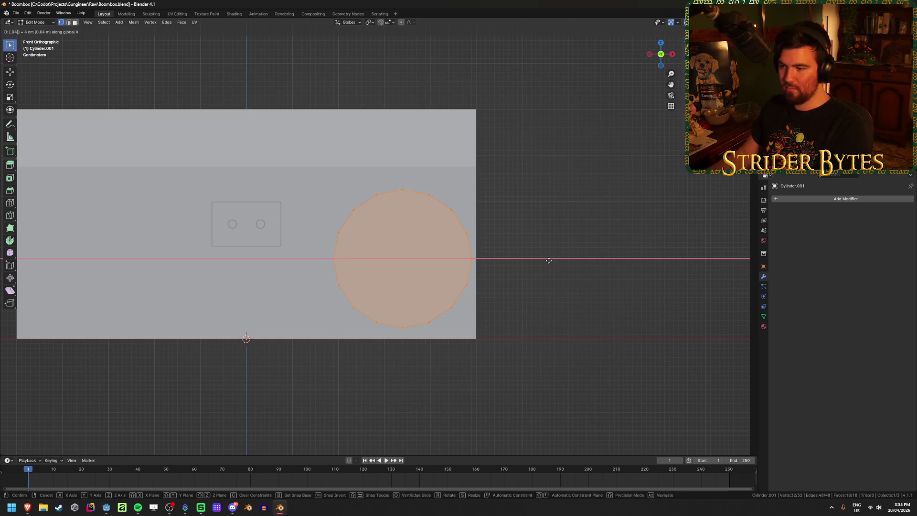
key("Return")
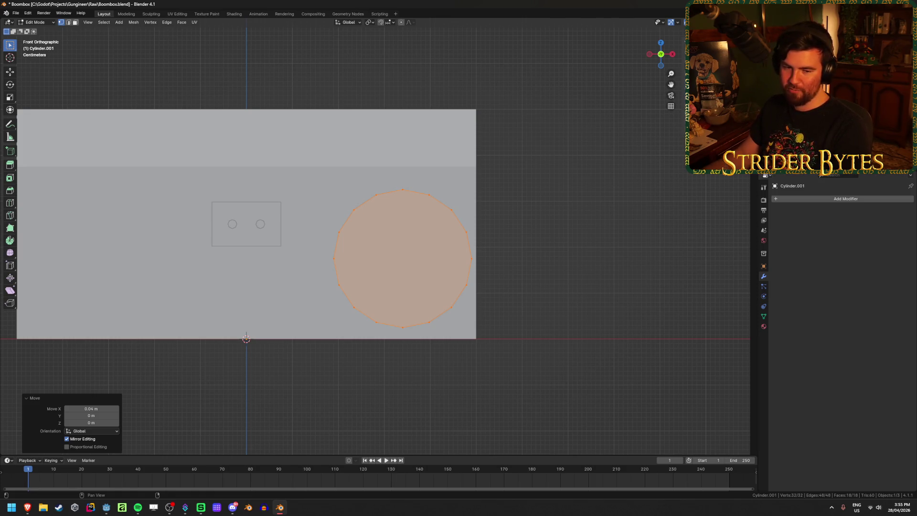
- Toggle see-through display and orbit to verify the disc's new position
key("alt+z")
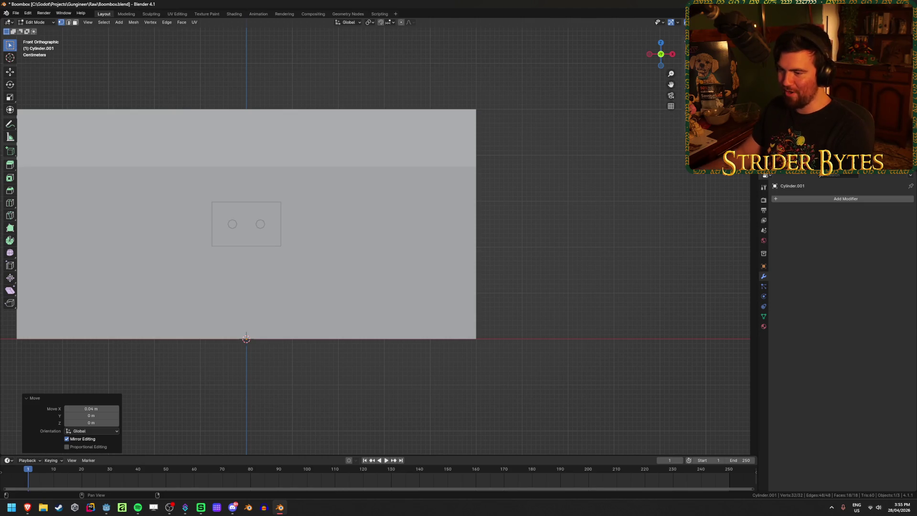
key("alt+z")
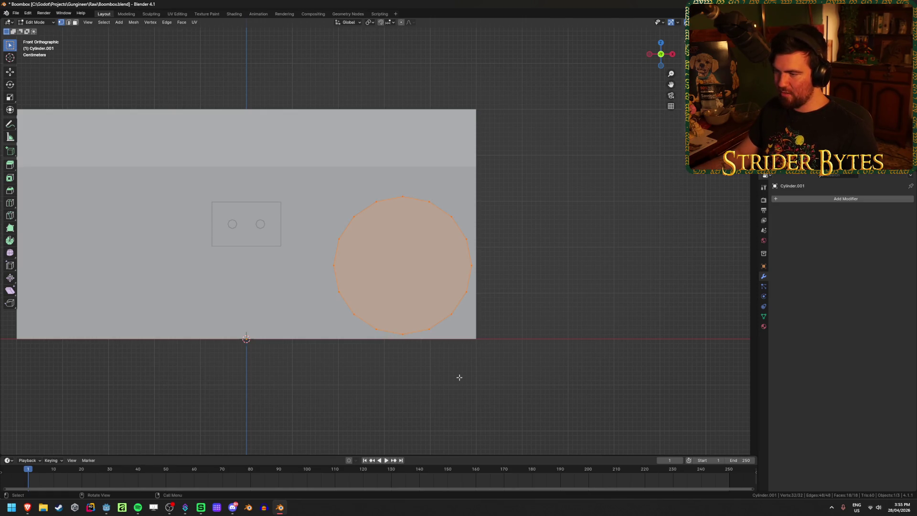
mouse_move(369, 300)
middle_mouse_down()
mouse_move(328, 323)
mouse_move(322, 360)
mouse_move(325, 316)
mouse_move(235, 366)
mouse_move(343, 342)
mouse_move(320, 380)
mouse_move(312, 323)
mouse_move(320, 321)
middle_mouse_up()
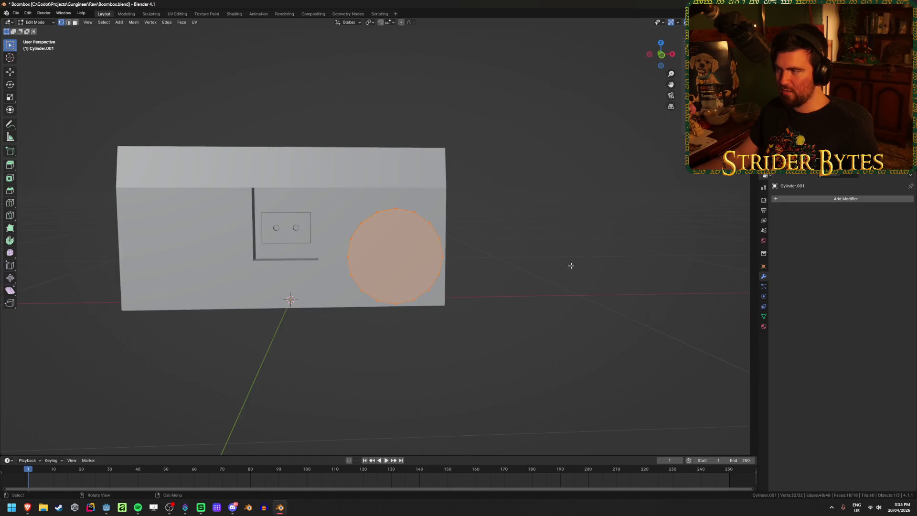
key("KP_1")
- Select a horizontal edge loop on the body and return to the front view
scroll(476, 258, "down", 2)
mouse_move(476, 258)
middle_mouse_down()
mouse_move(443, 288)
mouse_move(372, 304)
mouse_move(327, 289)
middle_mouse_up()
left_click(327, 242, "alt")
key("KP_1")
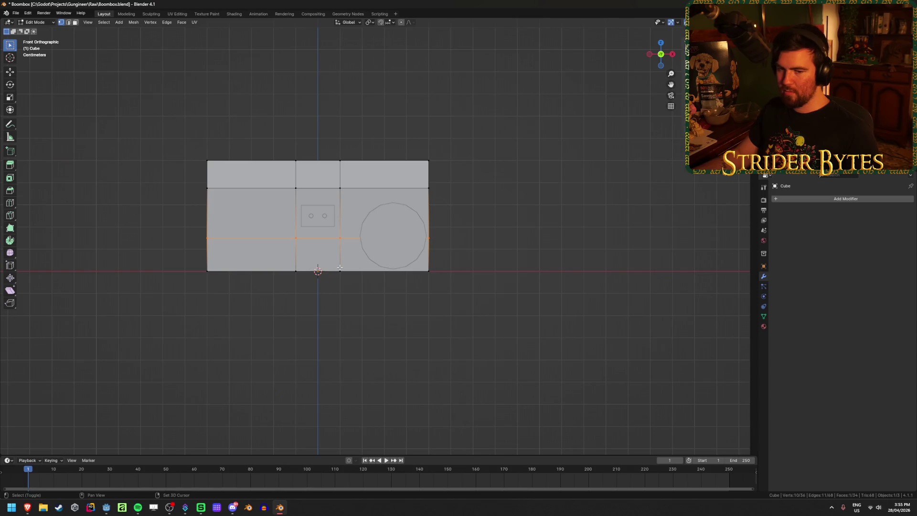
scroll(340, 268, "up", 4)
middle_click_drag(500, 160, 419, 157, "shift")
- Adjust the vertical edge loops beside the cassette panel, nudging the left one slightly outward
key("alt+z")
left_click_drag(383, 86, 454, 388)
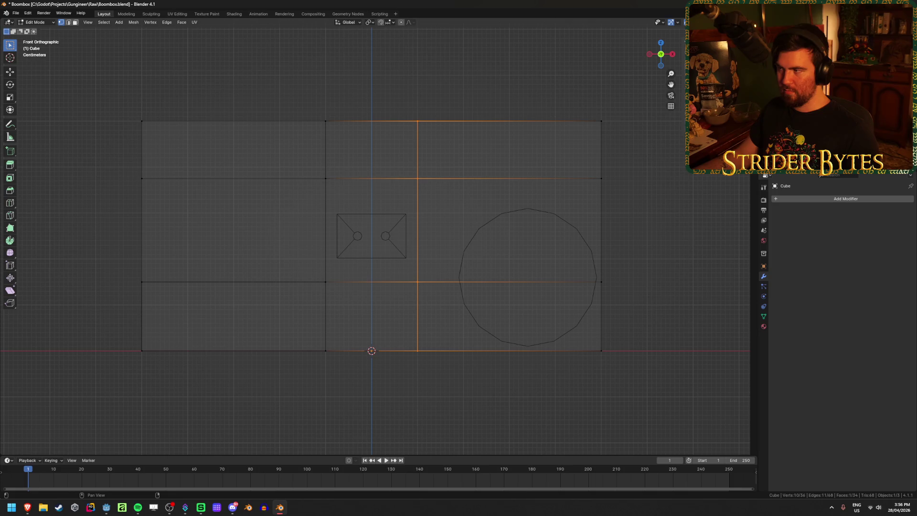
key("g")
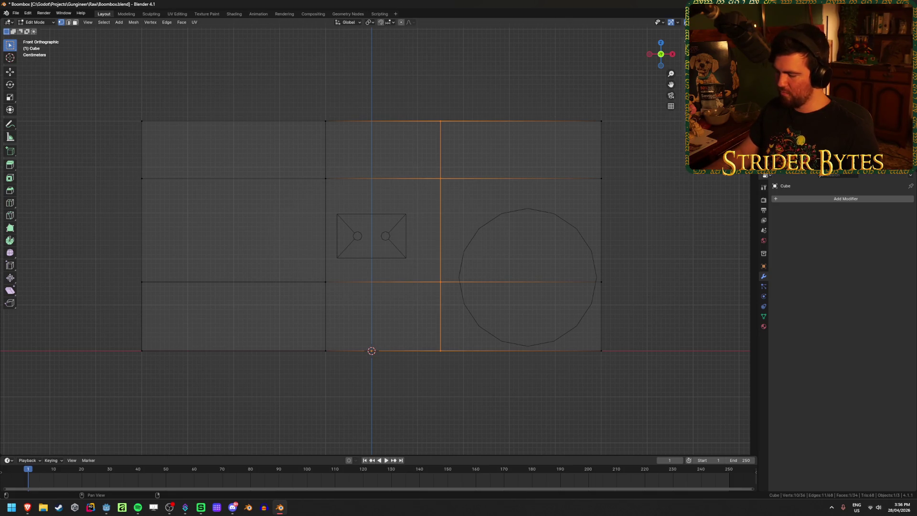
left_click(288, 48)
left_click_drag(285, 74, 381, 423)
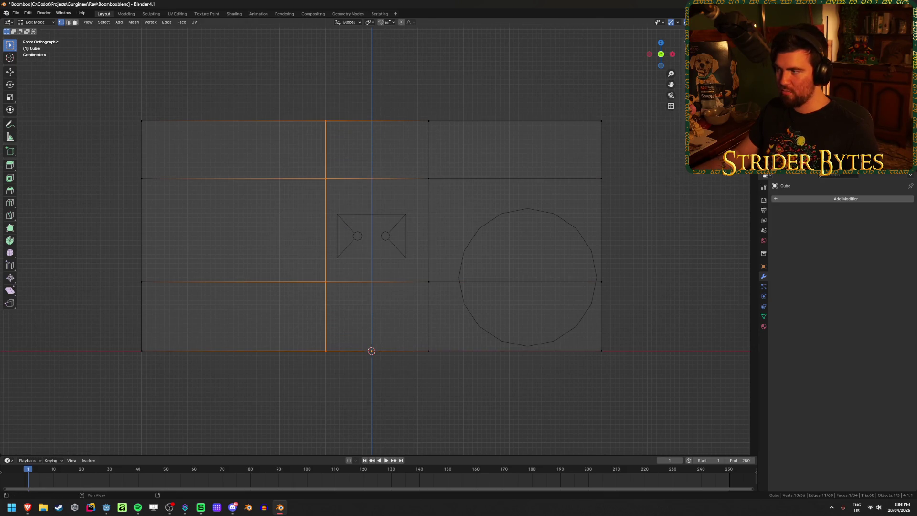
key("shift+r")
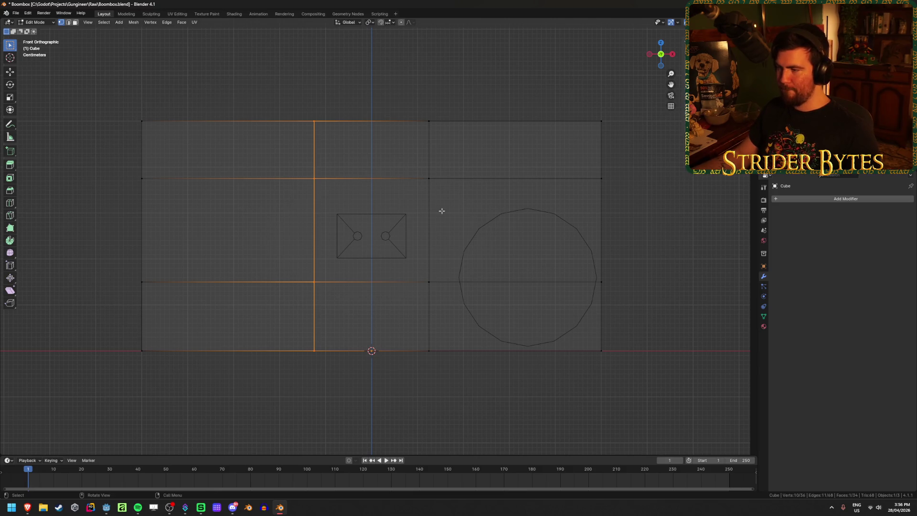
- Re-enter the box body's mesh, select its top-middle and top-right vertices, and open Calculator
key("Tab")
left_click(531, 208)
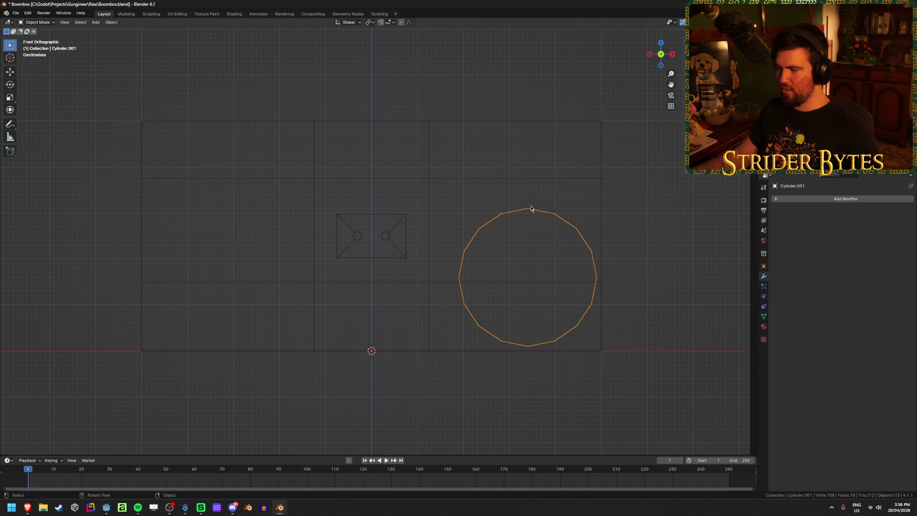
key("Tab")
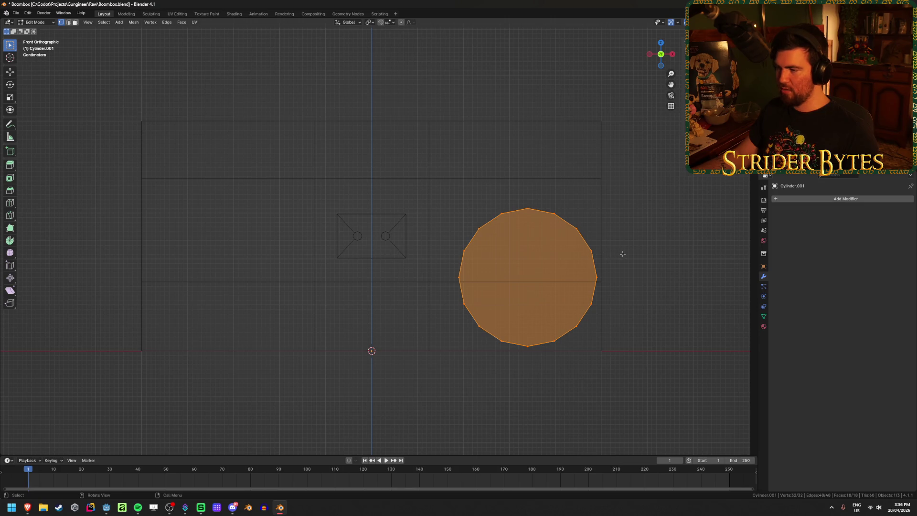
key("Tab")
left_click(428, 172)
key("Tab")
left_click_drag(420, 96, 611, 136)
left_click_drag(575, 89, 631, 147)
left_click_drag(406, 90, 468, 144)
key("XF86Calculator")
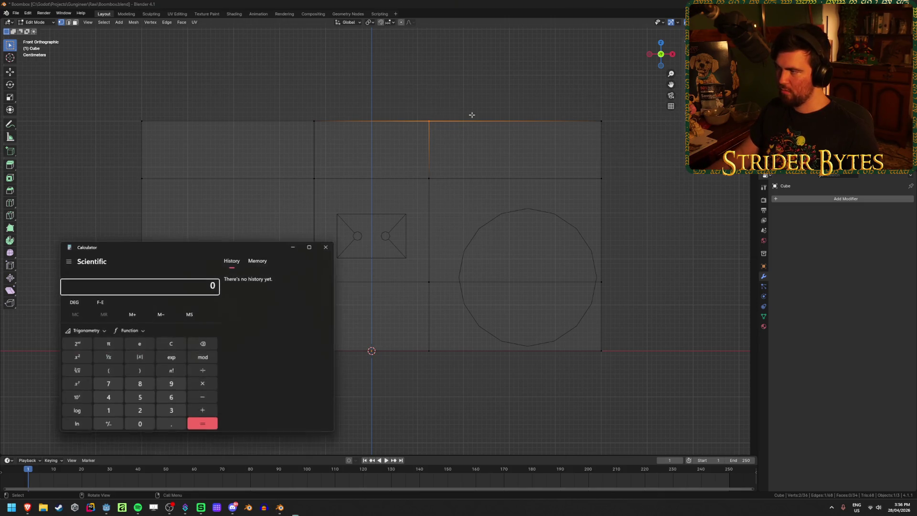
- Compute 0.5 − 0.125 = 0.375, then select the divider vertex column in Blender
type("0.5-0.125")
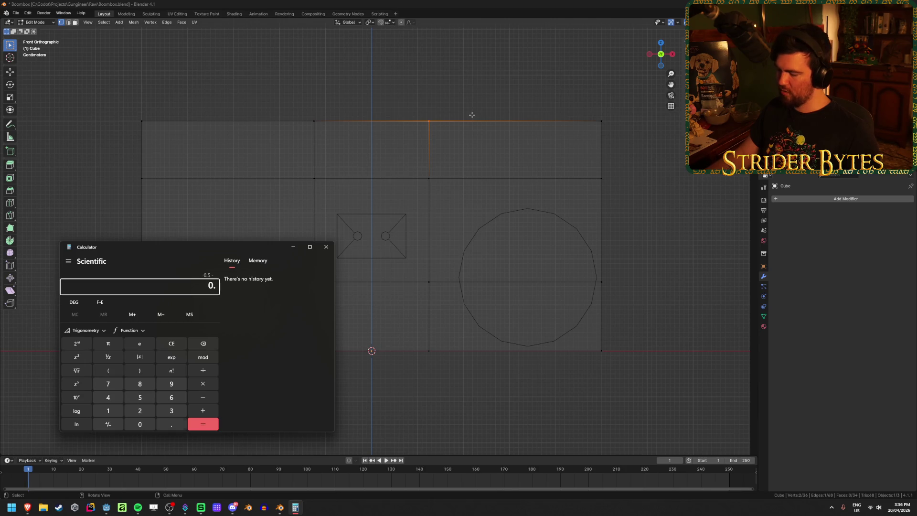
key("Return")
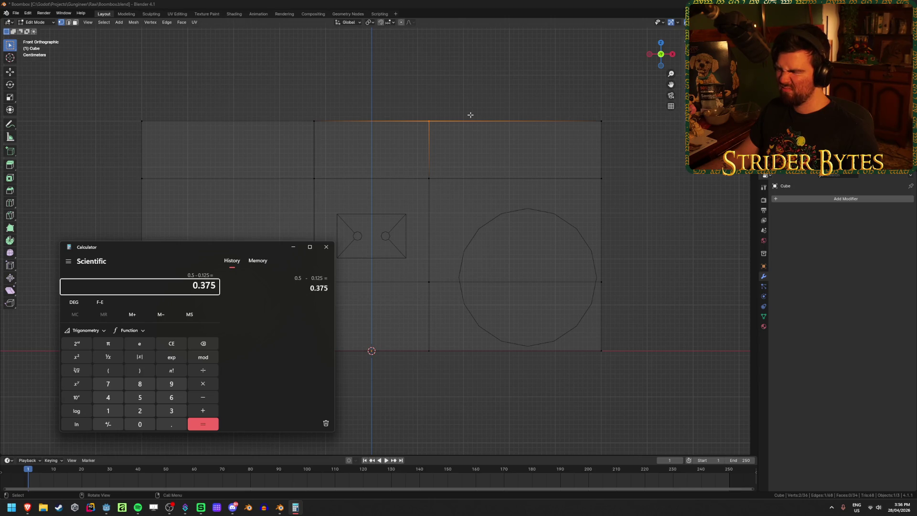
left_click(471, 115)
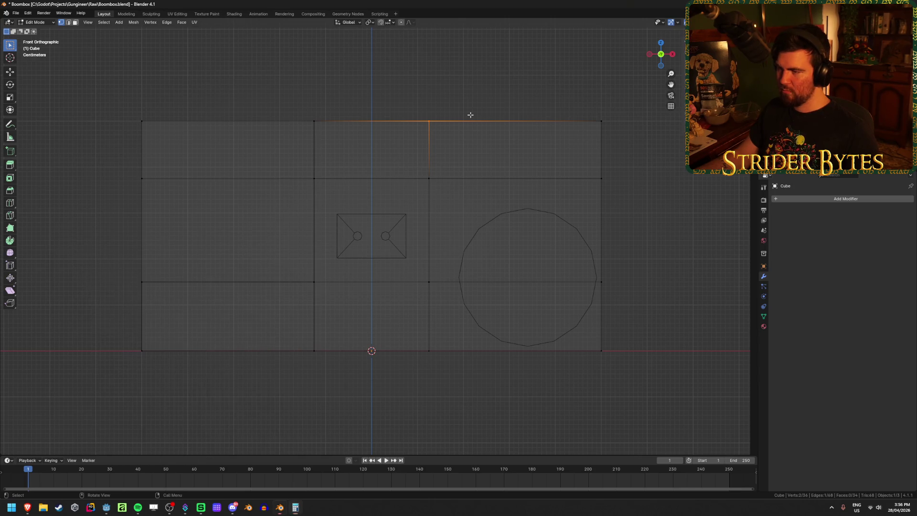
left_click_drag(396, 97, 449, 408)
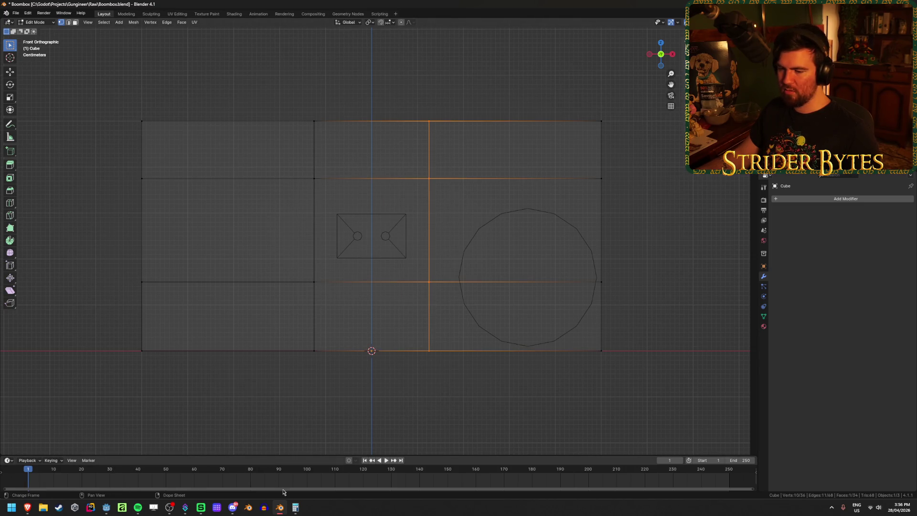
- Bring the 0.375 result back into view and reselect the divider column beside the speaker section
left_click(296, 507)
left_click_drag(219, 252, 222, 243)
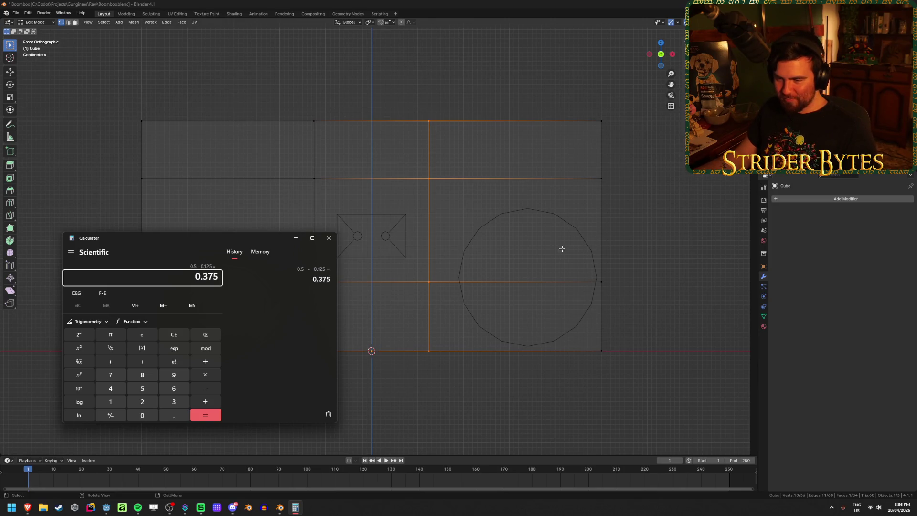
left_click(504, 411)
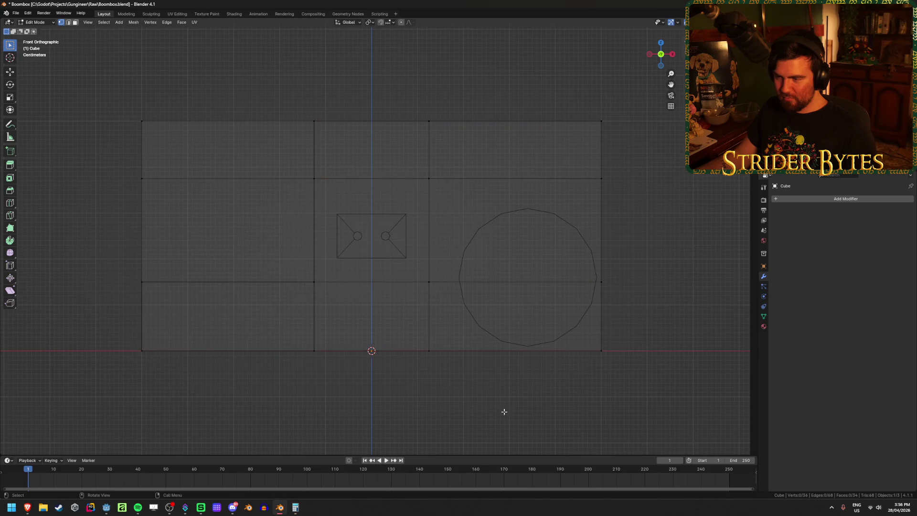
left_click_drag(389, 92, 454, 328)
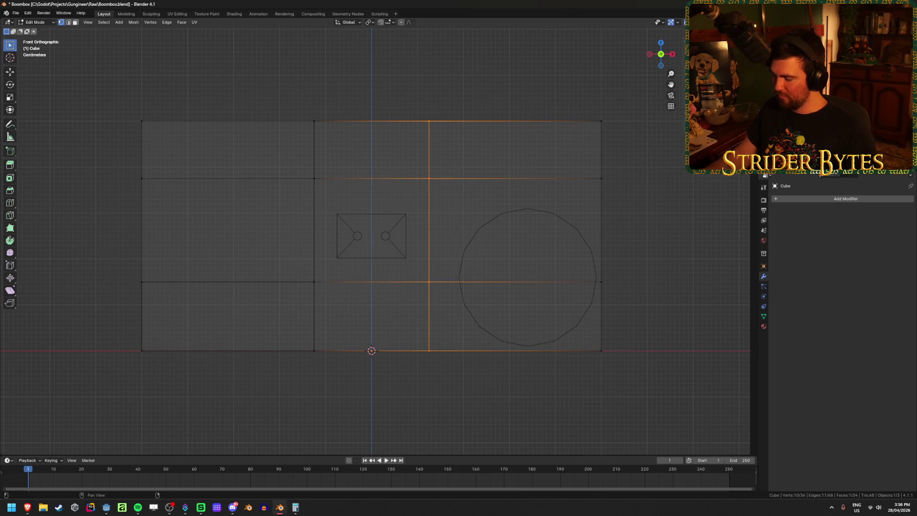
- Undo the divider edits to restore the saved box layout with a narrower middle section
key("a")
key("ctrl+z")
key("ctrl+z")
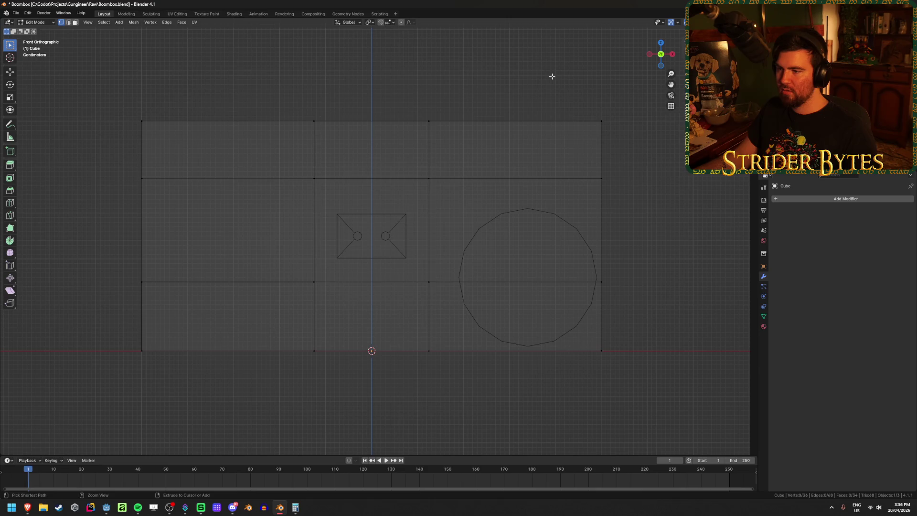
key("ctrl+z")
key("ctrl+z")
key("ctrl+z")
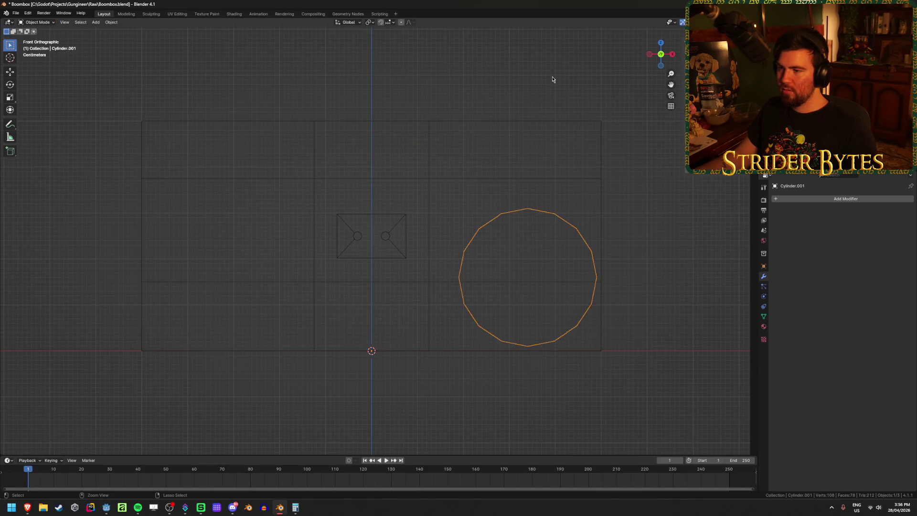
key("ctrl+z")
key("ctrl+z")
key("ctrl+z")
key("ctrl+s")
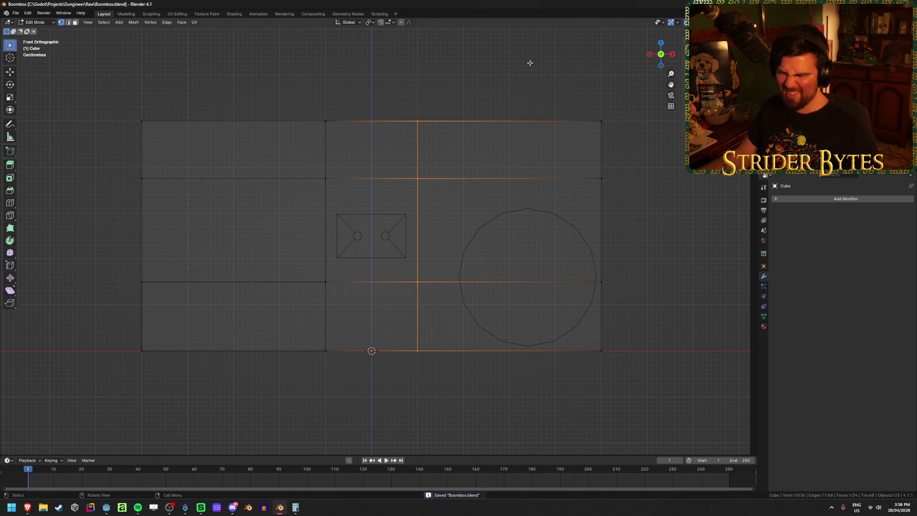
- Switch mesh editing between the speaker disc and the box body, picking the box's top-right corner vertex
key("Tab")
left_click(576, 231)
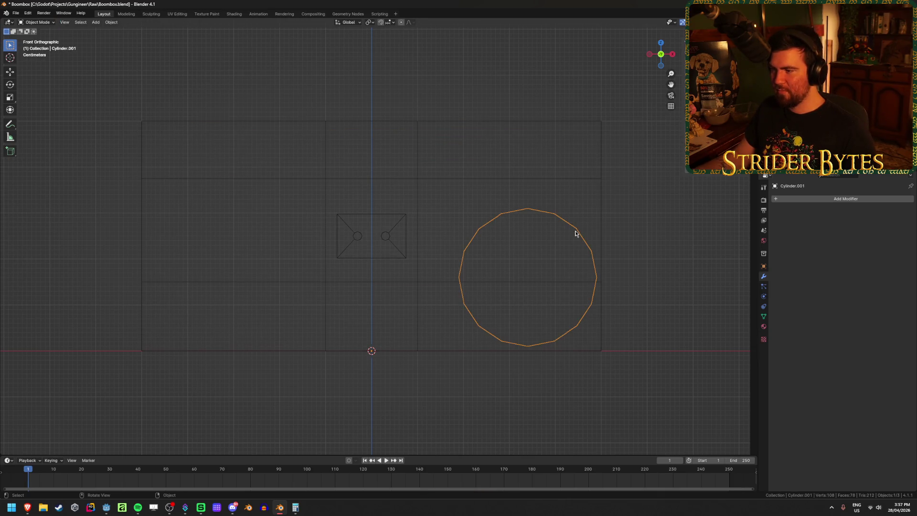
key("Tab")
key("Tab")
left_click(416, 174)
key("Tab")
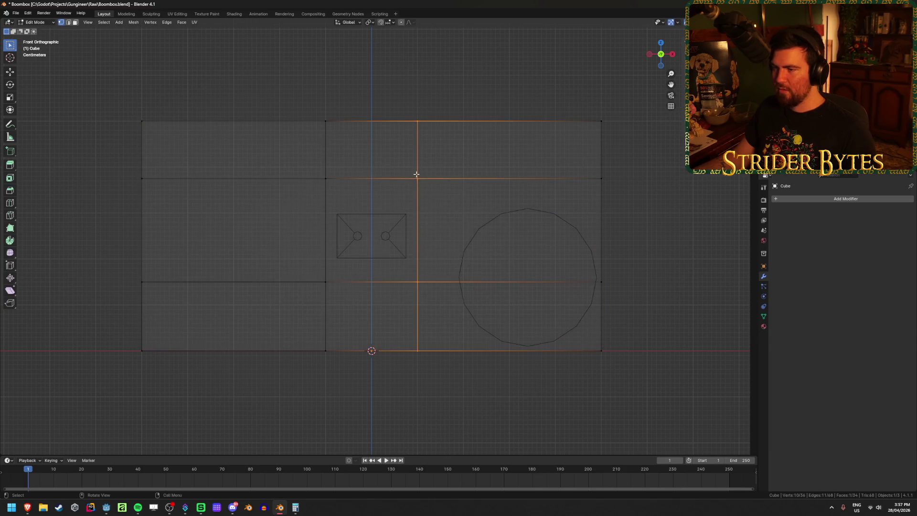
left_click(602, 122)
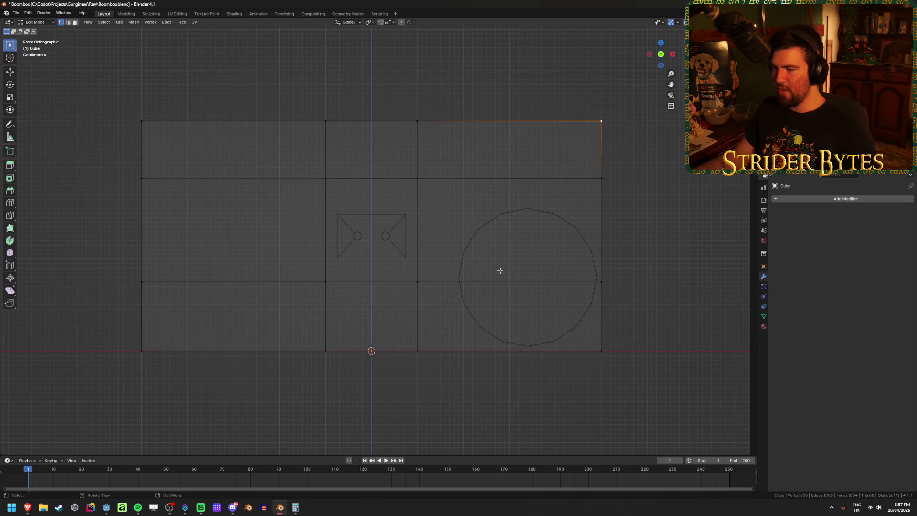
key("Tab")
- Edit the speaker disc Cylinder.001's mesh and begin moving it along Z
left_click(582, 243)
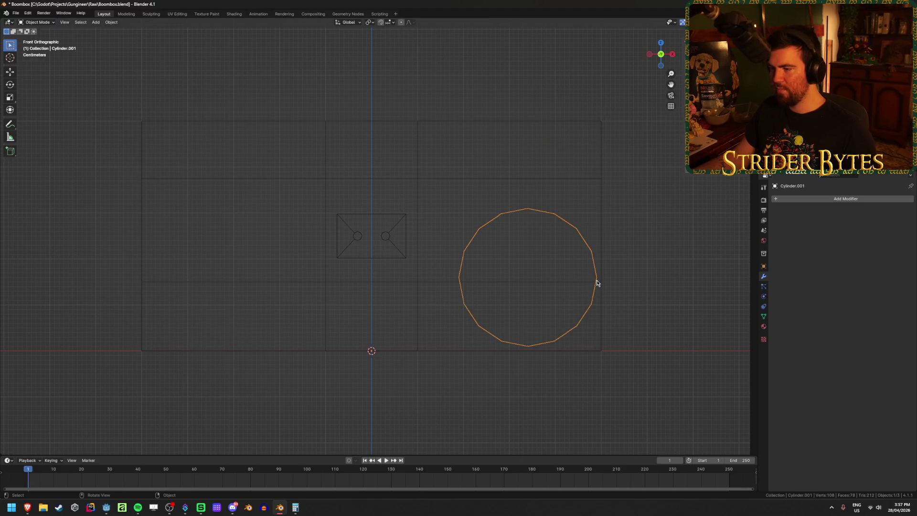
key("Tab")
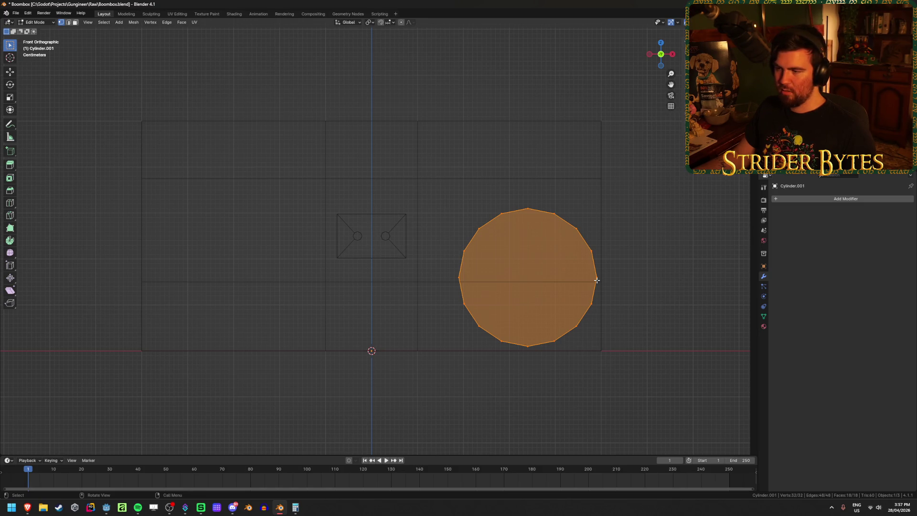
key("g")
key("z")
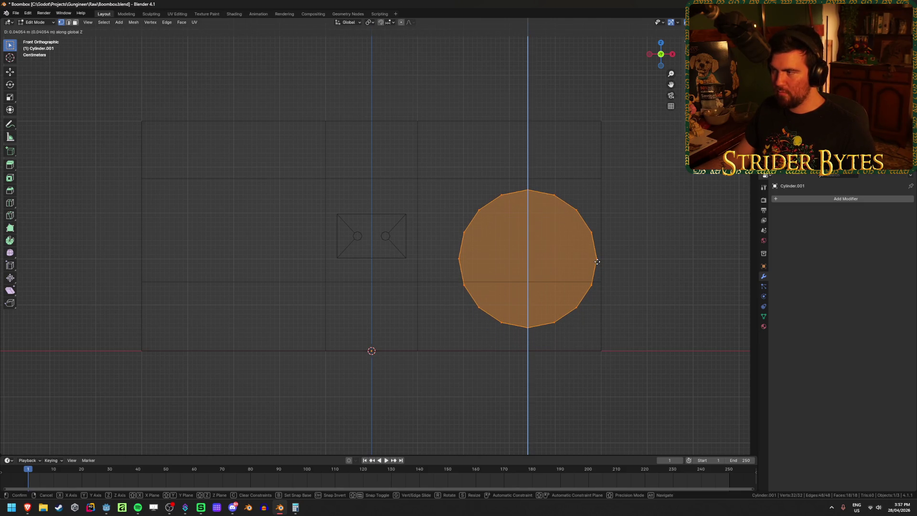
- Raise the speaker disc and shift it left along X, checking it in solid shading
left_click(597, 262)
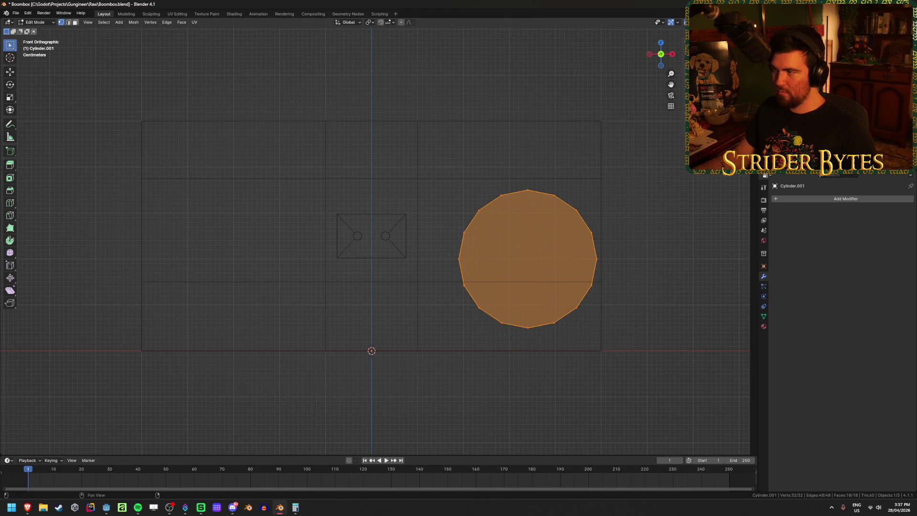
key("g")
key("x")
left_click(637, 238)
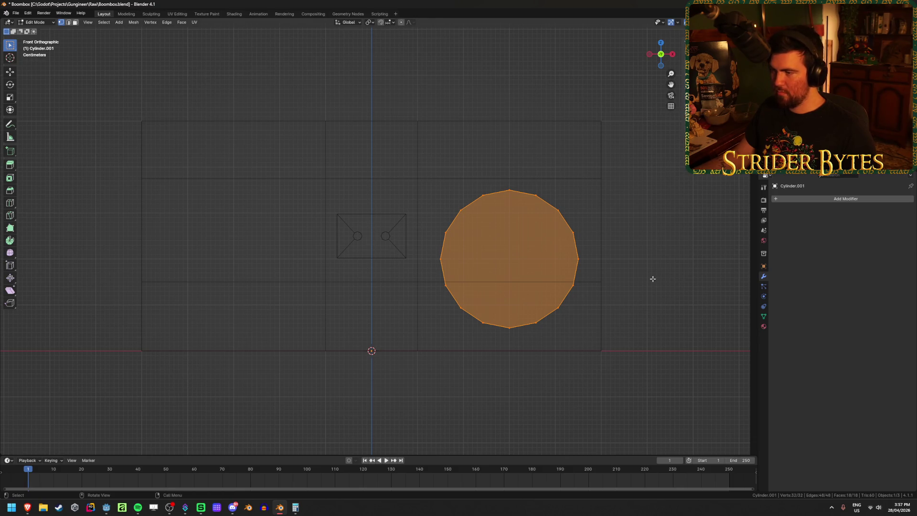
key("shift+z")
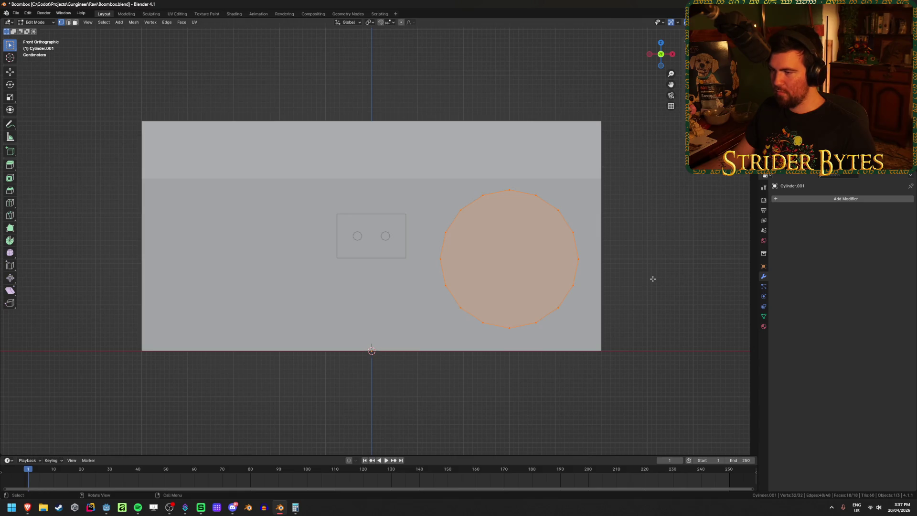
key("shift+z")
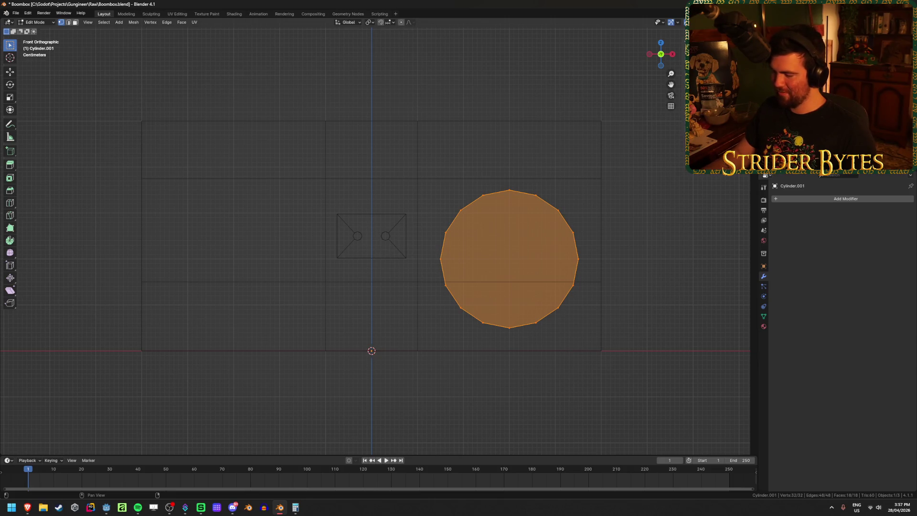
key("ctrl+z")
- Scale the speaker disc up by 1.1 and turn off the see-through display
key("s")
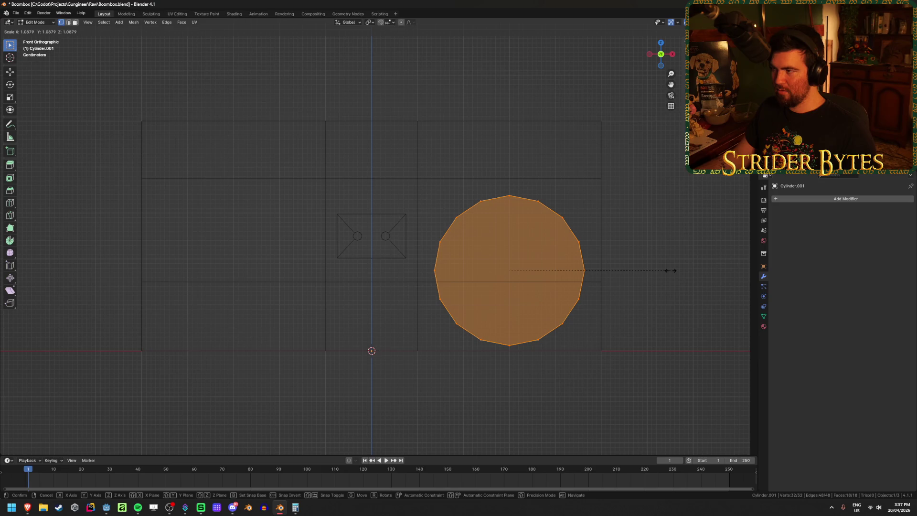
type("1.1")
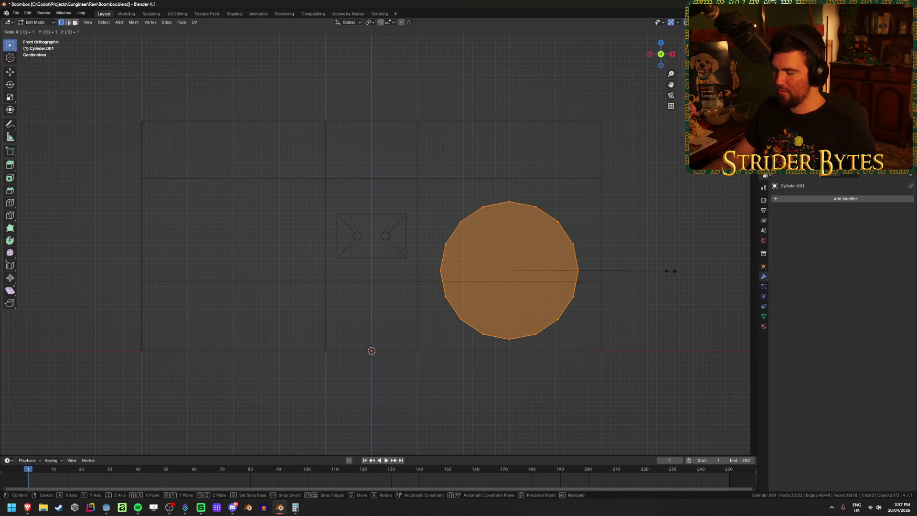
key("Return")
key("alt+z")
key("Tab")
- Fine-tune the speaker disc's height along Z, viewing the boombox in perspective
mouse_move(670, 272)
middle_mouse_down()
mouse_move(650, 291)
mouse_move(608, 285)
mouse_move(606, 270)
mouse_move(665, 282)
mouse_move(670, 273)
mouse_move(665, 261)
mouse_move(668, 270)
mouse_move(587, 294)
mouse_move(623, 299)
mouse_move(637, 323)
middle_mouse_up()
key("Tab")
key("g")
key("z")
key("Return")
key("Tab")
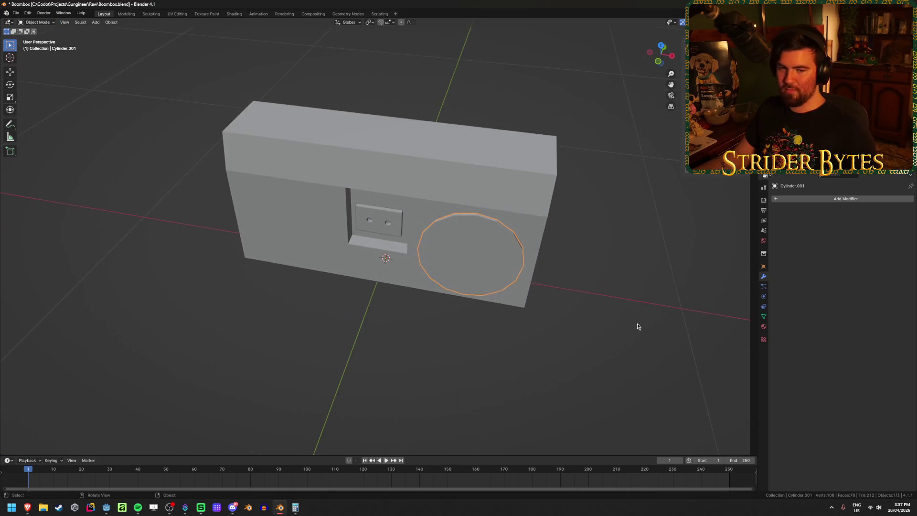
- Save Boombox.blend and view the Riptunes boombox reference photo in Brave
key("ctrl+s")
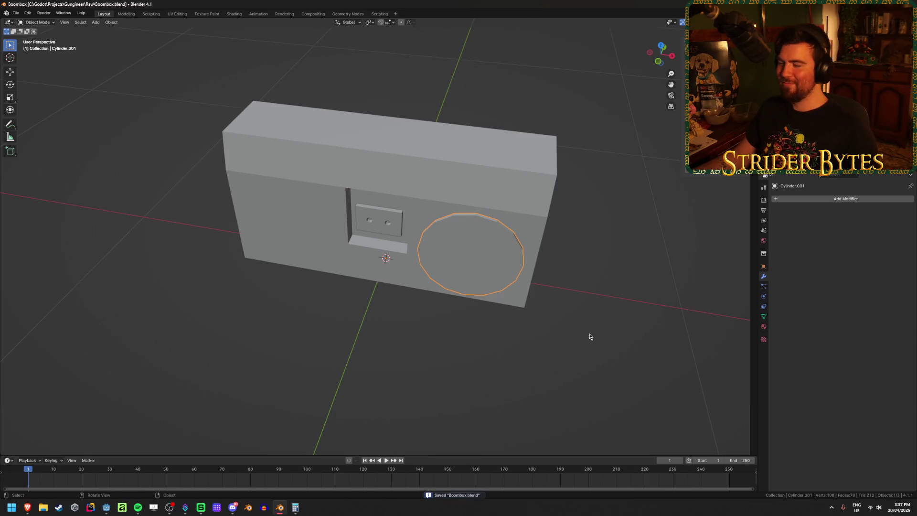
key("super+1")
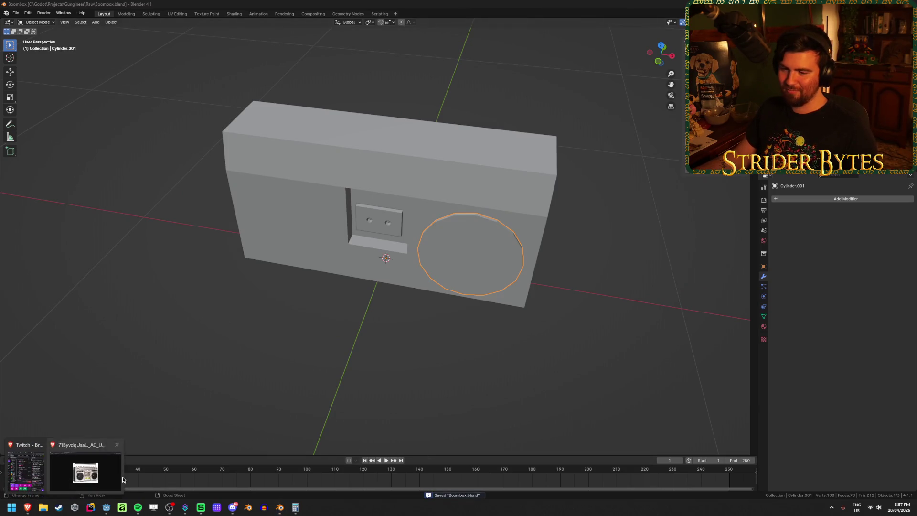
left_click(305, 4)
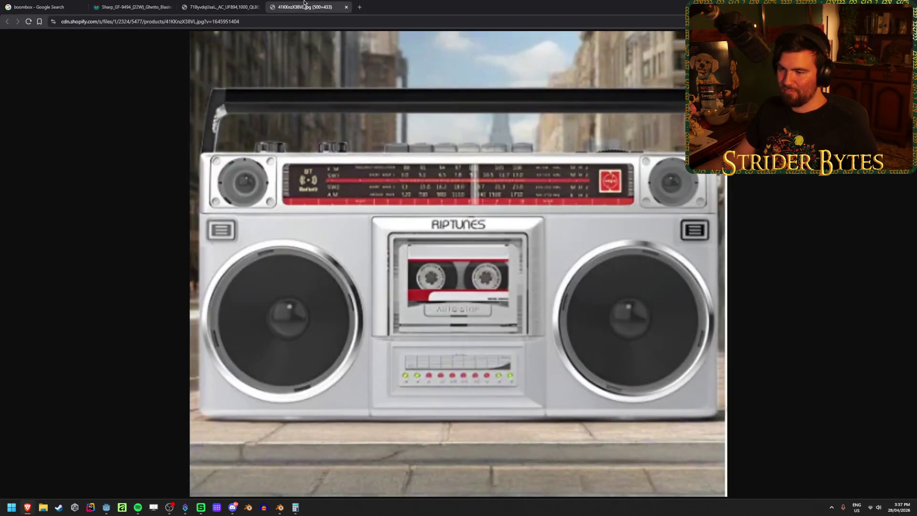
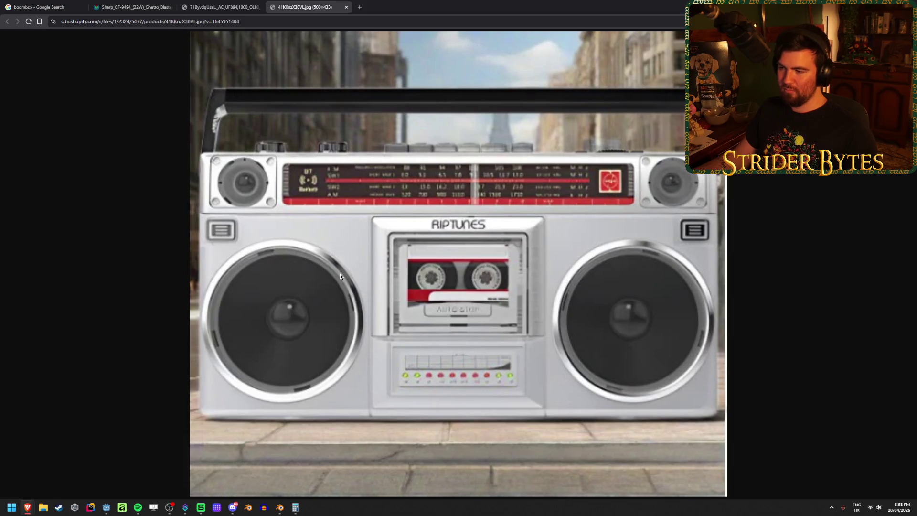
- Minimize the boombox reference photo to get back to the Blender model in X-ray view
key("super+Down")
middle_click_drag(482, 333, 503, 295)
key("alt+z")
- In Edit Mode, delete the cylinder's rear vertices so only the front circle face remains
scroll(425, 289, "up", 3)
key("Tab")
scroll(407, 170, "up", 1)
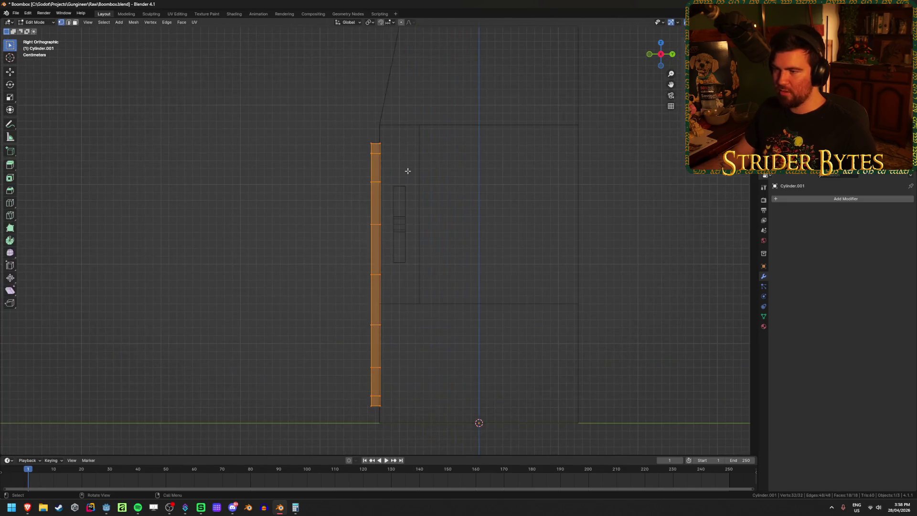
left_click_drag(416, 119, 377, 423)
key("x")
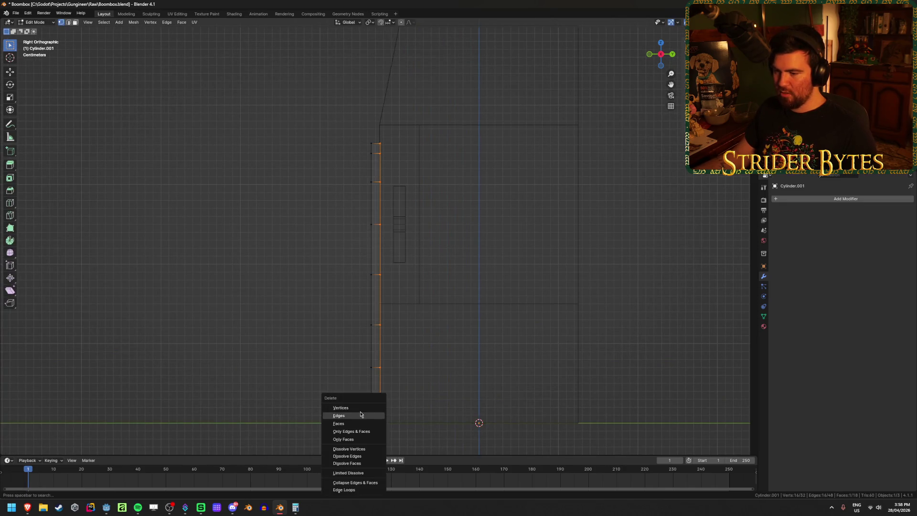
left_click(360, 408)
mouse_move(360, 411)
middle_mouse_down()
mouse_move(314, 337)
mouse_move(336, 342)
middle_mouse_up()
key("alt+z")
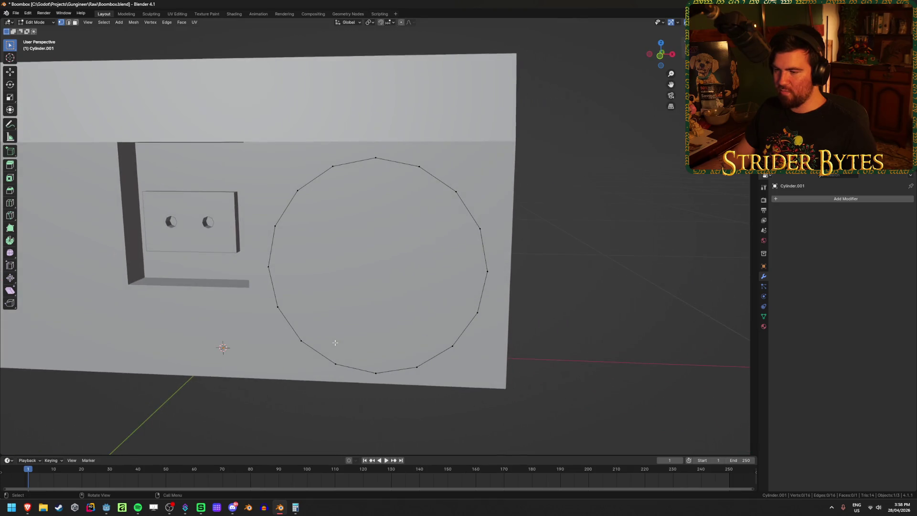
- Extrude the circle face at 1.1 scale and move it outward along Y as a rim
left_click(420, 257)
mouse_move(421, 257)
middle_mouse_down()
mouse_move(430, 237)
mouse_move(485, 242)
middle_mouse_up()
left_click(485, 242)
key("a")
mouse_move(538, 268)
middle_mouse_down()
mouse_move(538, 281)
mouse_move(565, 272)
middle_mouse_up()
key("KP_1")
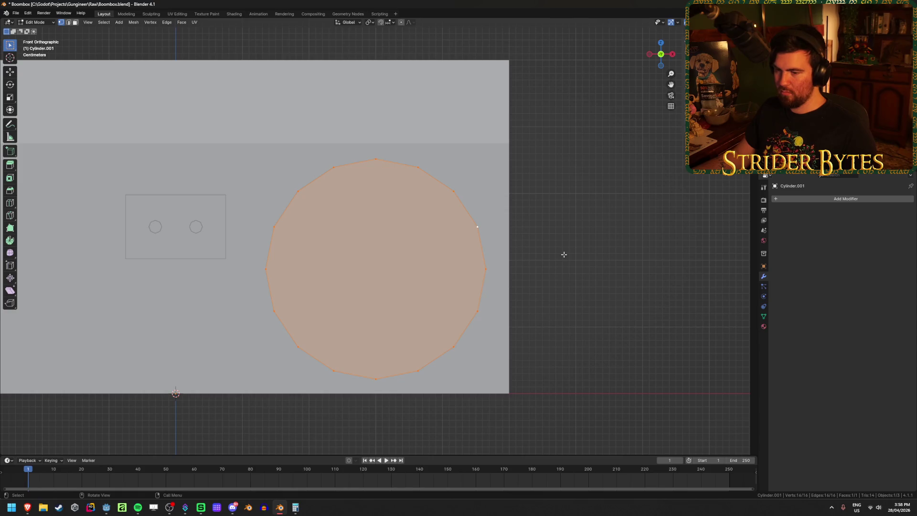
key("e")
key("s")
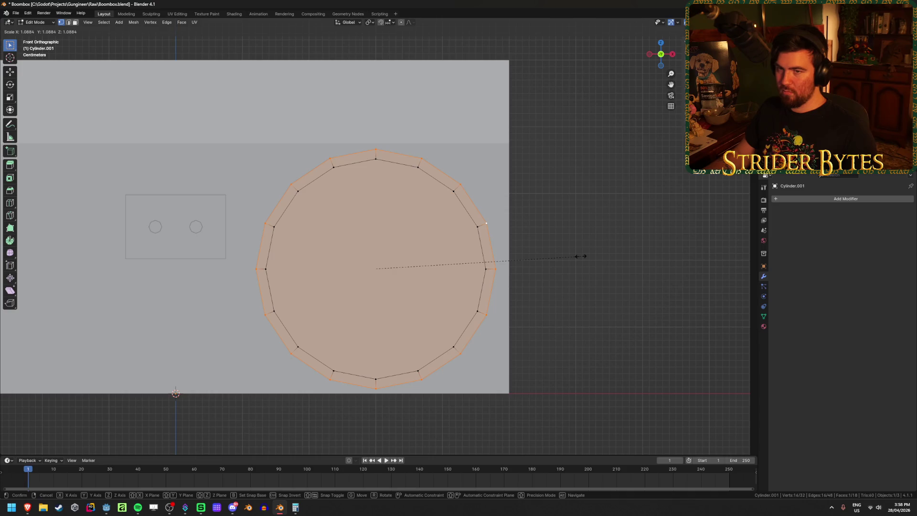
left_click(579, 256)
middle_click_drag(579, 256, 528, 262)
key("g")
key("y")
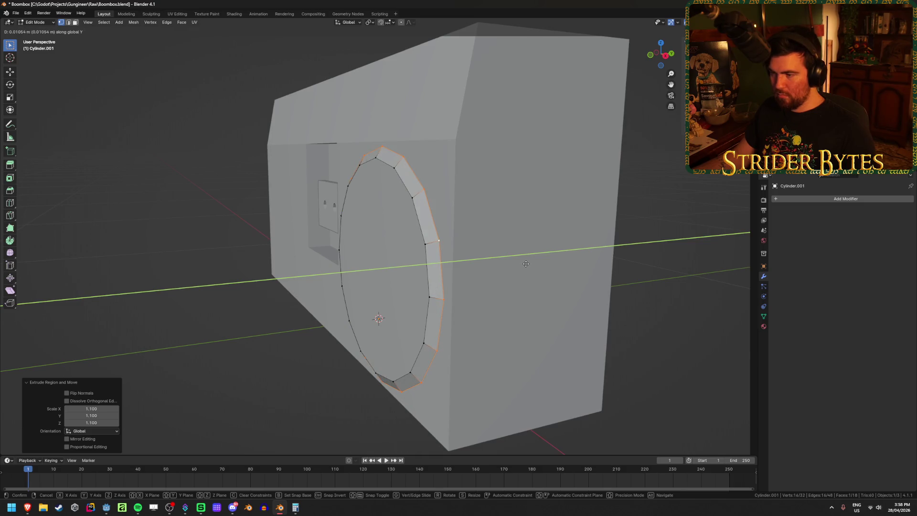
- Finish pushing the rim outward, then delete the rim's front circle face
left_click(525, 263)
middle_click_drag(526, 263, 408, 285)
key("3")
key("x")
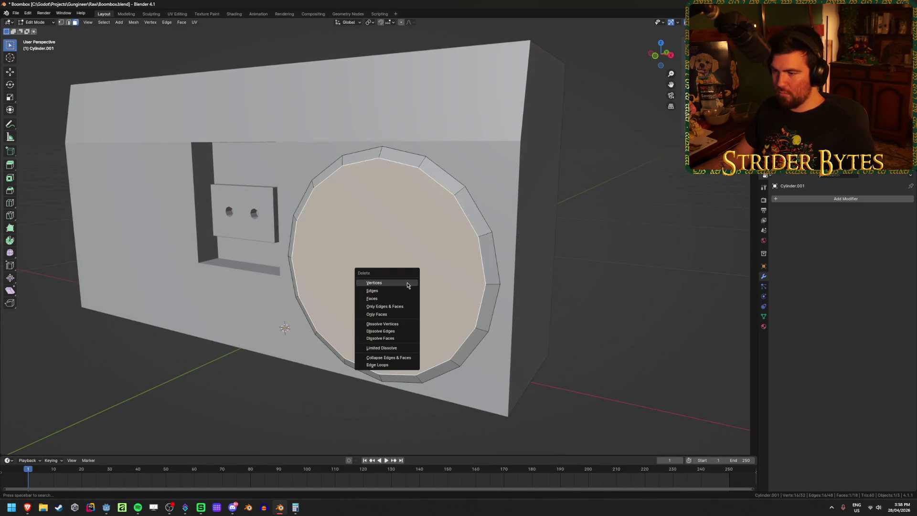
left_click(404, 298)
- Extrude the rim's vertex loop into an inner ring scaled to 0.9
key("1")
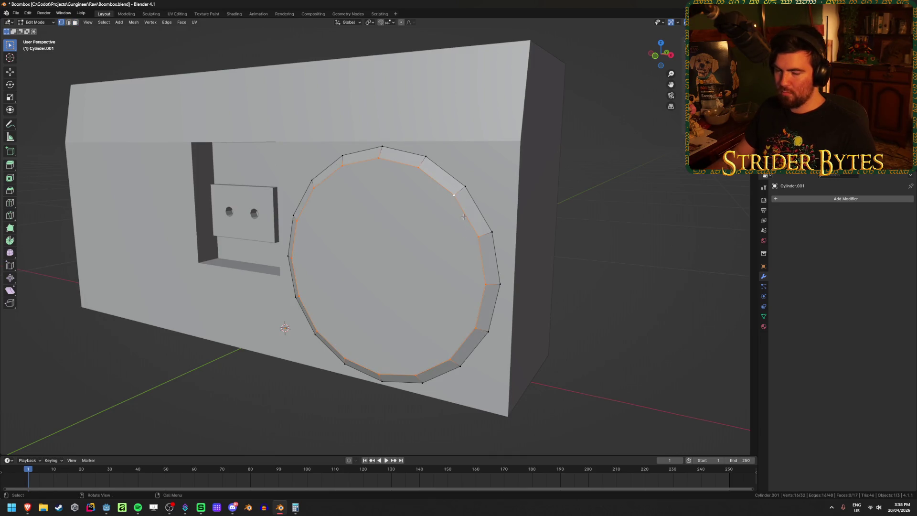
key("KP_1")
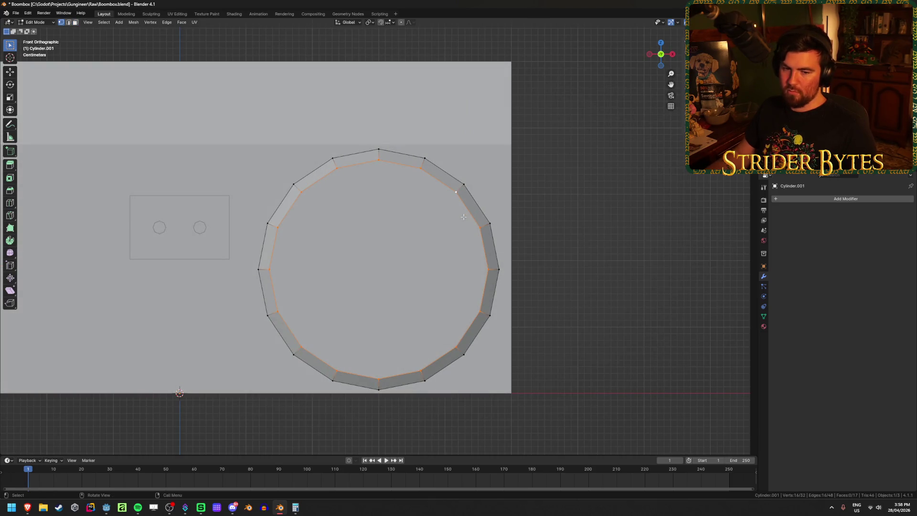
key("e")
key("s")
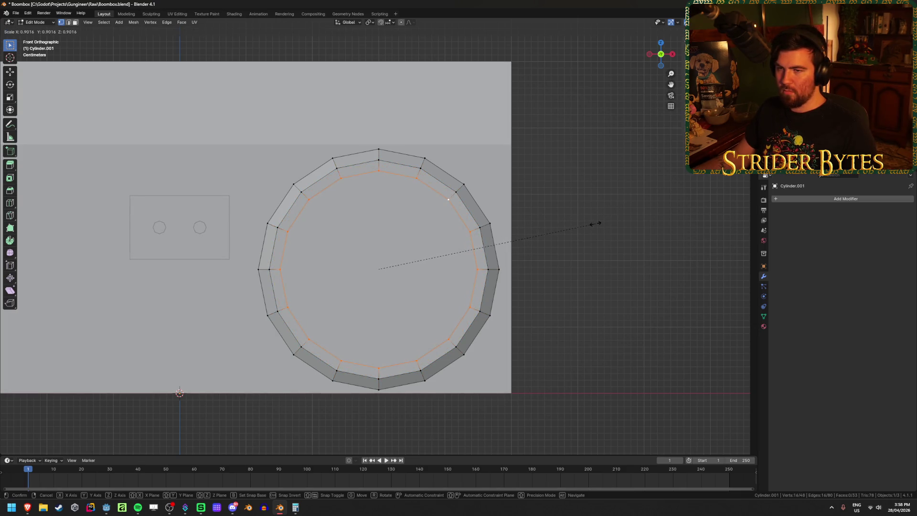
left_click(595, 224)
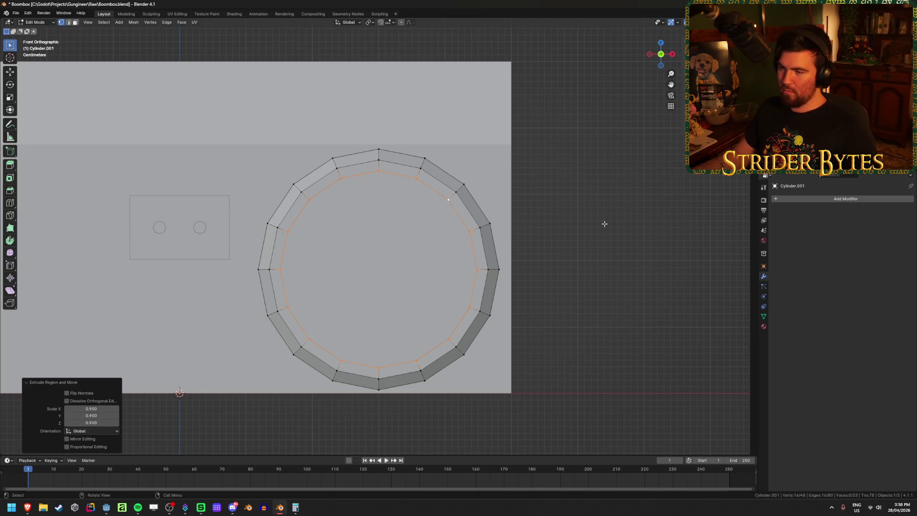
mouse_move(588, 256)
middle_mouse_down()
mouse_move(487, 305)
mouse_move(410, 366)
middle_mouse_up()
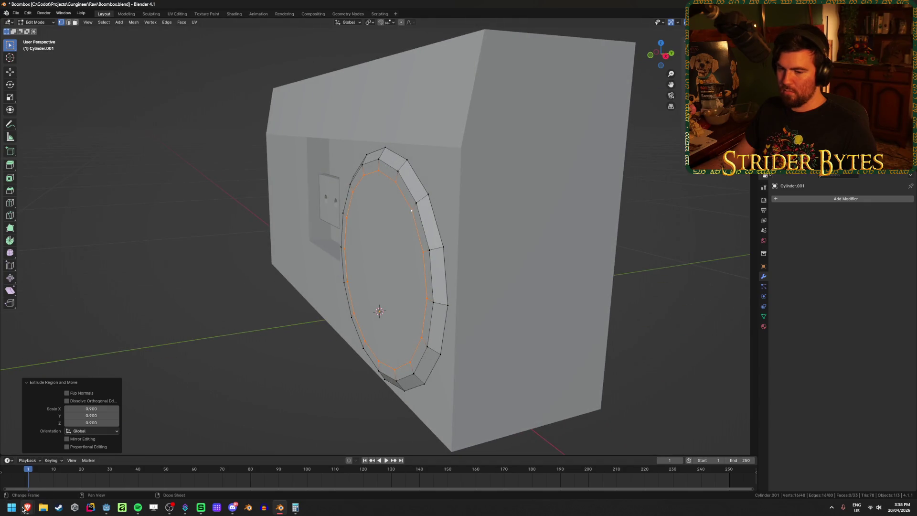
mouse_move(25, 508)
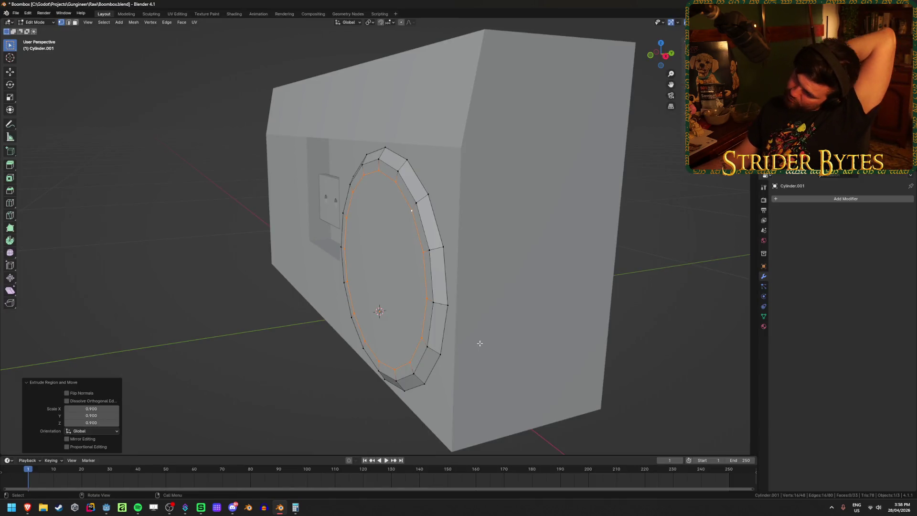
middle_click_drag(465, 350, 644, 231)
key("e")
key("s")
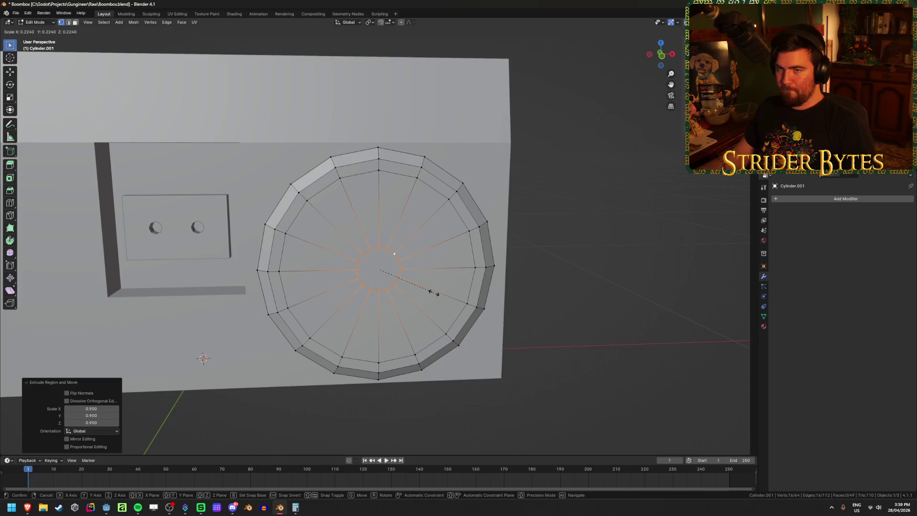
- Scale the centre ring to 0.25 and push it back along Y to form the cone
left_click(433, 292)
middle_click_drag(434, 293, 382, 287)
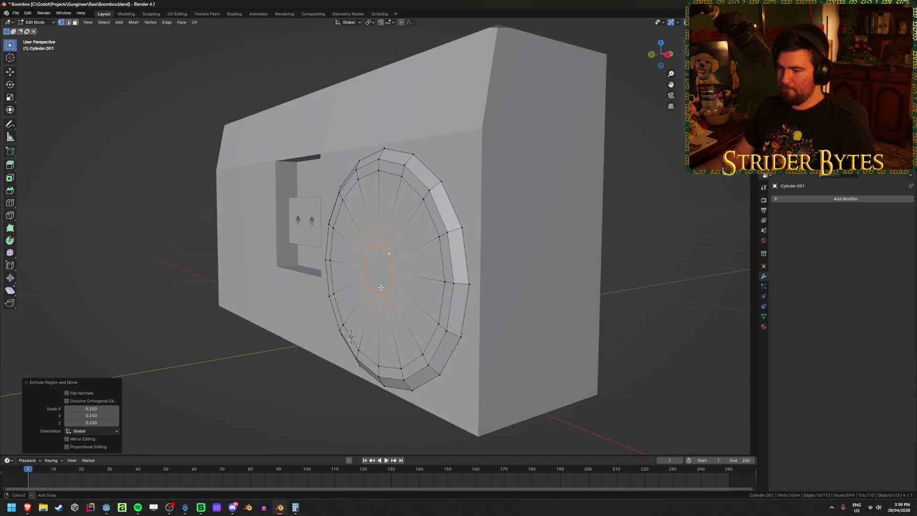
key("KP_3")
key("g")
key("y")
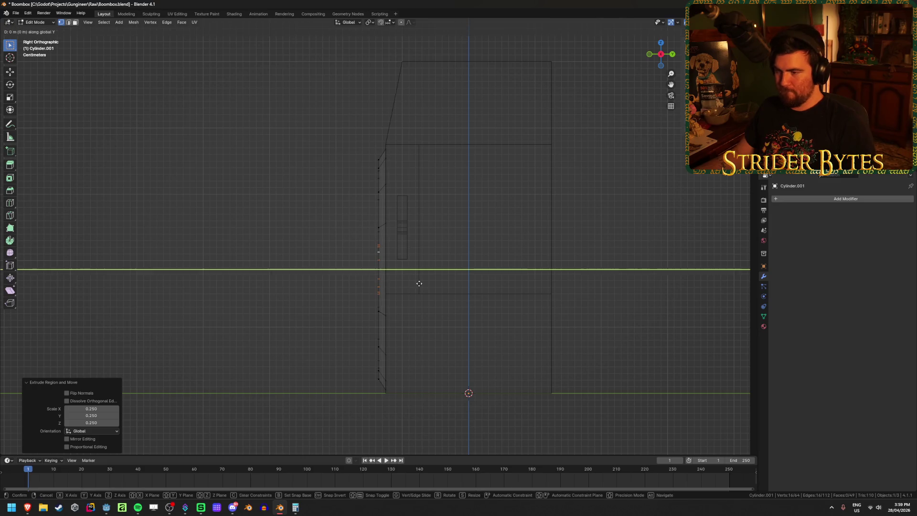
left_click(436, 282)
key("shift+z")
mouse_move(222, 332)
middle_mouse_down()
mouse_move(300, 334)
mouse_move(293, 328)
middle_mouse_up()
key("shift+z")
- In Object Mode, hide the boombox body Cube and select the speaker cylinder
key("Tab")
left_click(508, 133)
left_click(508, 136)
key("h")
left_click(489, 239)
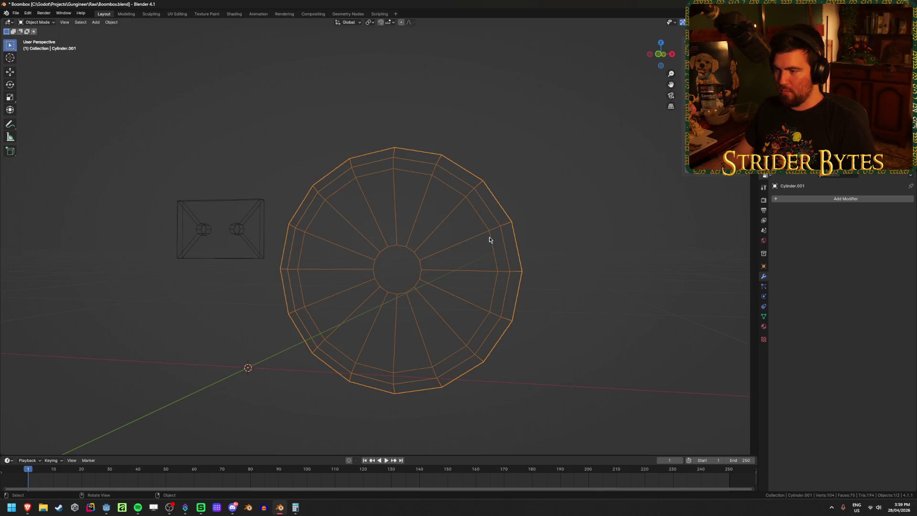
- In Edit Mode on the speaker, delete the selected faces
key("shift+z")
key("Tab")
mouse_move(491, 245)
middle_mouse_down()
mouse_move(504, 288)
mouse_move(442, 291)
mouse_move(495, 296)
mouse_move(459, 303)
mouse_move(475, 305)
mouse_move(463, 317)
mouse_move(347, 320)
middle_mouse_up()
key("x")
left_click(344, 318)
- Delete the disc's centre cap face to open a hole and select its boundary loop
mouse_move(334, 374)
middle_mouse_down()
mouse_move(418, 282)
mouse_move(541, 309)
middle_mouse_up()
left_click(418, 282)
key("x")
left_click(489, 296)
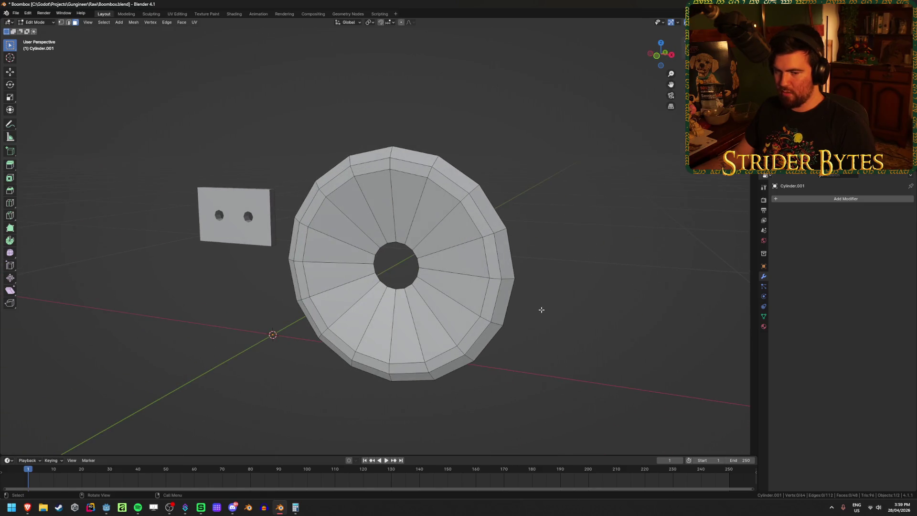
left_click(409, 245, "alt")
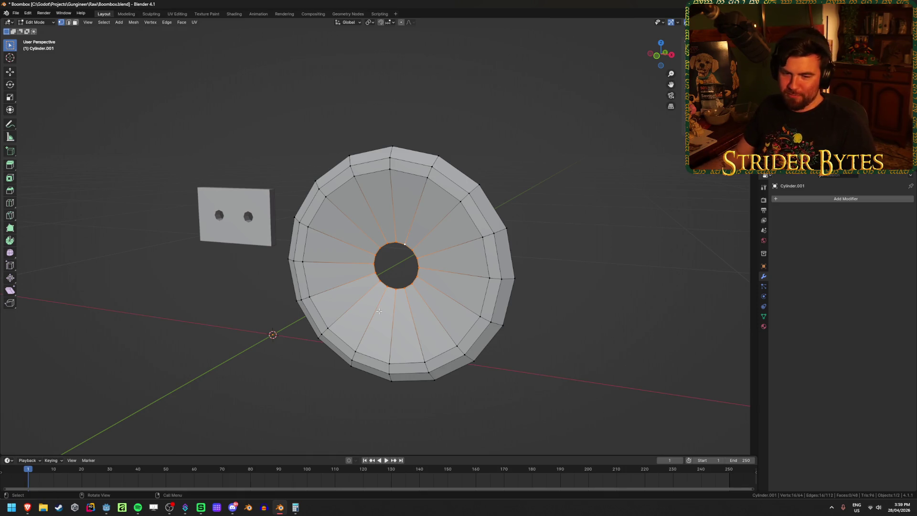
middle_click_drag(301, 290, 318, 291)
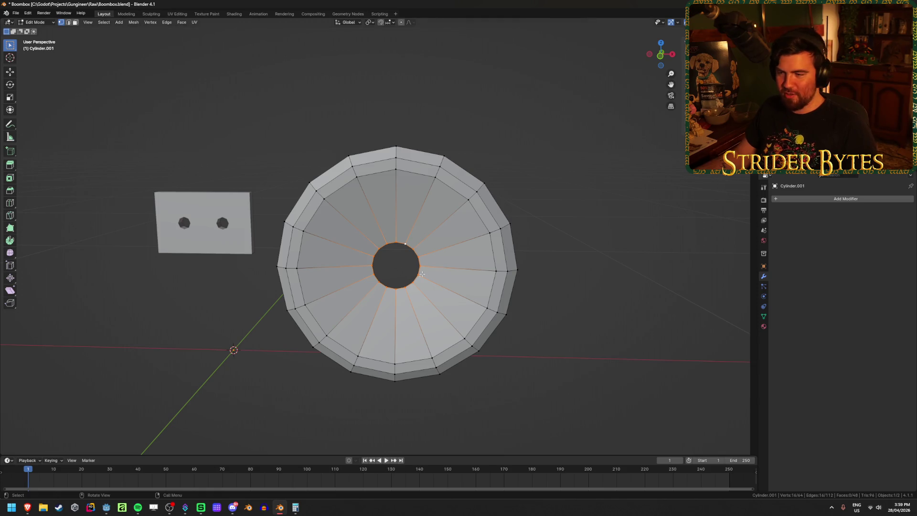
scroll(422, 274, "up", 3)
middle_click_drag(410, 283, 497, 272)
- Extrude the hole rim into a ring scaled 0.626 and move it along Y
key("e")
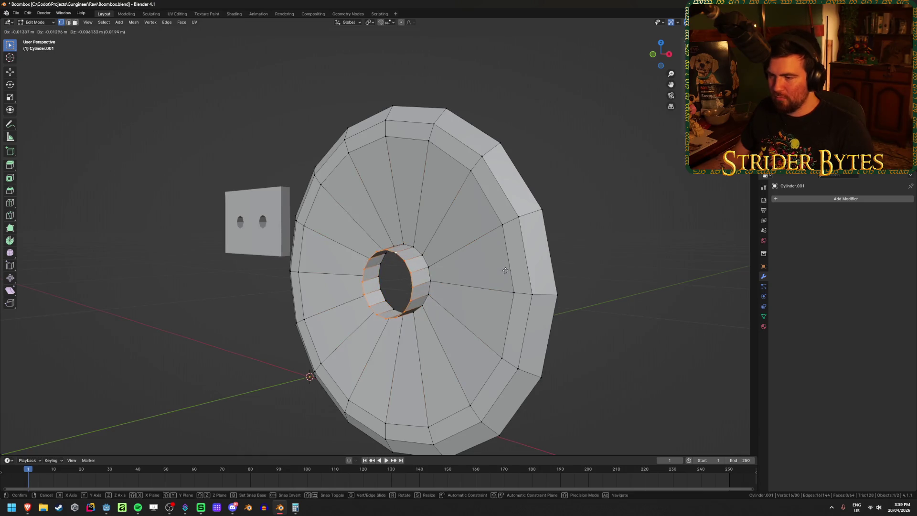
left_click(606, 285)
key("s")
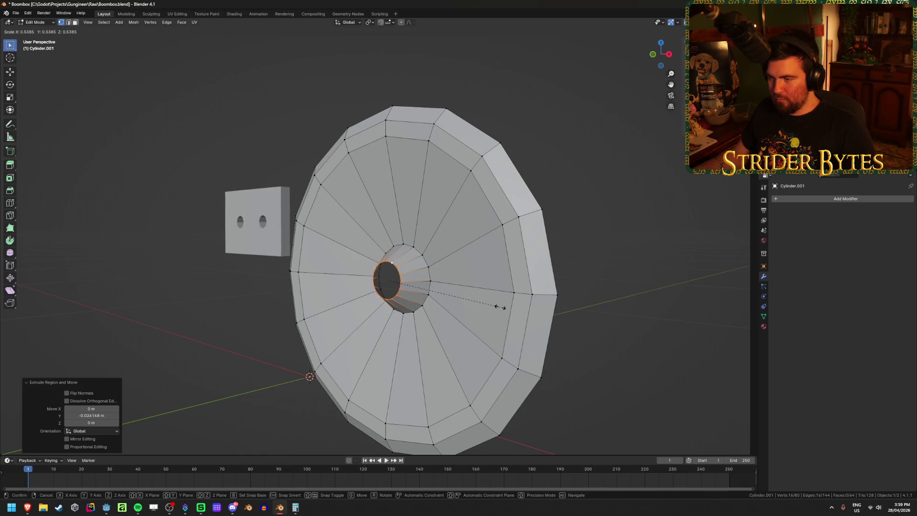
left_click(520, 301)
key("KP_3")
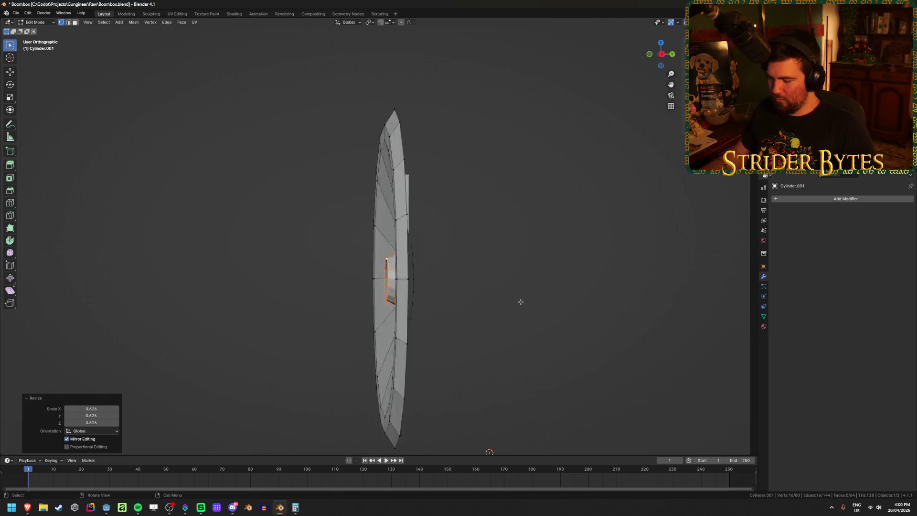
key("shift+z")
key("g")
key("x")
key("y")
left_click(518, 269)
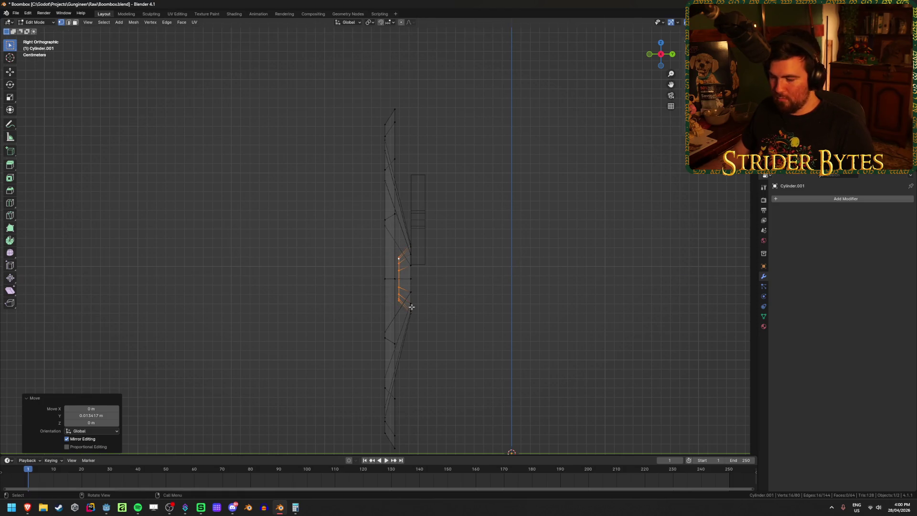
scroll(411, 307, "up", 5)
scroll(412, 307, "down", 5)
mouse_move(395, 307)
middle_mouse_down()
mouse_move(331, 288)
mouse_move(405, 292)
middle_mouse_up()
key("shift+z")
middle_click_drag(473, 276, 583, 239)
- Extrude a second loop at 0.384 scale and recess it along Y
key("e")
key("s")
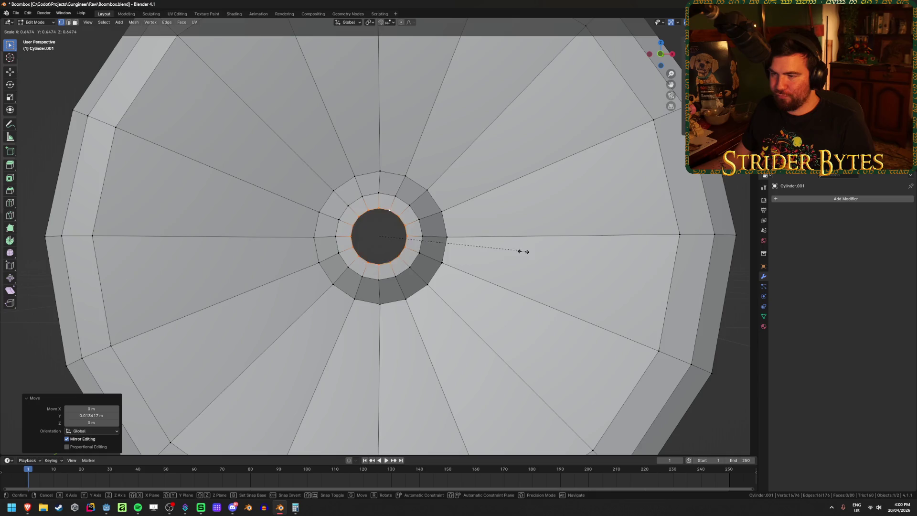
left_click(459, 257)
middle_click_drag(458, 258, 504, 283)
key("g")
key("y")
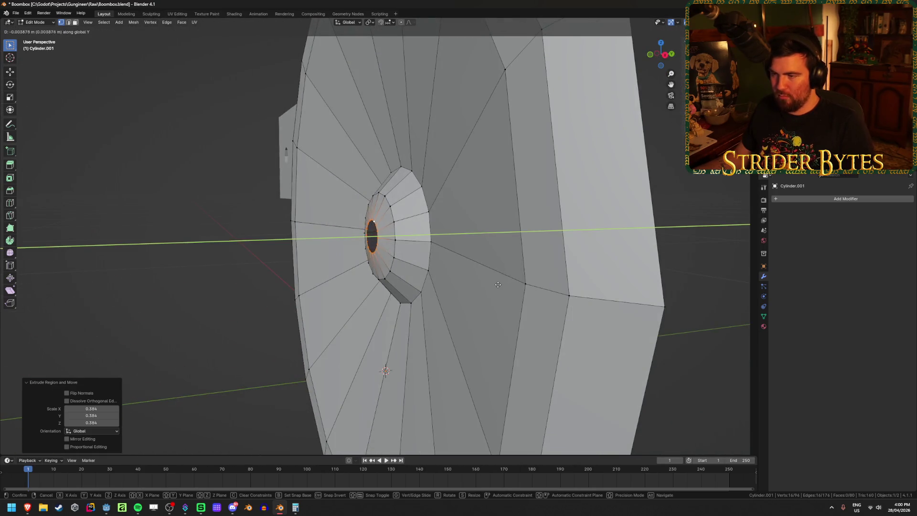
left_click(492, 283)
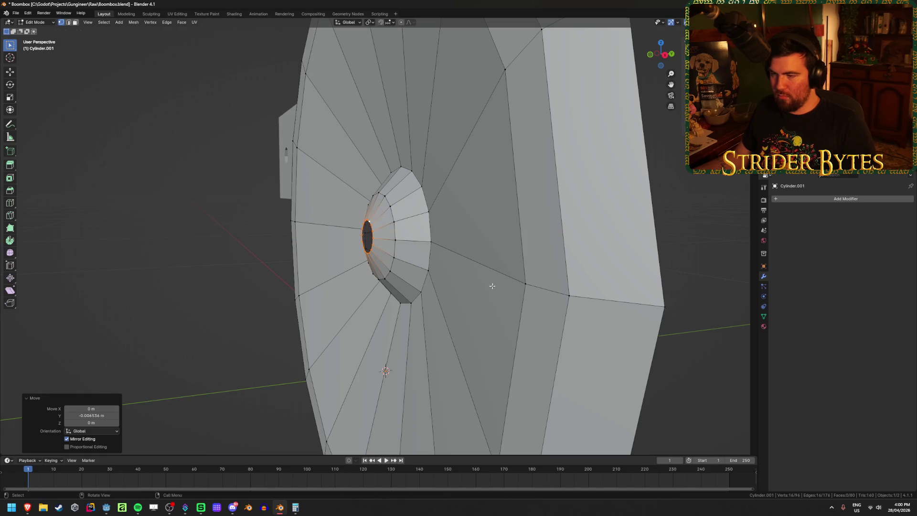
middle_click_drag(492, 282, 487, 294)
- Extrude a final rim at 0.610 scale and merge it at center to close the dome
key("e")
key("s")
left_click(501, 272)
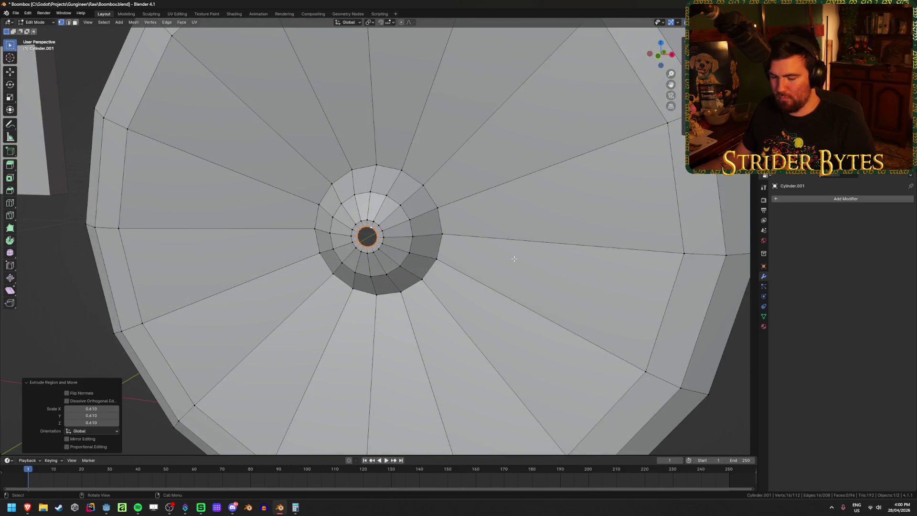
key("m")
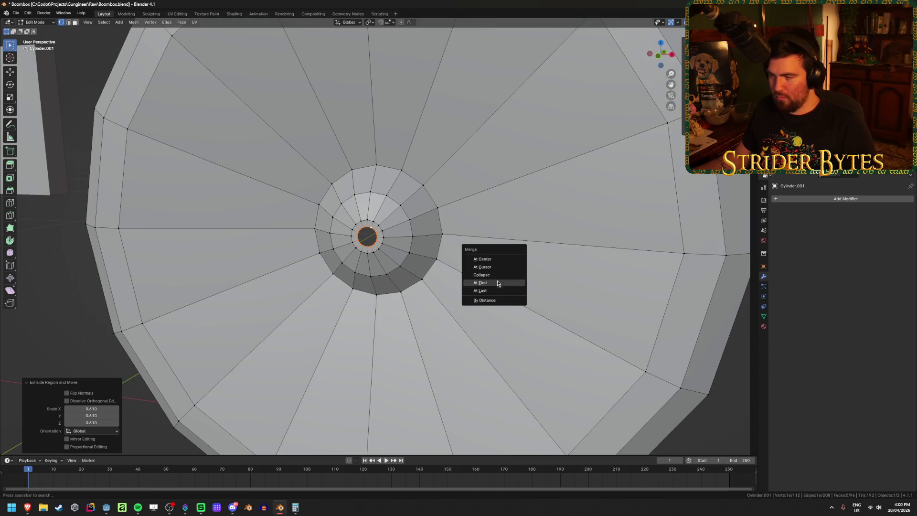
left_click(497, 259)
key("Tab")
scroll(446, 317, "down", 5)
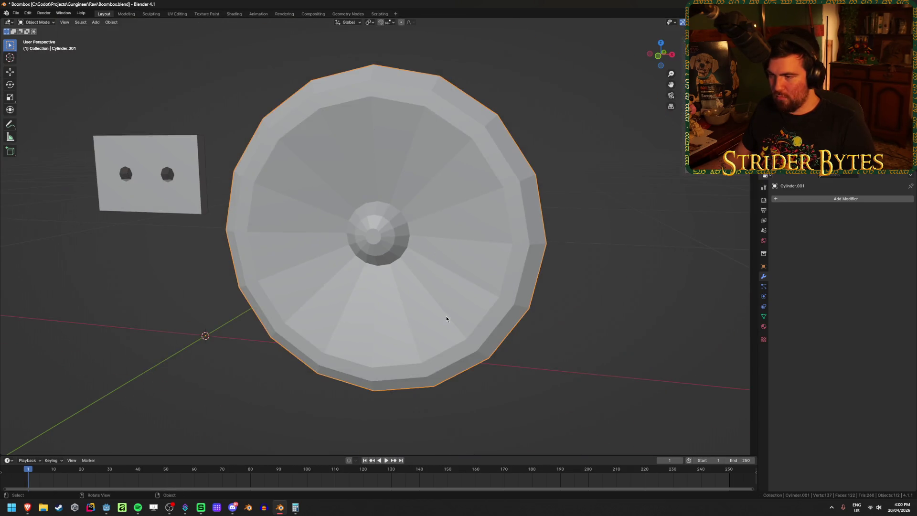
- Add a loop cut across the speaker disc and nudge the new edge ring along Y
scroll(565, 303, "down", 3)
scroll(565, 301, "up", 2)
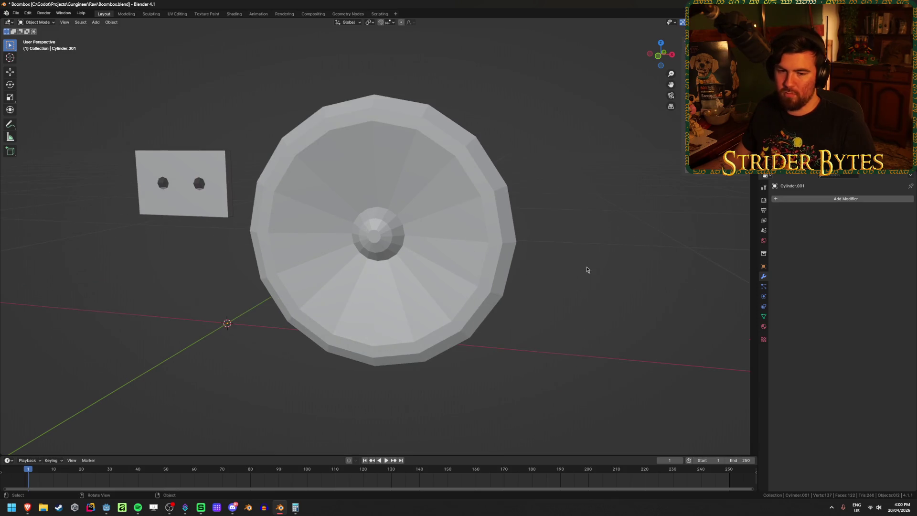
mouse_move(347, 215)
middle_mouse_down()
mouse_move(411, 206)
mouse_move(361, 213)
middle_mouse_up()
key("Tab")
key("ctrl+r")
left_click(353, 171)
right_click(352, 171)
mouse_move(353, 171)
middle_mouse_down()
mouse_move(592, 215)
mouse_move(549, 206)
mouse_move(557, 210)
mouse_move(540, 213)
mouse_move(539, 245)
mouse_move(548, 236)
mouse_move(622, 255)
mouse_move(634, 299)
mouse_move(629, 313)
mouse_move(602, 268)
middle_mouse_up()
key("g")
key("y")
left_click(544, 213)
- Apply Shade Smooth to the speaker cone in Object Mode
key("Tab")
left_click(454, 262)
right_click(430, 244)
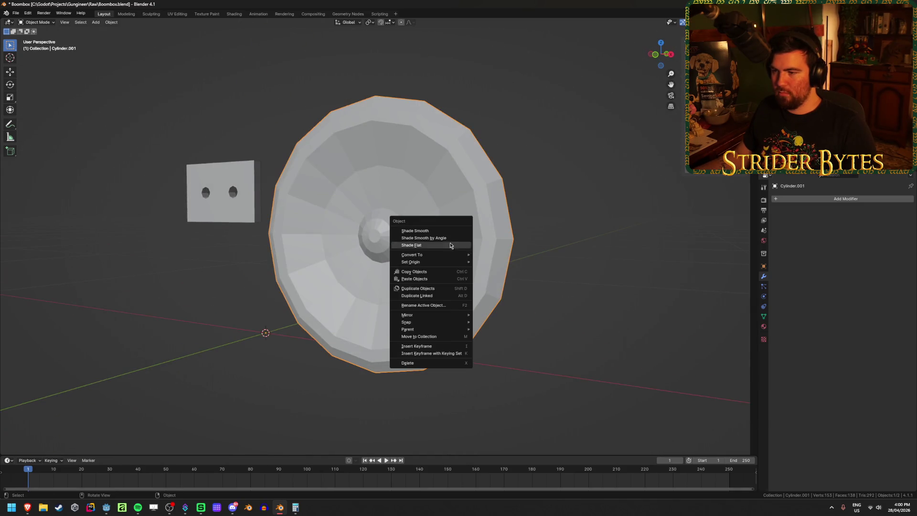
left_click(420, 232)
- Mark the edge loop around the centre dome as sharp
key("Tab")
scroll(422, 256, "up", 4)
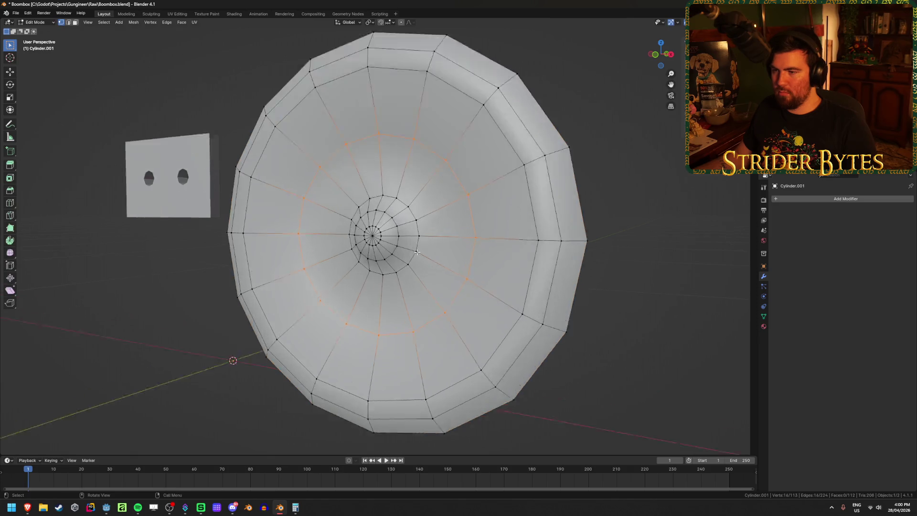
left_click(439, 197, "alt")
right_click(440, 197)
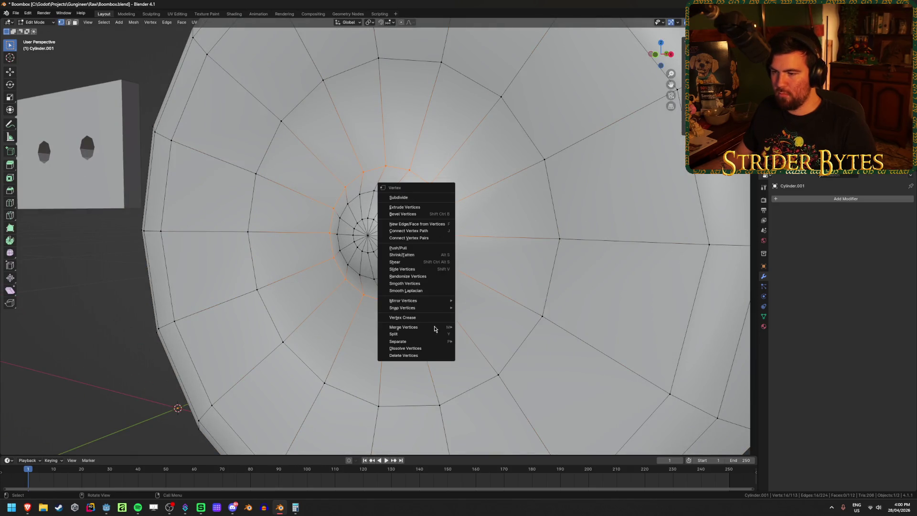
key("Escape")
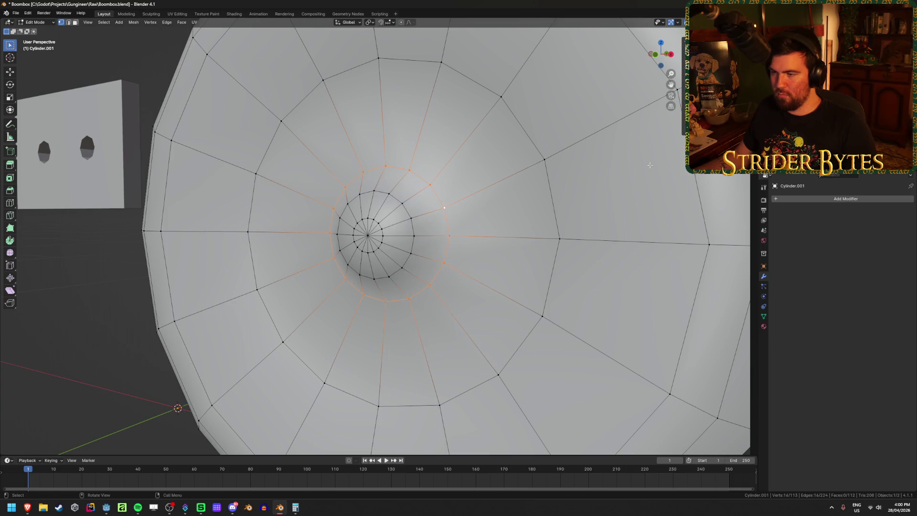
key("2")
right_click(524, 224)
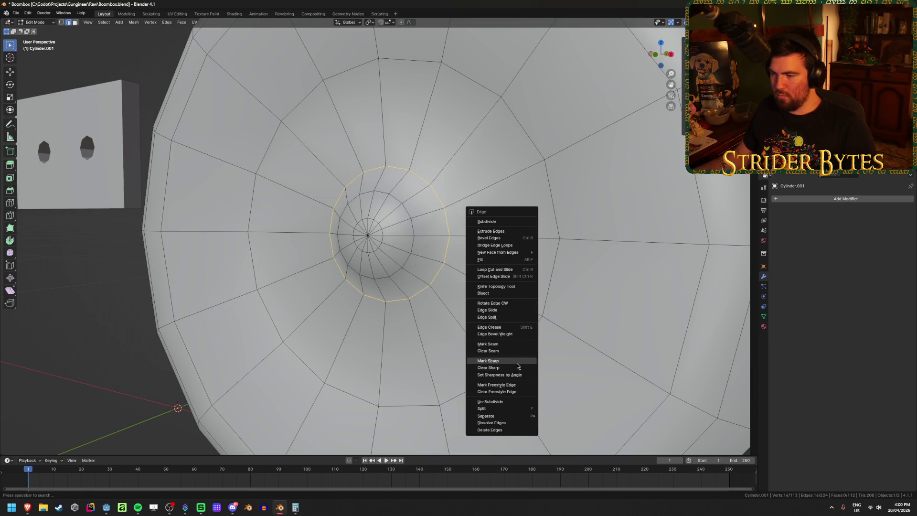
left_click(517, 362)
scroll(478, 310, "down", 5)
key("Tab")
mouse_move(432, 290)
middle_mouse_down()
mouse_move(481, 338)
mouse_move(438, 295)
mouse_move(455, 313)
middle_mouse_up()
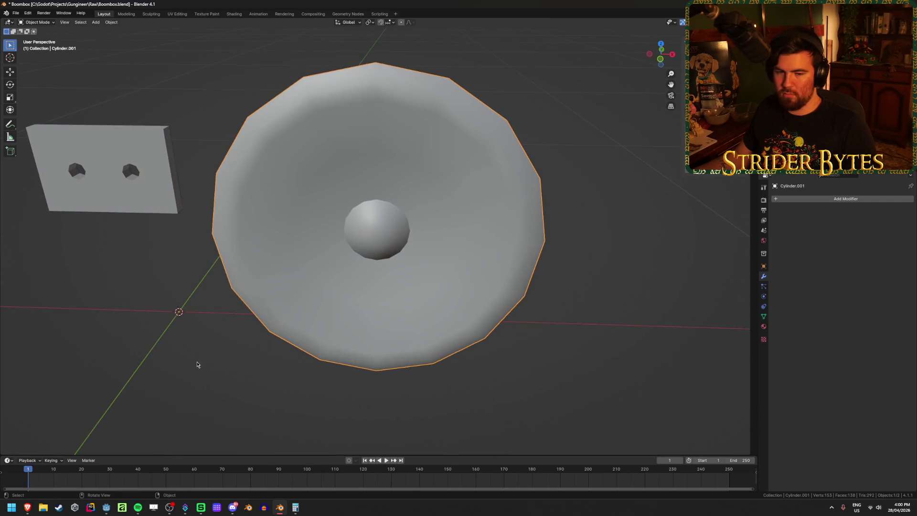
- Browse the Amazon and Sharp GF-9494 boombox reference photos in Brave, then return to Blender
mouse_move(27, 507)
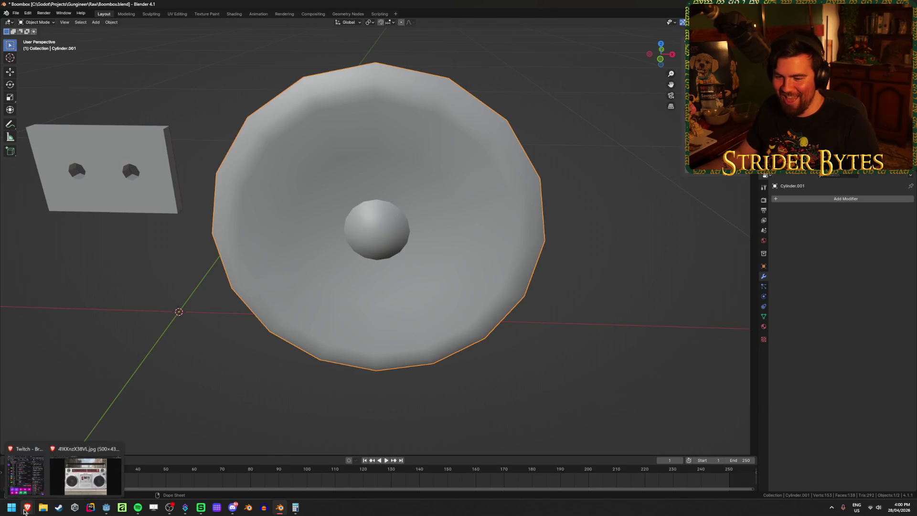
mouse_move(77, 479)
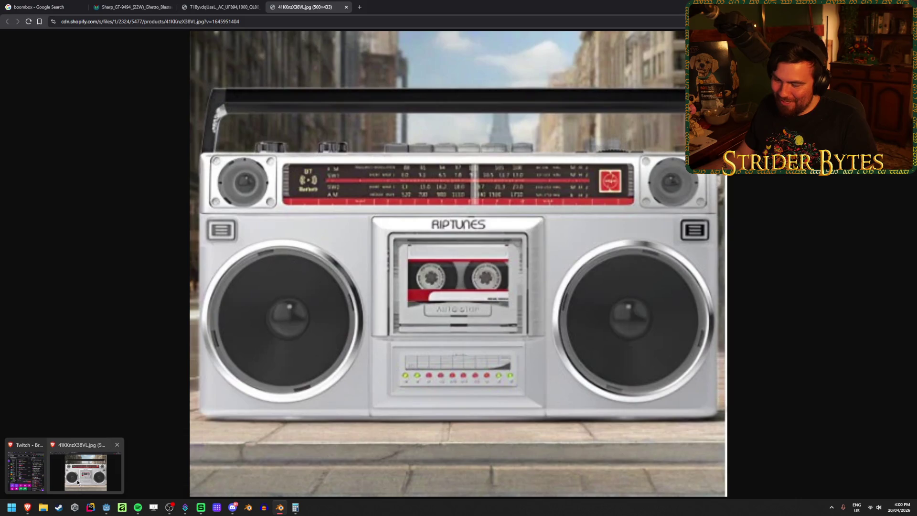
left_click(76, 479)
left_click(242, 4)
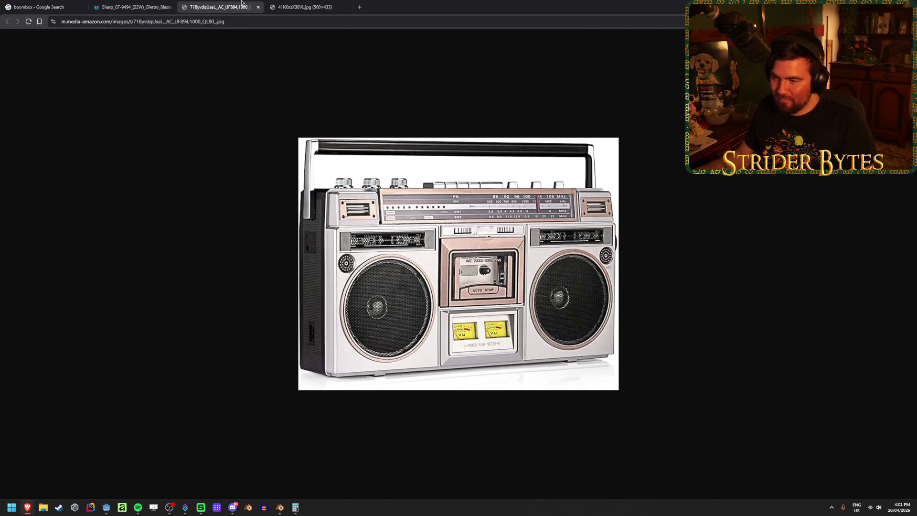
left_click(155, 4)
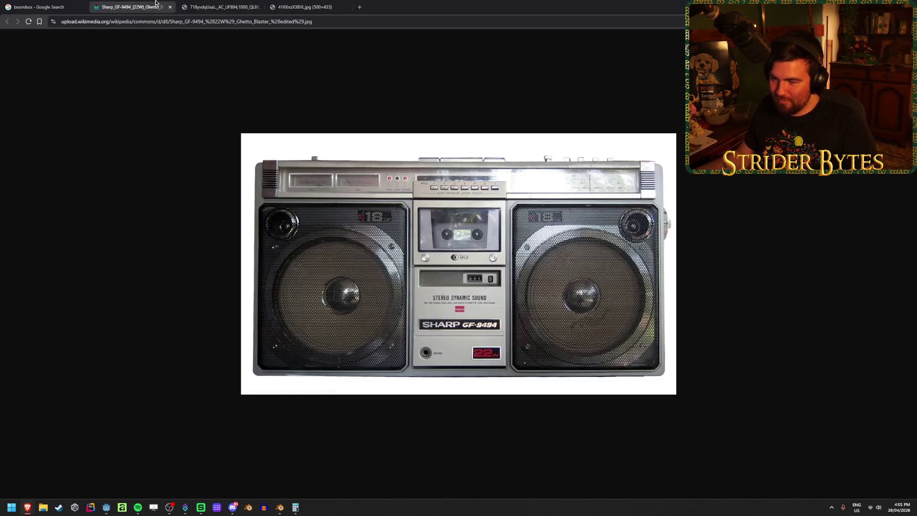
left_click(224, 4)
key("alt+Tab")
- Also mark the speaker cone's outer rim loop sharp and return to Object Mode
mouse_move(540, 266)
middle_mouse_down()
mouse_move(491, 236)
mouse_move(515, 210)
middle_mouse_up()
key("Tab")
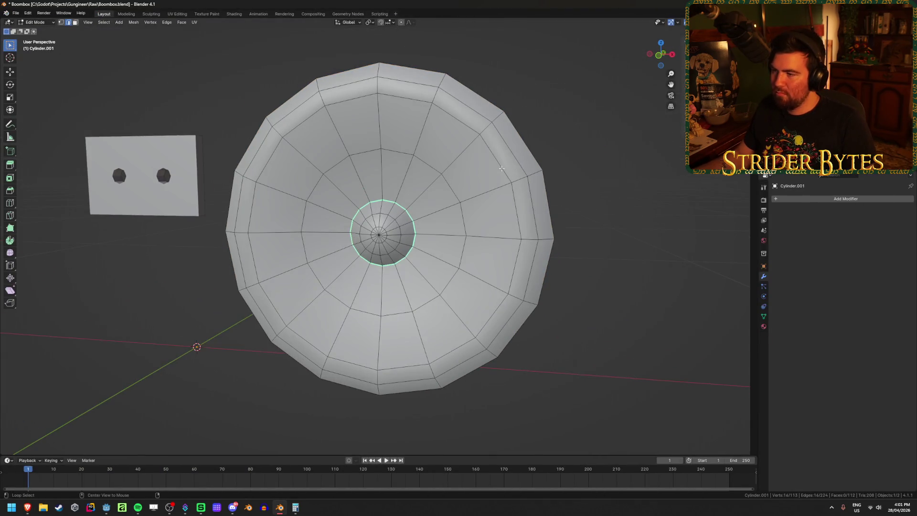
left_click(501, 169, "alt+shift")
key("ctrl+e")
left_click(501, 171)
key("Tab")
mouse_move(601, 205)
middle_mouse_down()
mouse_move(561, 190)
mouse_move(583, 184)
mouse_move(632, 211)
mouse_move(624, 229)
mouse_move(578, 203)
mouse_move(546, 216)
mouse_move(641, 213)
mouse_move(619, 213)
middle_mouse_up()
key("Tab")
mouse_move(479, 257)
middle_mouse_down()
mouse_move(448, 253)
mouse_move(454, 235)
mouse_move(520, 254)
mouse_move(544, 278)
mouse_move(450, 272)
mouse_move(504, 259)
mouse_move(502, 250)
mouse_move(471, 260)
mouse_move(495, 263)
middle_mouse_up()
key("Tab")
- Save the project as Boombox.blend
scroll(444, 272, "down", 3)
scroll(502, 250, "up", 5)
key("ctrl+s")
- Add a Mirror modifier to the speaker cone
left_click(833, 199)
type("mirr")
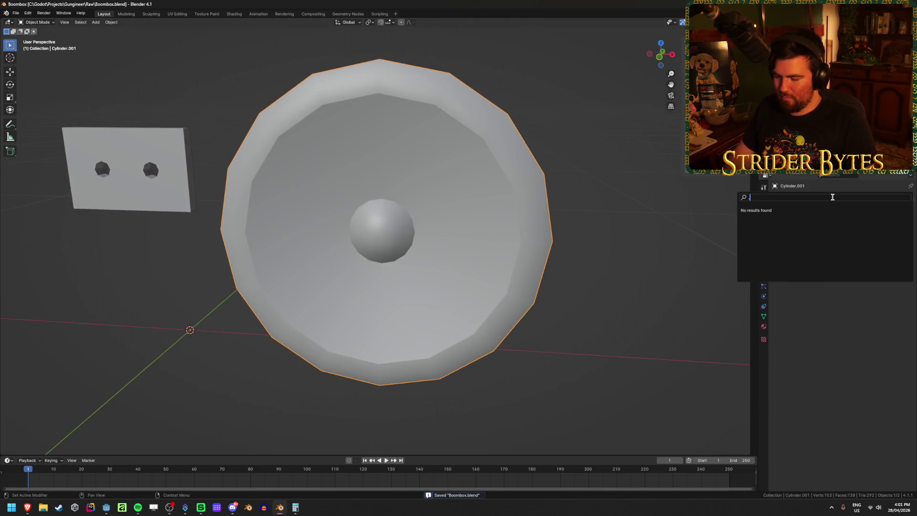
key("Return")
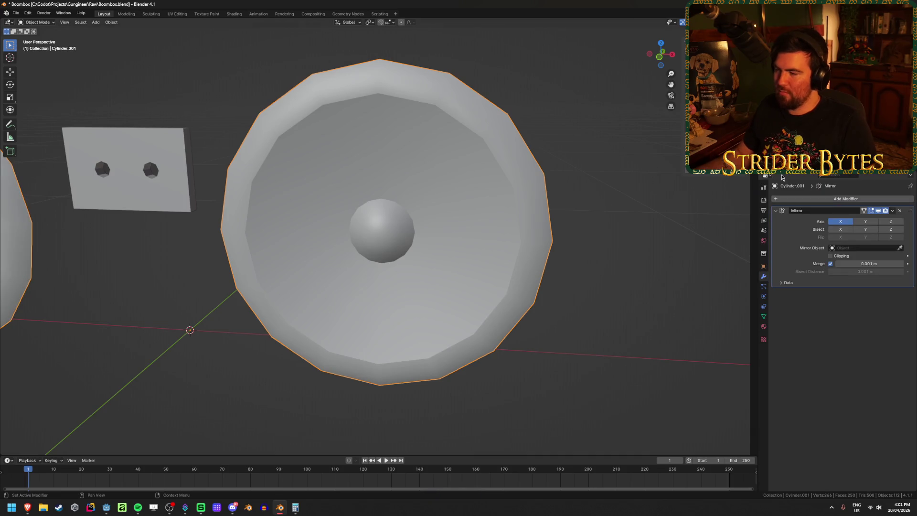
- Unhide the boombox body and parts, then select only the body Cube
scroll(423, 246, "down", 5)
key("alt+h")
left_click(511, 236)
left_click(447, 167)
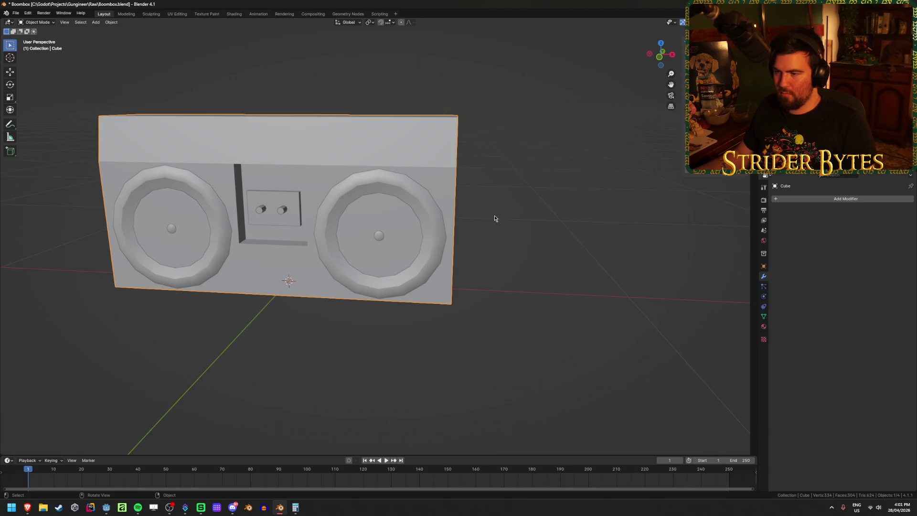
- In front view Edit Mode, cut a centred vertical loop through the right speaker
mouse_move(496, 218)
middle_mouse_down()
mouse_move(399, 242)
mouse_move(406, 234)
mouse_move(383, 220)
mouse_move(400, 221)
middle_mouse_up()
key("KP_1")
key("Tab")
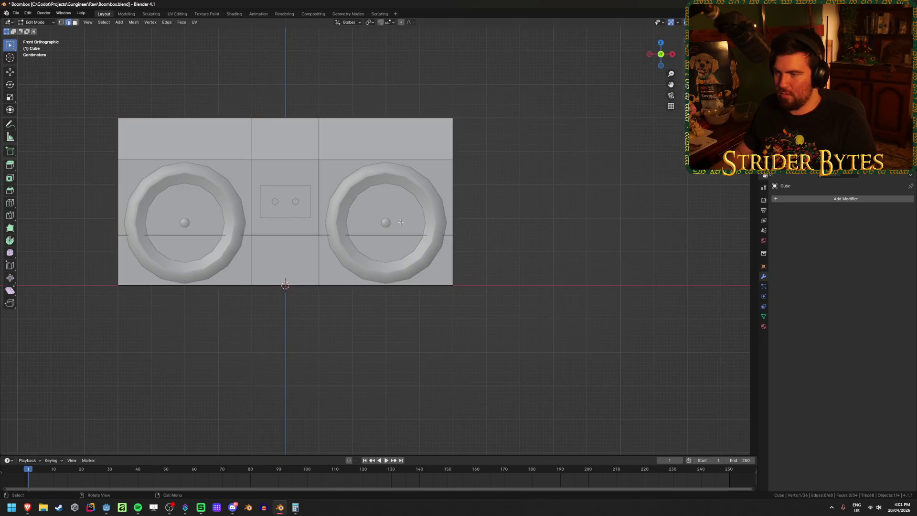
key("ctrl+r")
left_click(400, 220)
right_click(400, 219)
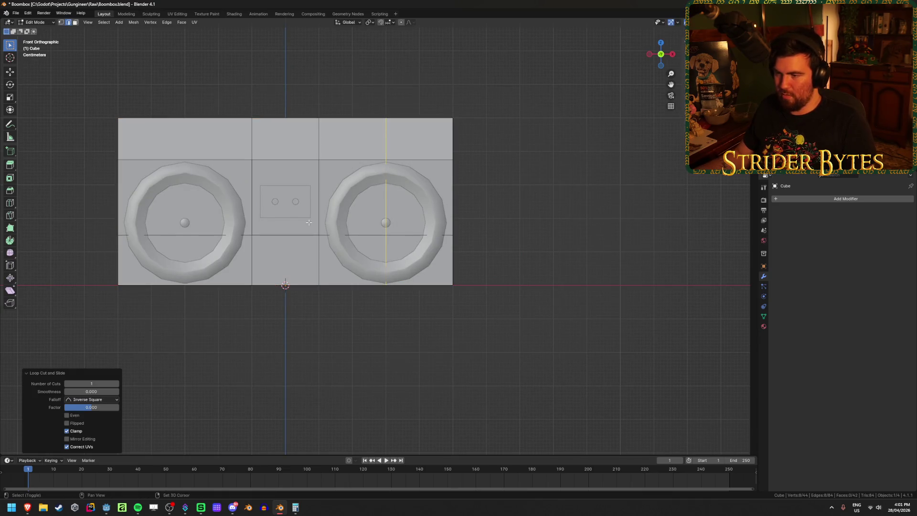
- Cut a centred vertical loop through the left speaker and check the edges in wireframe
middle_click_drag(142, 153, 218, 174, "shift")
key("ctrl+r")
left_click(260, 211)
right_click(260, 210)
scroll(292, 291, "up", 2)
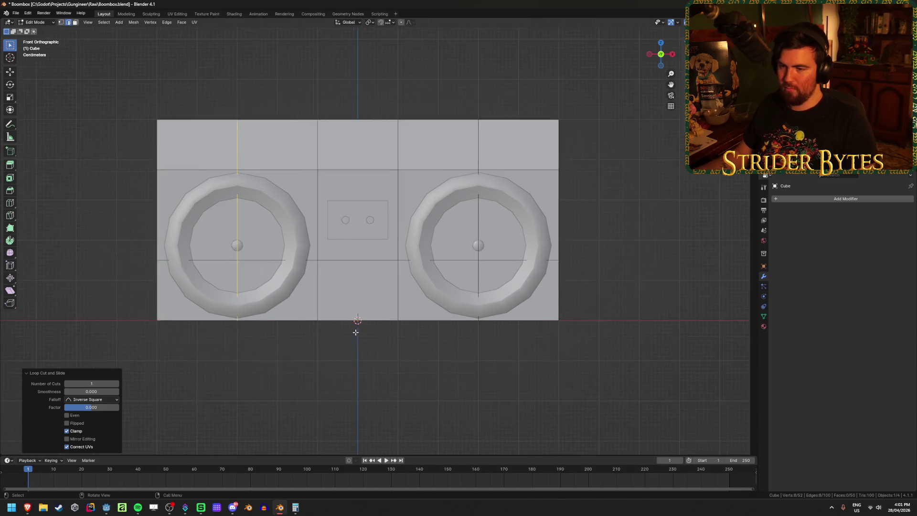
key("shift+z")
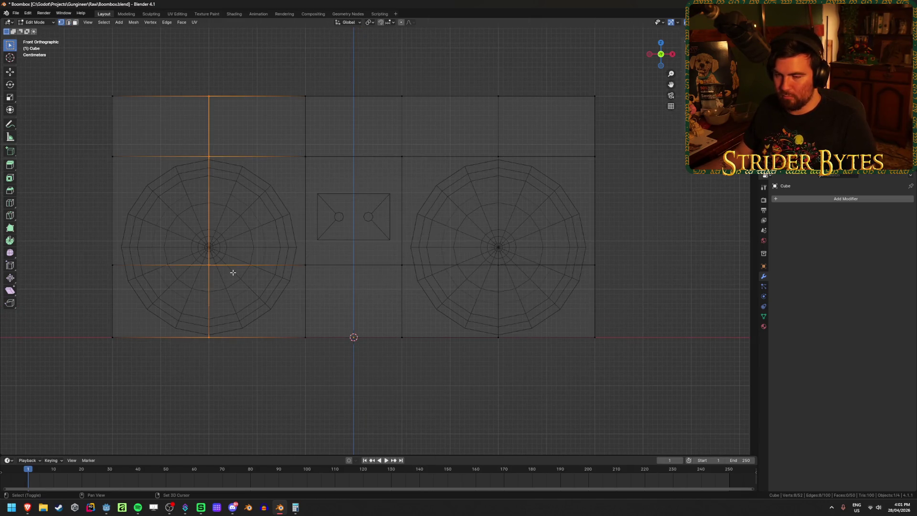
key("shift+z")
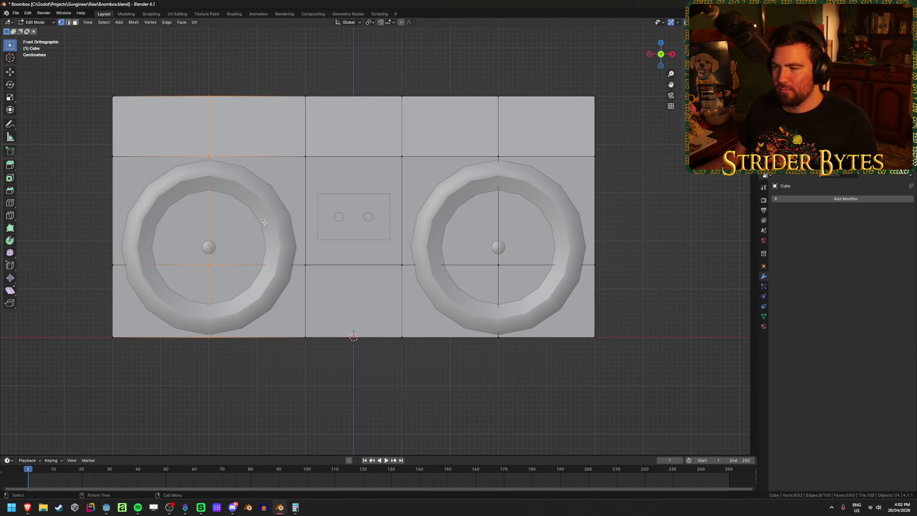
- Dissolve the earlier vertical loop cuts on the body from the front view
middle_click_drag(265, 257, 253, 262)
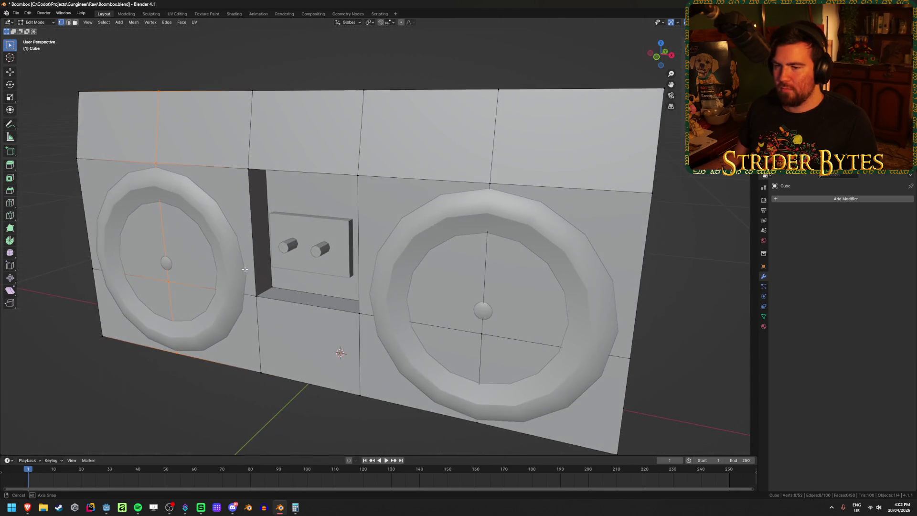
key("KP_1")
key("2")
key("ctrl+x")
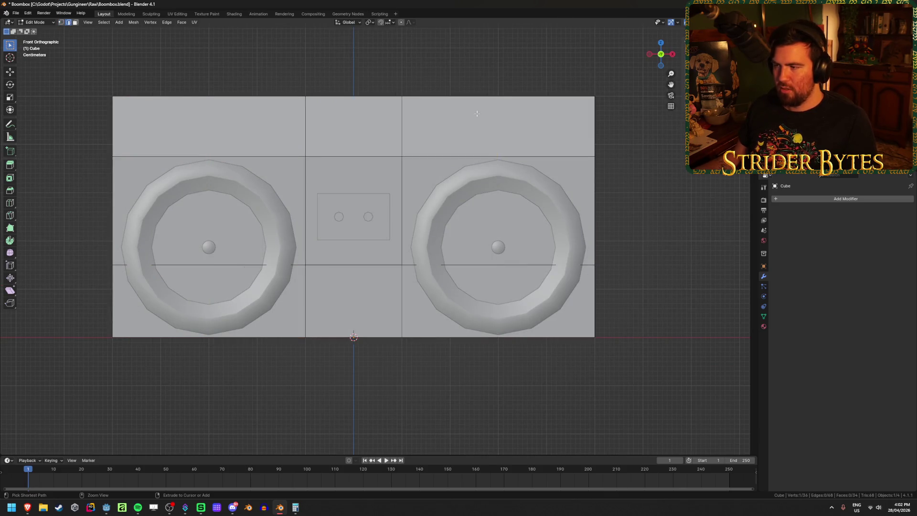
- Cut two vertical loops through the right speaker and spread them apart along X
key("ctrl+r")
scroll(497, 153, "up", 1)
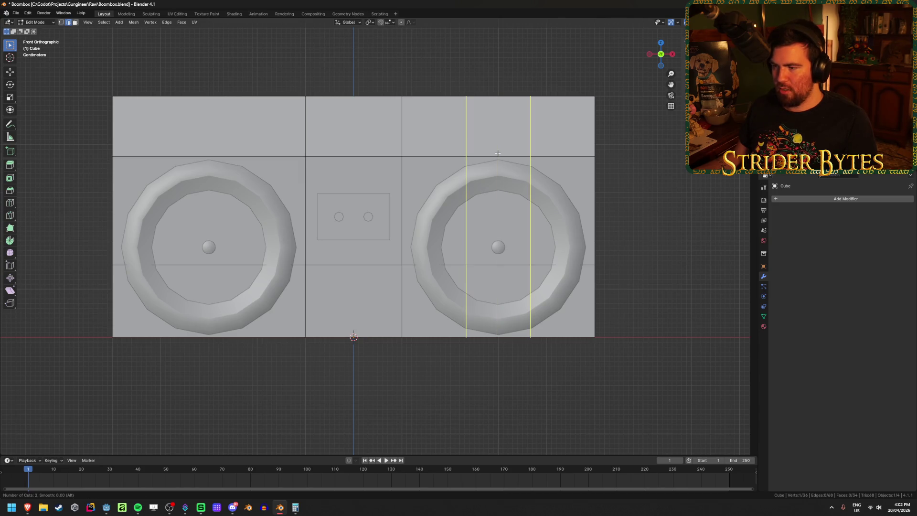
left_click(498, 153)
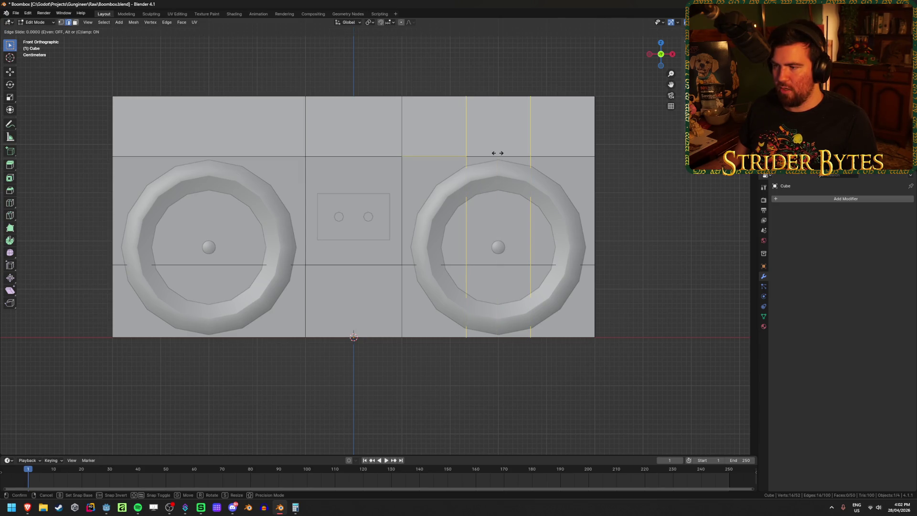
right_click(497, 153)
key("s")
key("x")
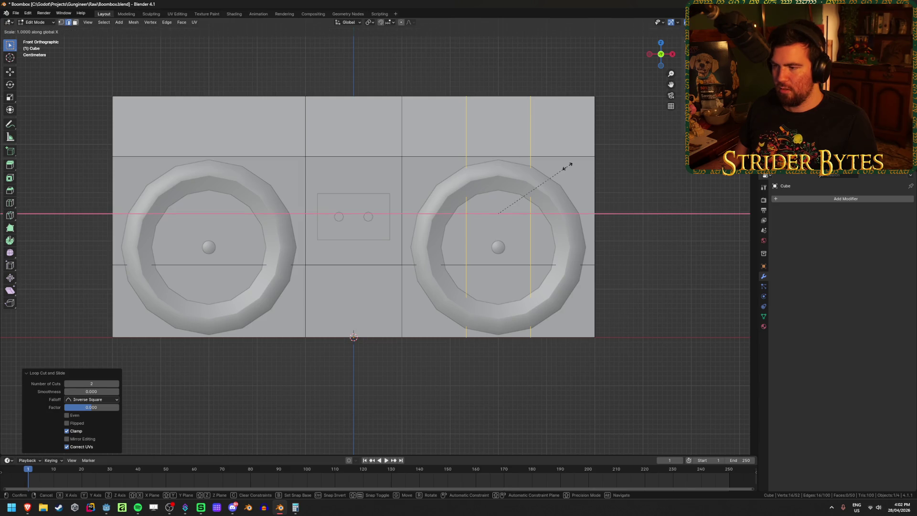
left_click(660, 184)
- Select and adjust the vertical loops around the right speaker in vertex mode
key("ctrl+r")
scroll(213, 161, "up", 1)
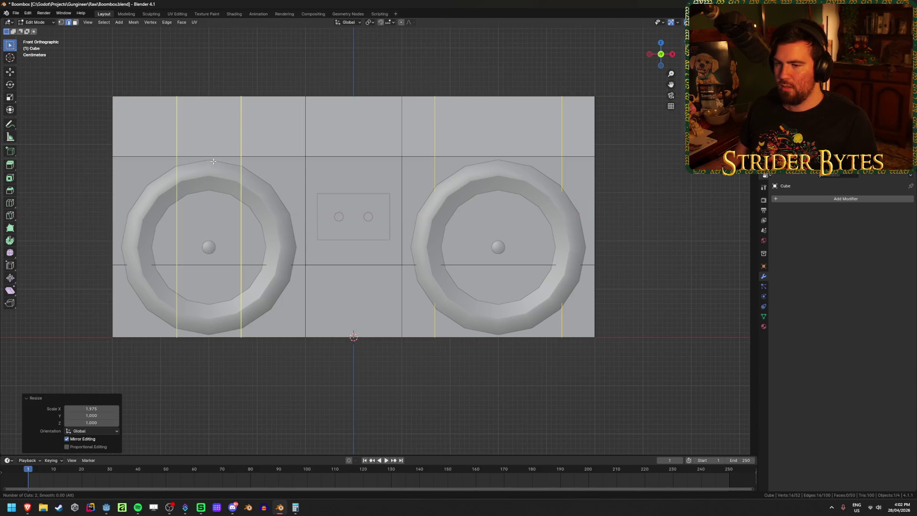
key("Escape")
key("1")
left_click(435, 114, "alt")
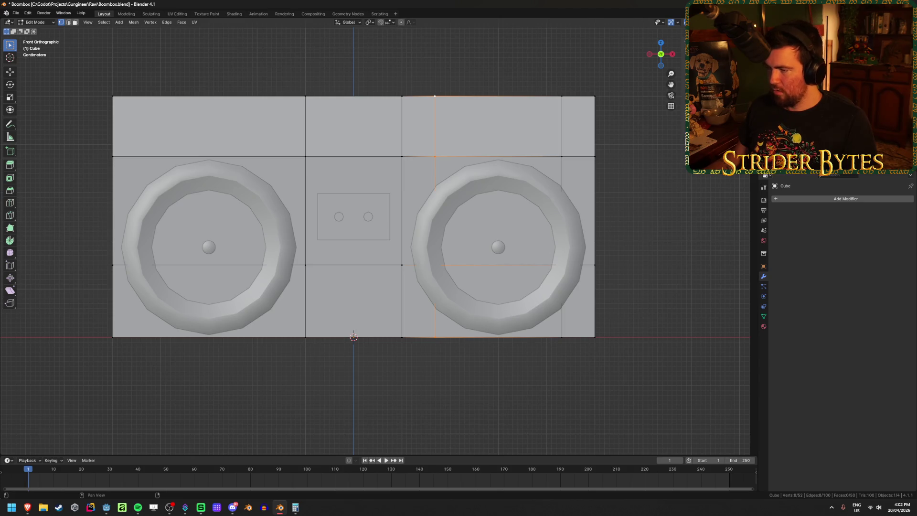
left_click(562, 143, "alt")
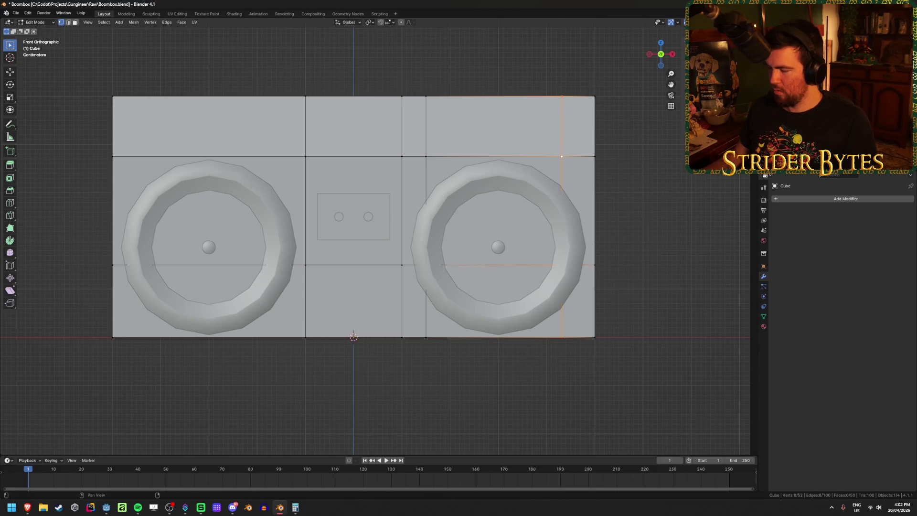
key("ctrl+z")
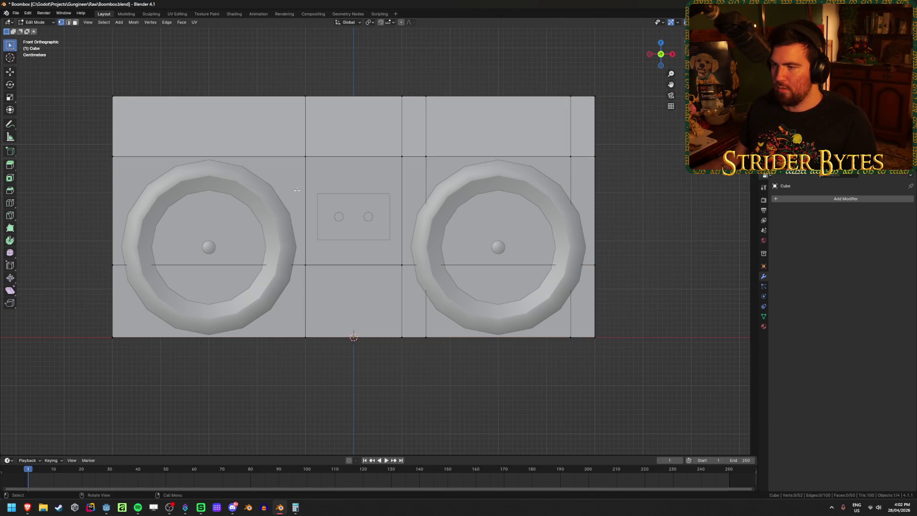
- Cut centred vertical loops through the left speaker and down the body's exact centre
key("ctrl+r")
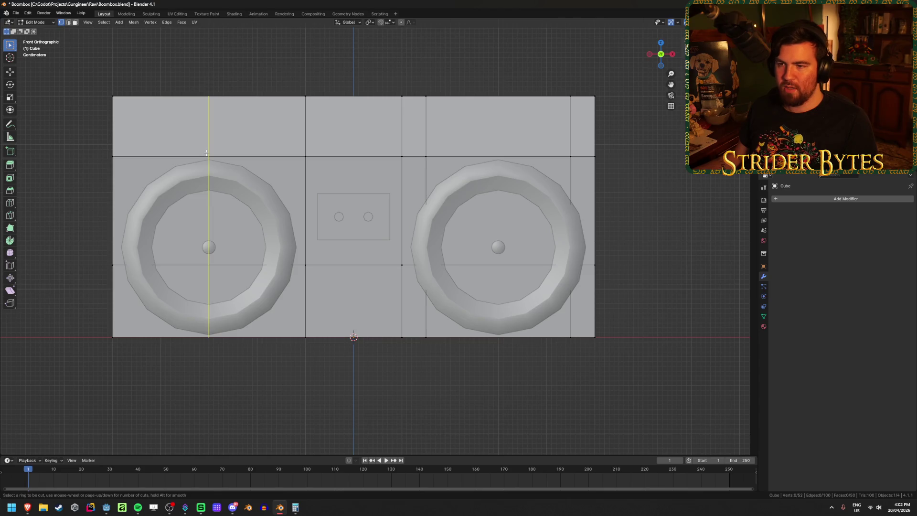
left_click(207, 153)
right_click(206, 152)
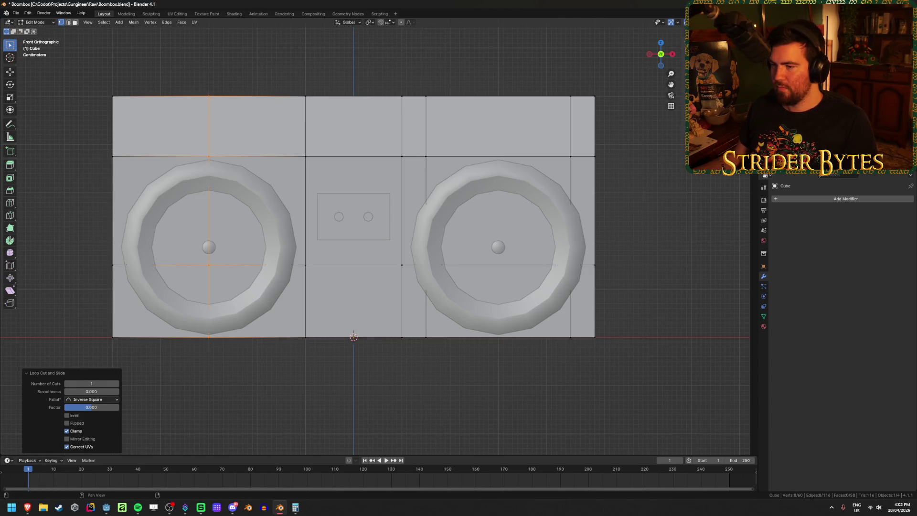
left_click(327, 193, "ctrl")
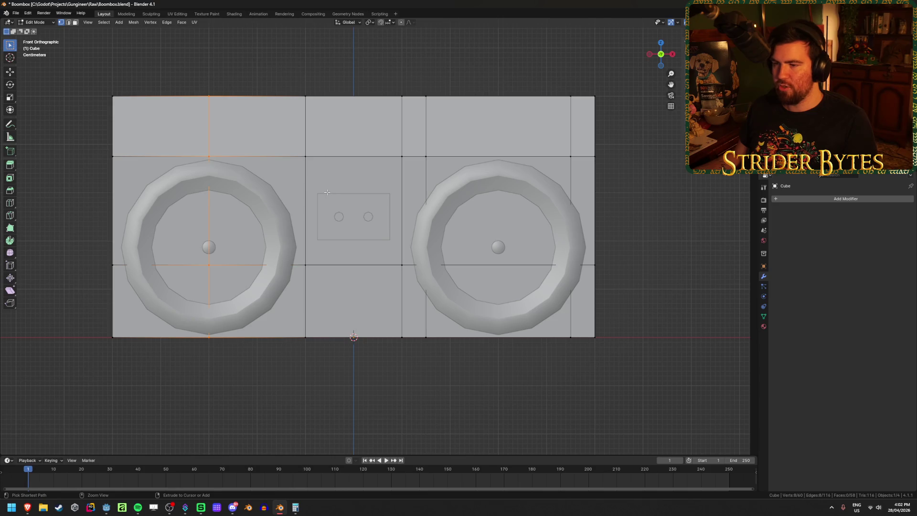
key("ctrl+r")
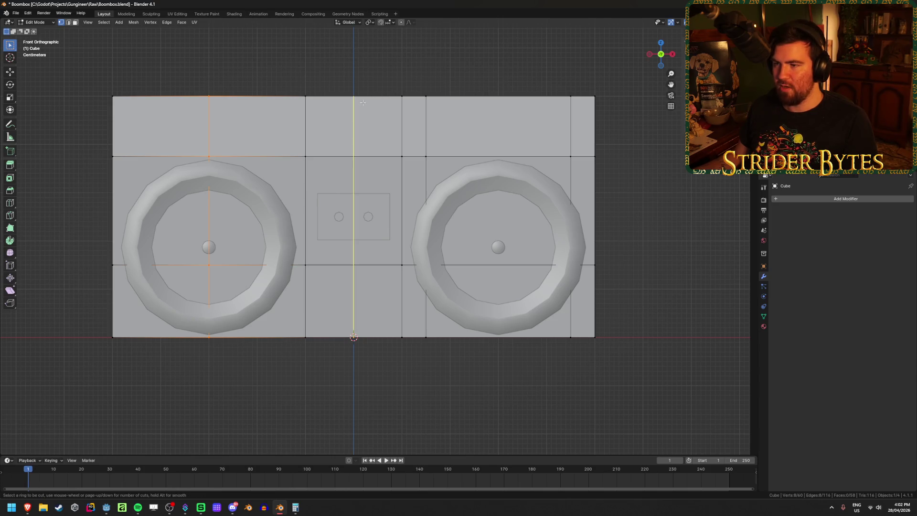
left_click(362, 102)
right_click(362, 102)
- Box-select the left half of the body in X-ray and delete its vertices
key("alt+z")
left_click_drag(98, 67, 321, 362)
key("x")
left_click(315, 352)
key("Tab")
left_click(820, 200)
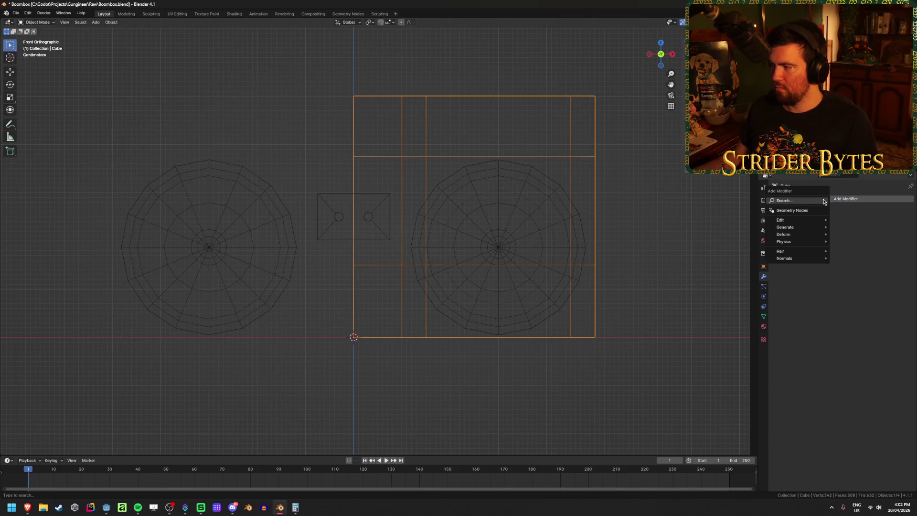
- Add an X-axis Mirror modifier with Clipping to the body half and check the restored box
key("space")
key("Return")
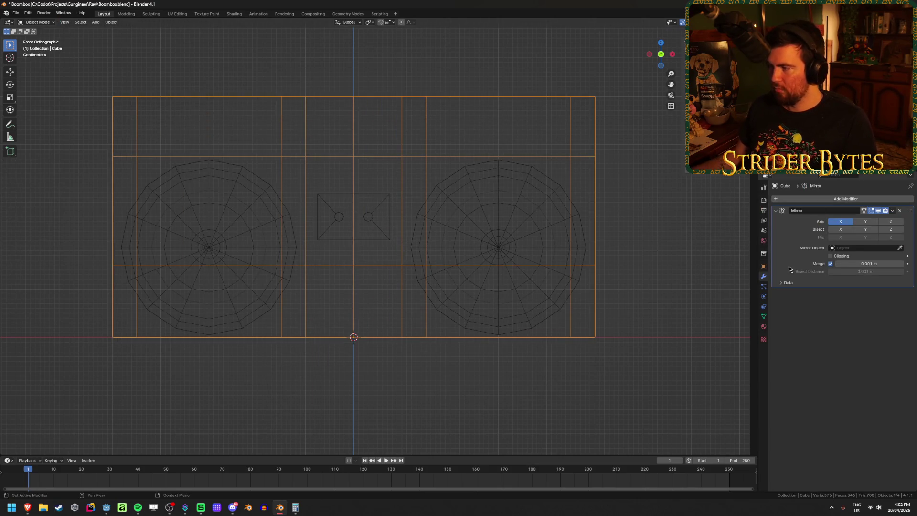
left_click(831, 256)
key("alt+z")
mouse_move(567, 368)
middle_mouse_down()
mouse_move(441, 290)
mouse_move(451, 264)
middle_mouse_up()
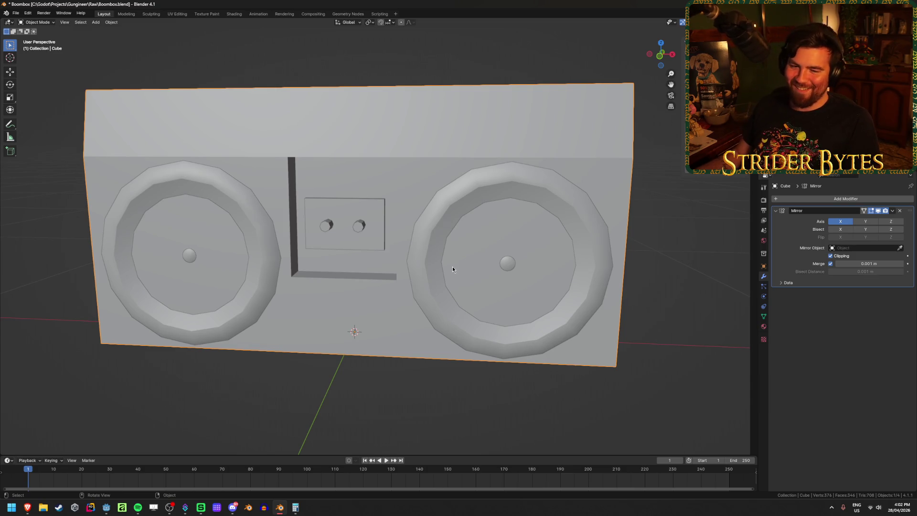
key("KP_1")
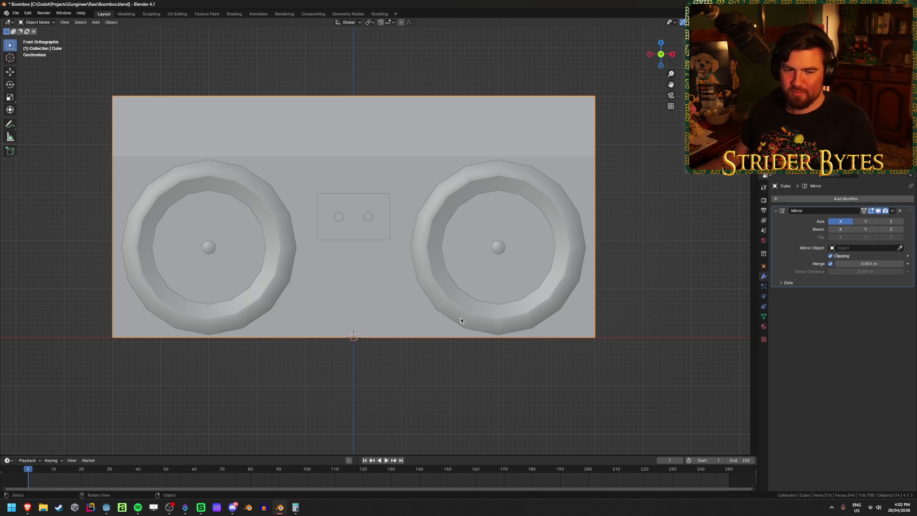
key("Tab")
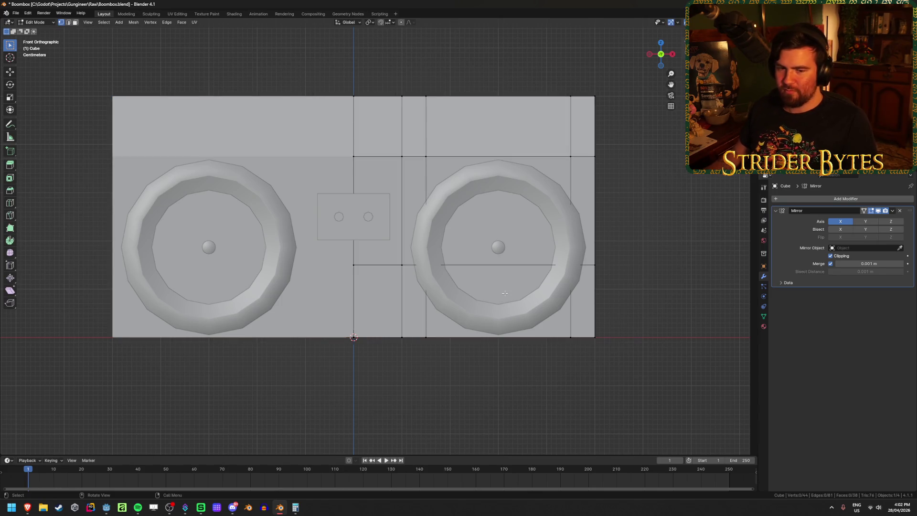
- Add a horizontal loop across the body and slide it up near the cassette's top
key("ctrl+r")
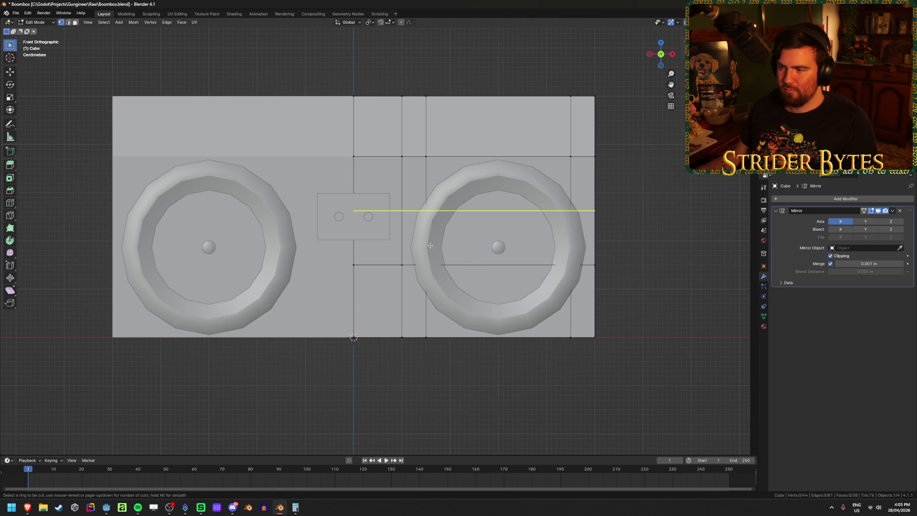
left_click(429, 244)
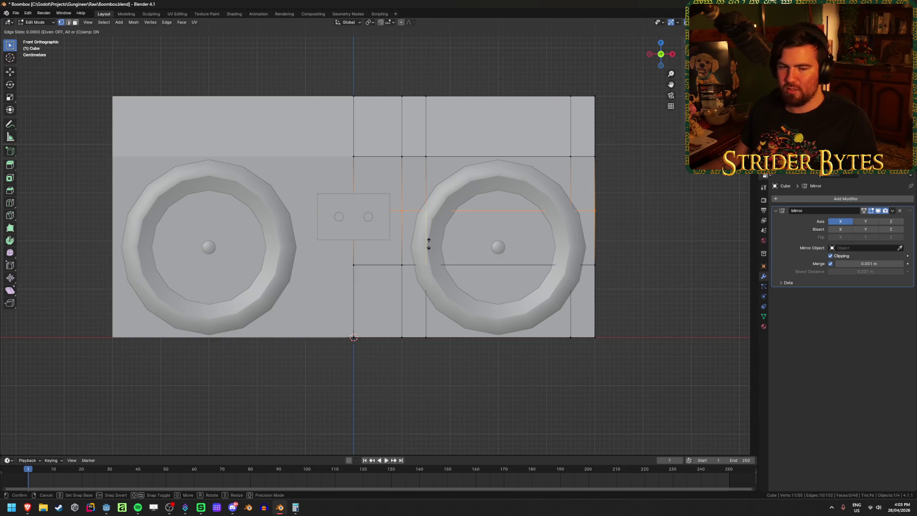
left_click(444, 213)
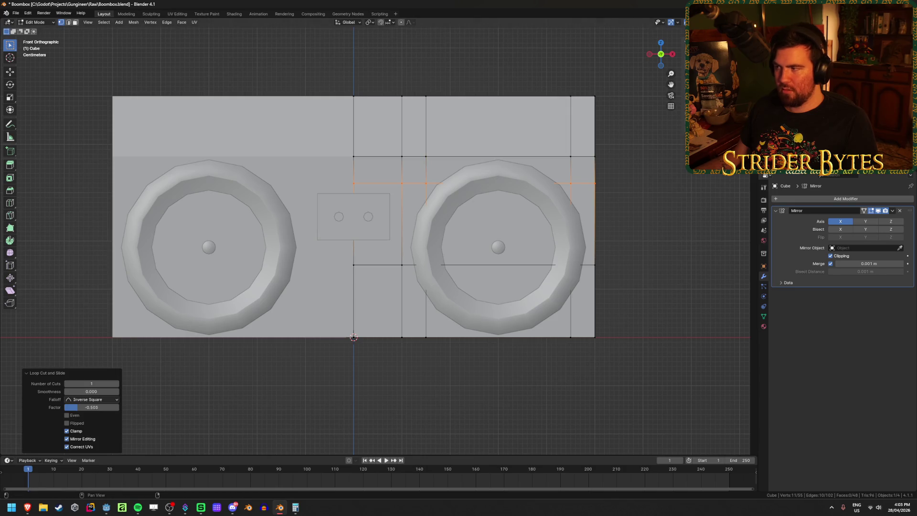
middle_click_drag(533, 191, 494, 214, "shift")
key("alt+z")
key("alt+z")
mouse_move(475, 271)
middle_mouse_down()
mouse_move(445, 297)
mouse_move(608, 303)
middle_mouse_up()
scroll(413, 302, "up", 3)
- Delete the extra mirrored cylinder in Object Mode
key("Tab")
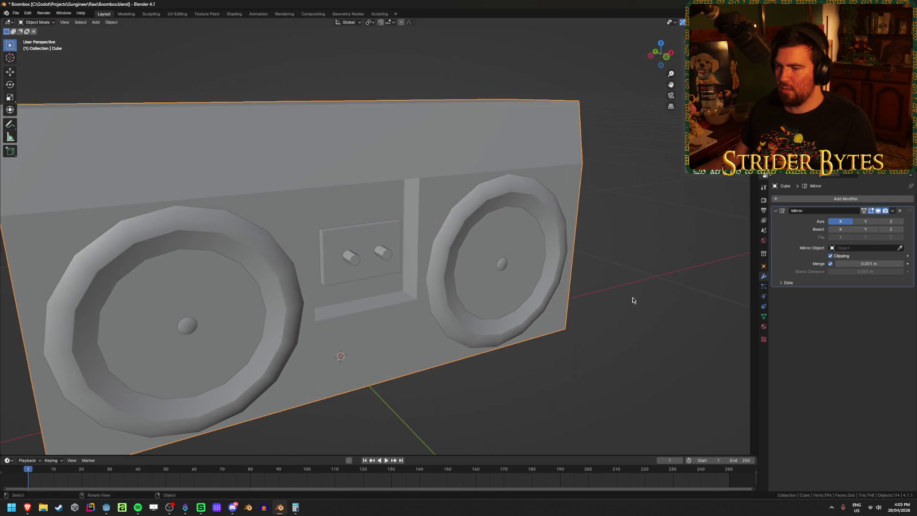
left_click(380, 254)
key("Delete")
- Raise the new edge loop 0.0245 m along Z on the body
mouse_move(570, 282)
middle_mouse_down()
mouse_move(537, 282)
mouse_move(510, 302)
mouse_move(544, 280)
mouse_move(604, 271)
mouse_move(596, 286)
mouse_move(559, 286)
middle_mouse_up()
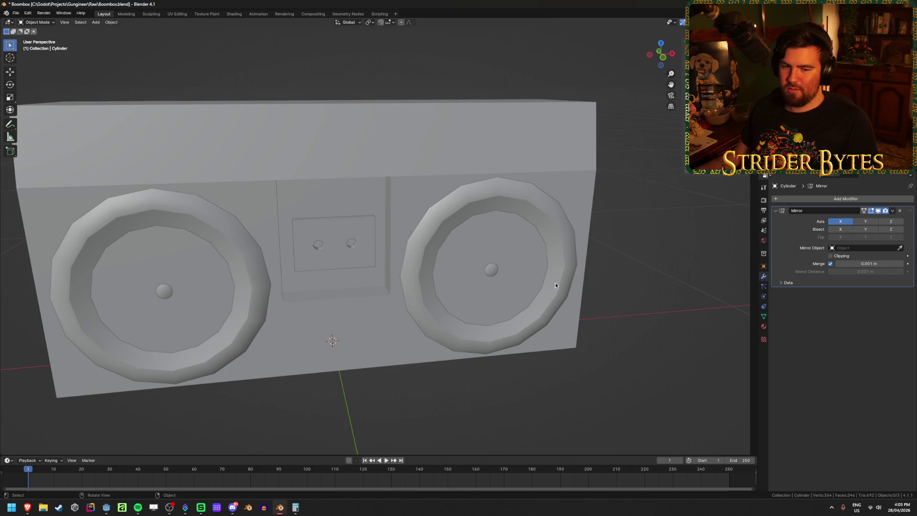
left_click(565, 193)
key("KP_1")
key("Tab")
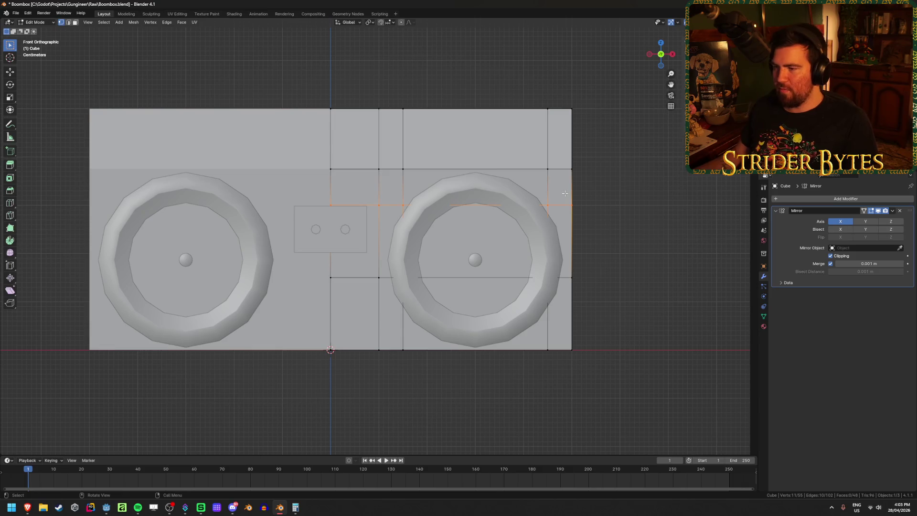
key("g")
key("z")
left_click(589, 218)
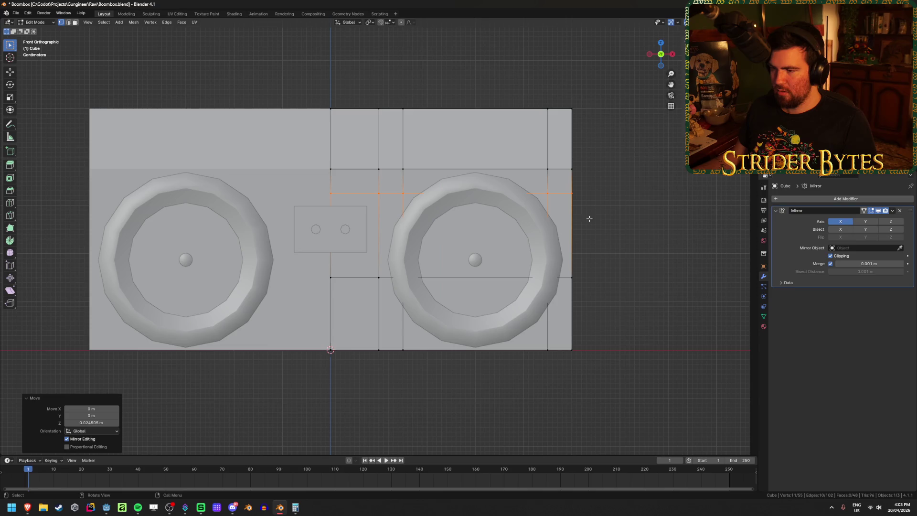
- Select the lower row of edges and try a vertical move, cancelling it
left_click(580, 306, "alt")
middle_click_drag(624, 243, 640, 264)
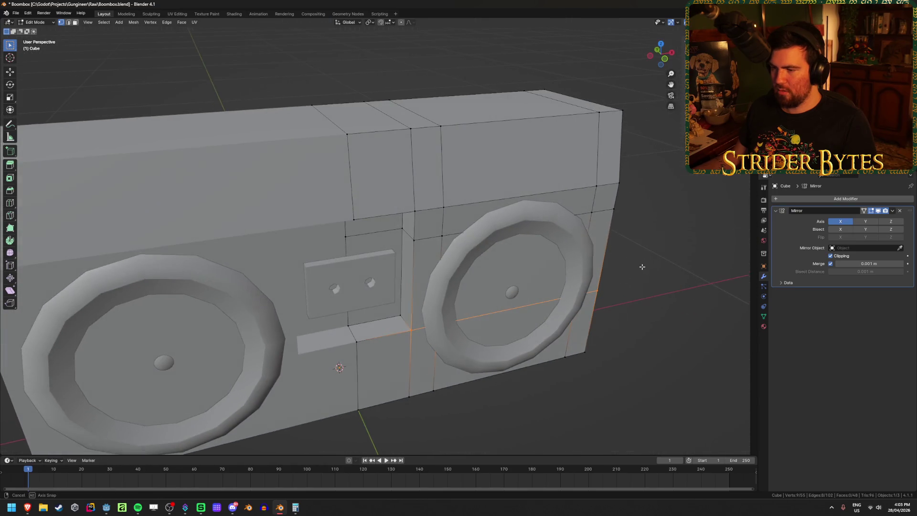
key("g")
key("z")
key("Escape")
middle_click_drag(629, 307, 624, 282)
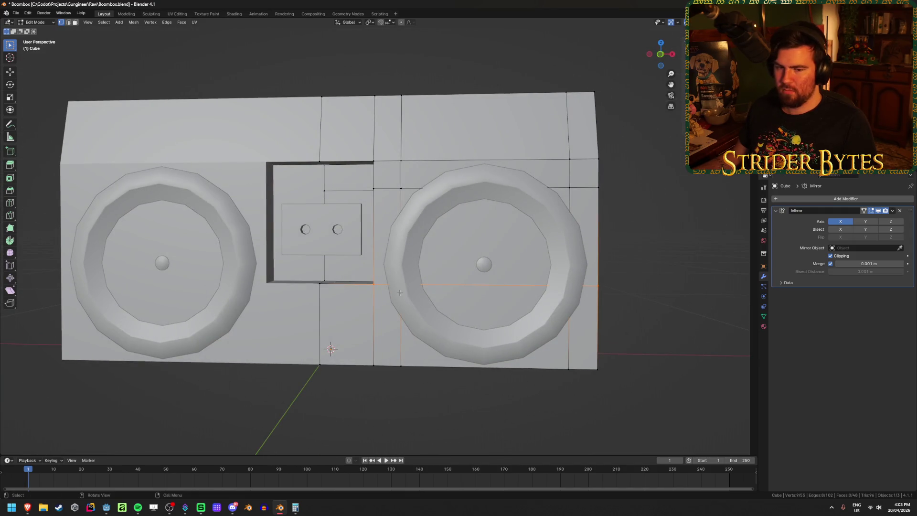
- Add a horizontal loop near the bottom of the body and lower it along Z
key("ctrl+r")
left_click(375, 320)
right_click(373, 322)
key("KP_1")
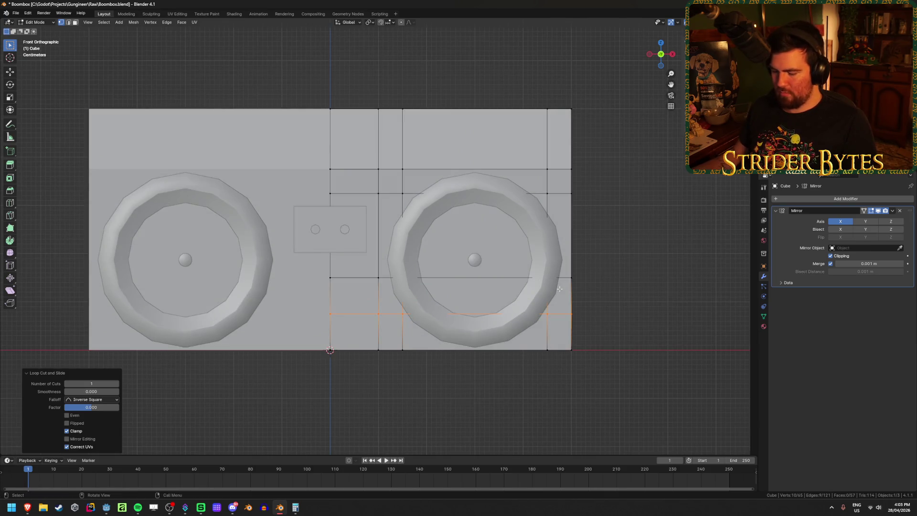
key("g")
key("z")
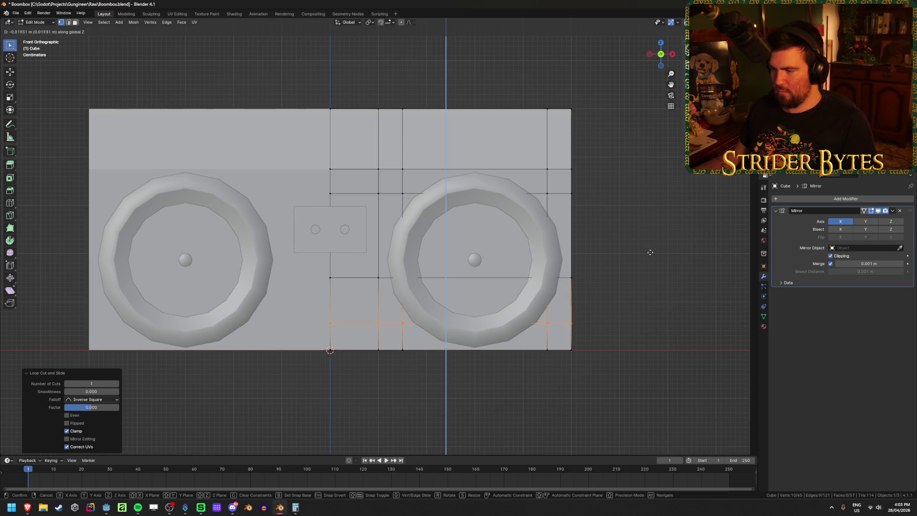
left_click(649, 252)
- Shift the vertex column beside the right speaker to the right along X
middle_click_drag(662, 250, 652, 250)
key("3")
left_click(521, 234)
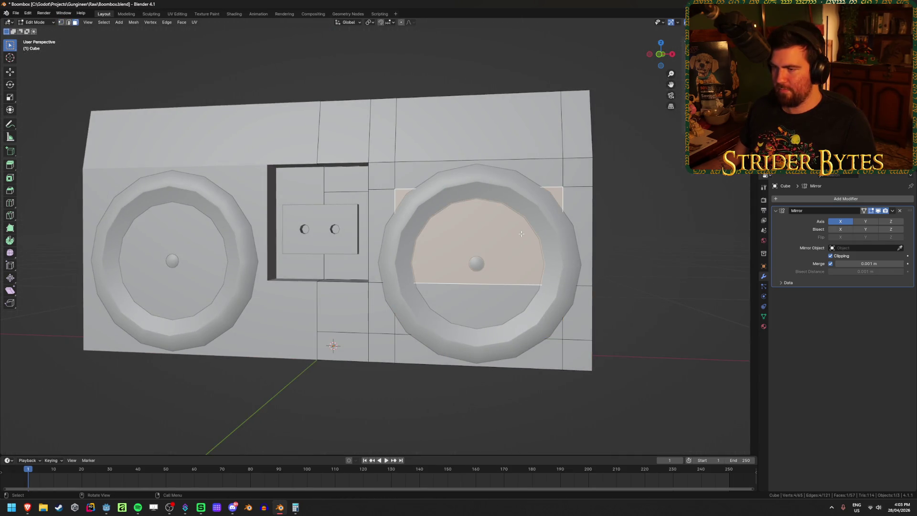
key("KP_1")
key("alt+z")
key("alt+z")
key("alt+z")
left_click_drag(404, 88, 382, 368)
key("alt+z")
key("g")
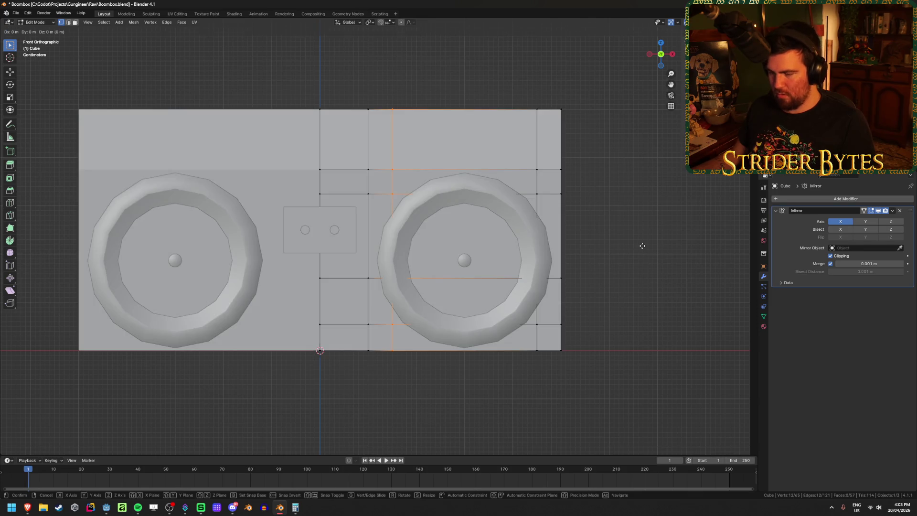
key("x")
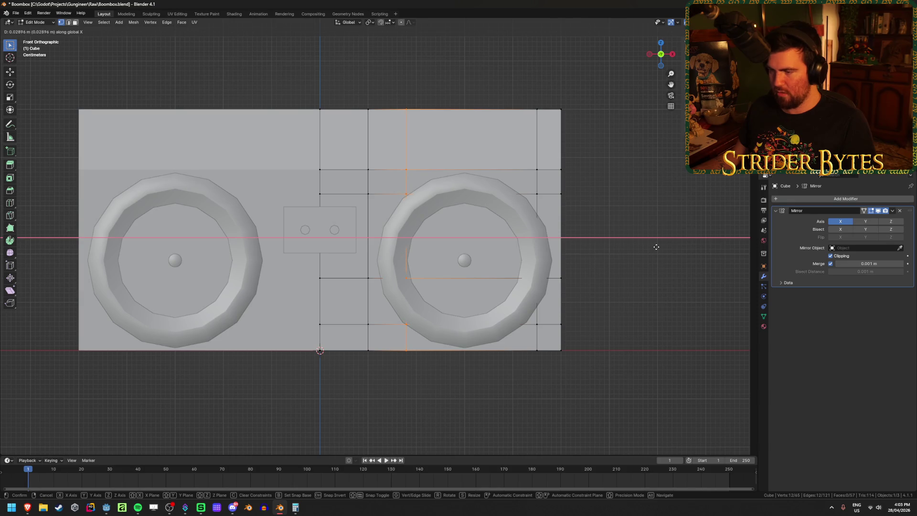
left_click(655, 247)
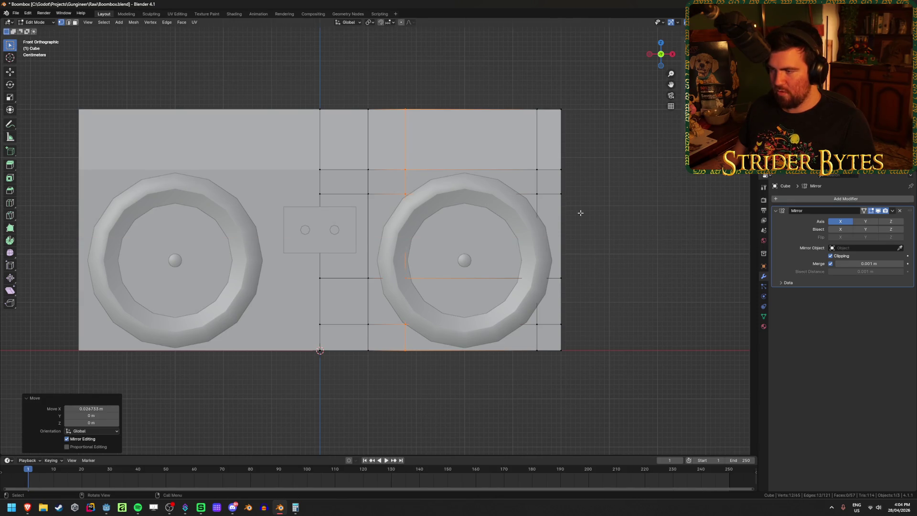
- Move the vertex column near the body's right edge left along X
key("alt+z")
left_click_drag(516, 82, 548, 374)
key("alt+z")
key("g")
key("x")
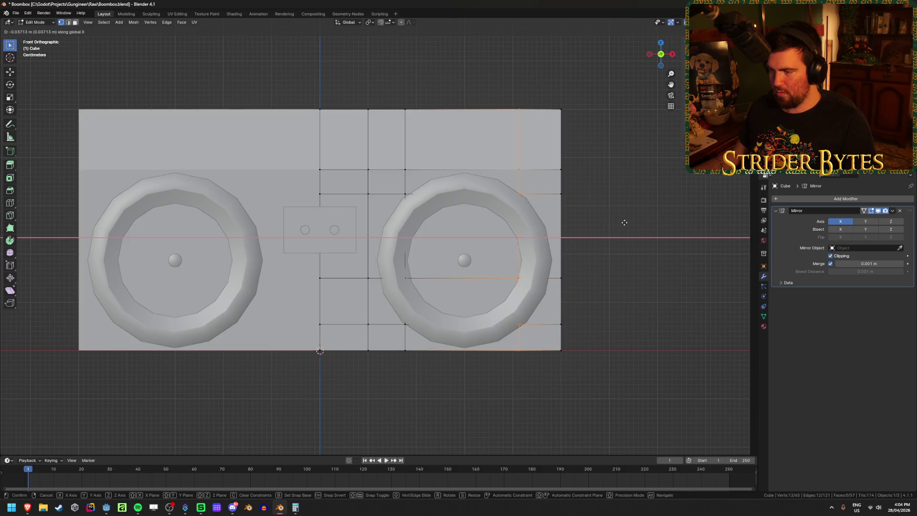
left_click(624, 222)
- Raise the lower row of vertices along Z
key("alt+z")
left_click_drag(601, 333, 289, 318)
key("alt+z")
key("g")
key("z")
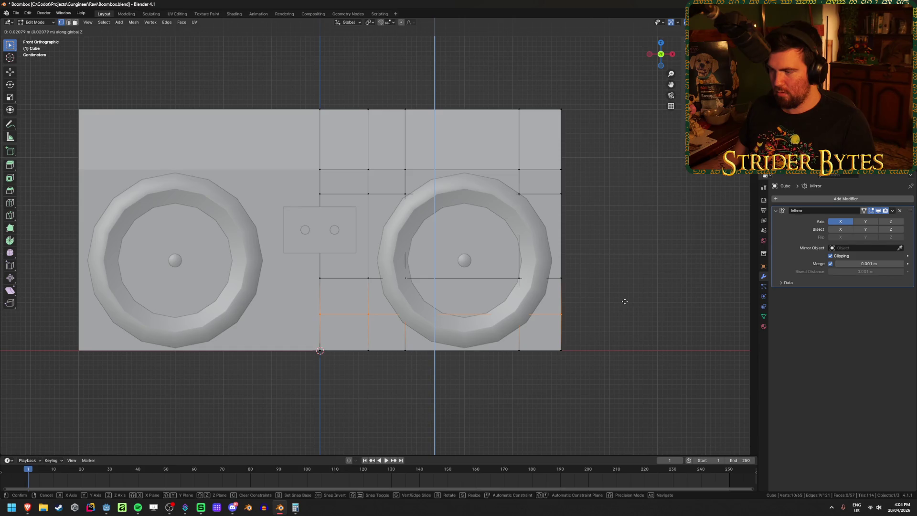
left_click(620, 305)
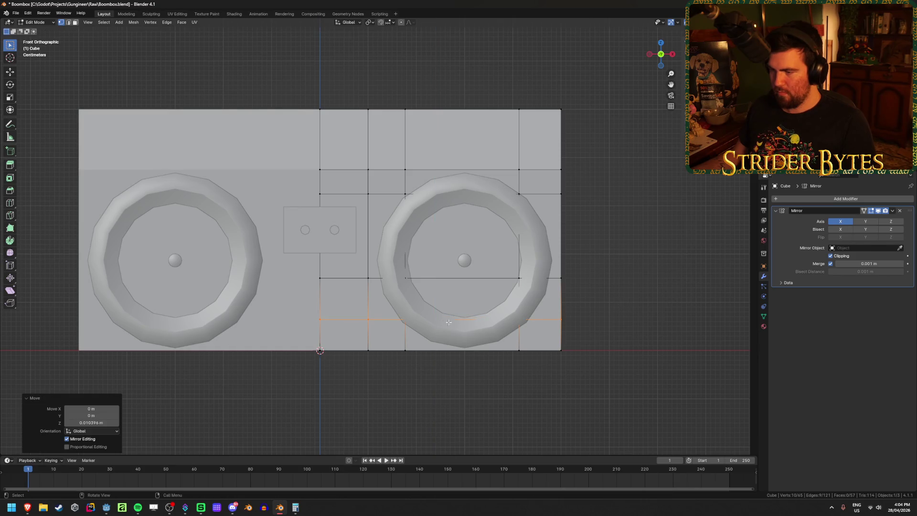
- Reposition the upper row of vertices along Z
key("alt+z")
left_click_drag(608, 211, 291, 186)
key("alt+z")
key("g")
key("z")
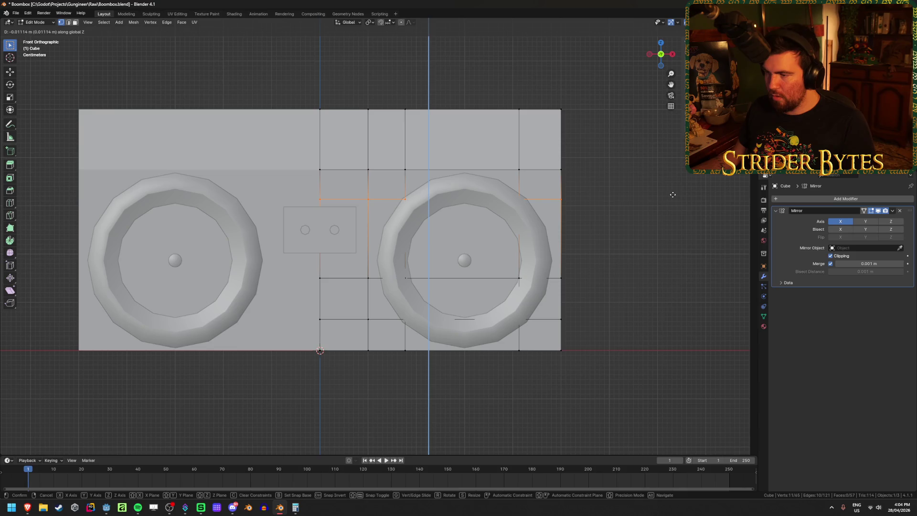
left_click(672, 194)
- Shift another vertex column near the right edge along X
key("alt+z")
left_click_drag(490, 80, 530, 413)
key("alt+z")
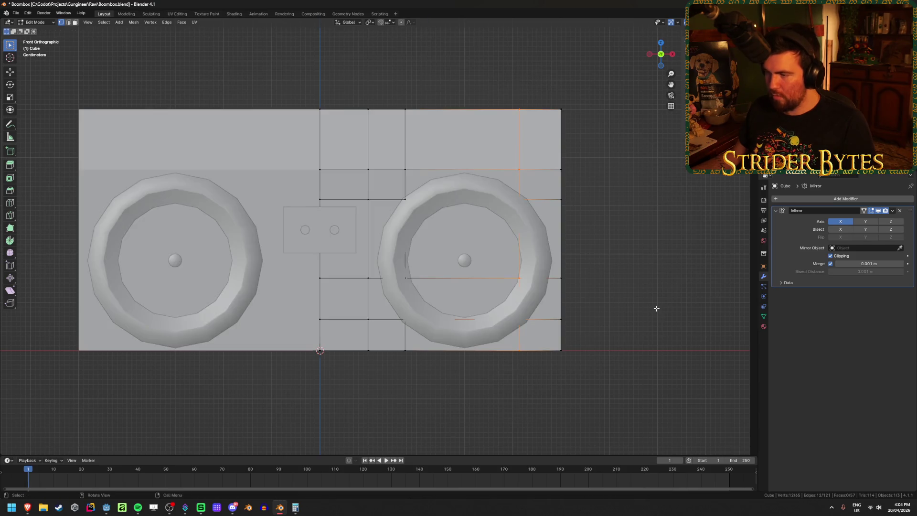
key("g")
key("x")
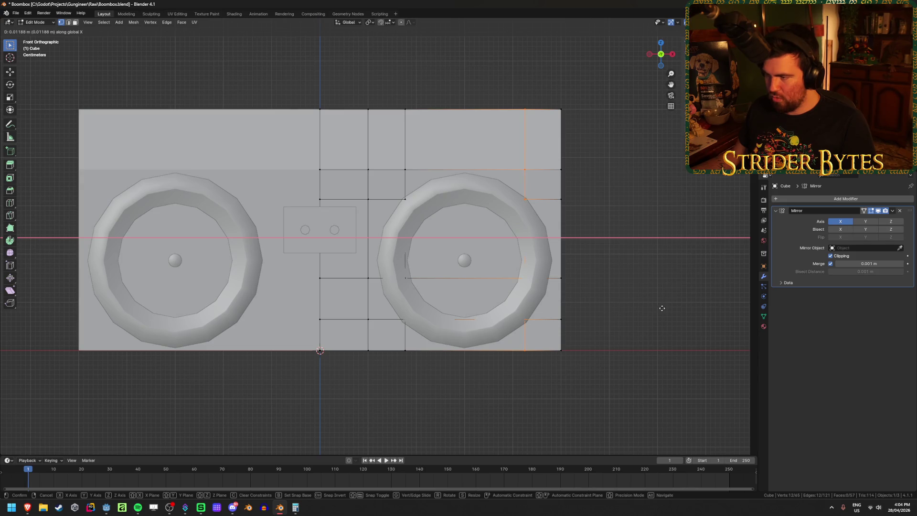
left_click(662, 308)
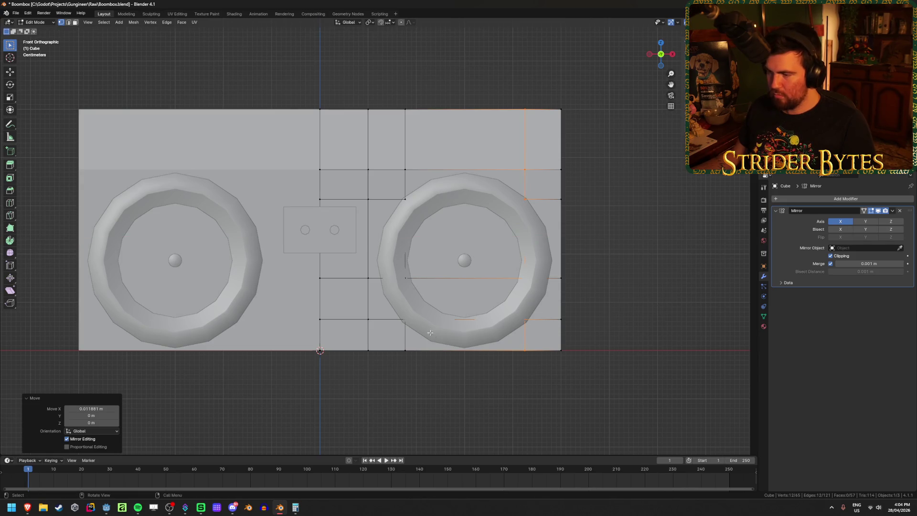
- Cut a vertical edge loop through the right speaker's centre and select its centre vertex
key("shift+z")
left_click_drag(390, 332, 420, 309)
key("shift+z")
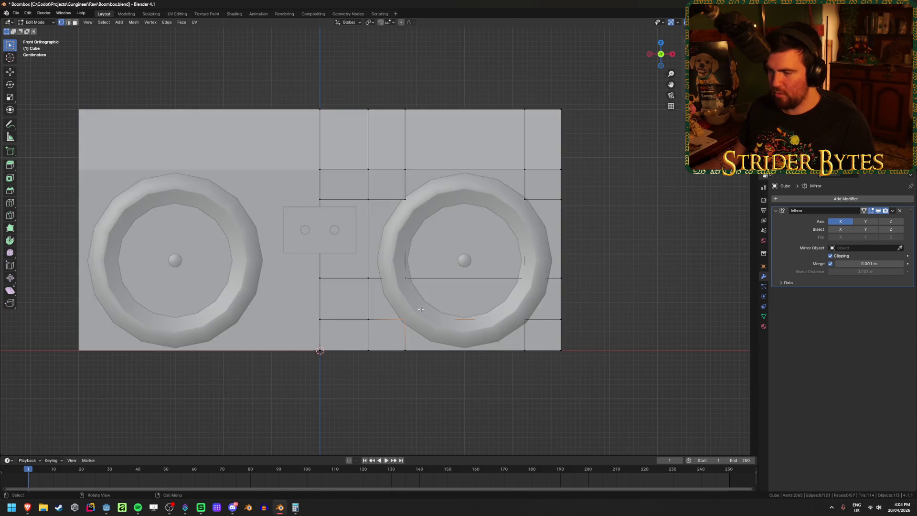
key("ctrl+r")
left_click(475, 171)
right_click(585, 301)
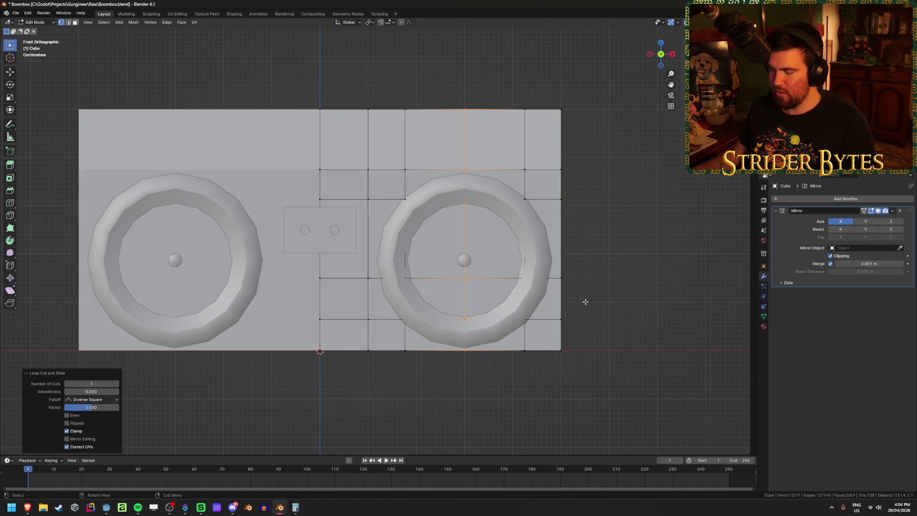
key("shift+z")
left_click_drag(435, 250, 465, 275)
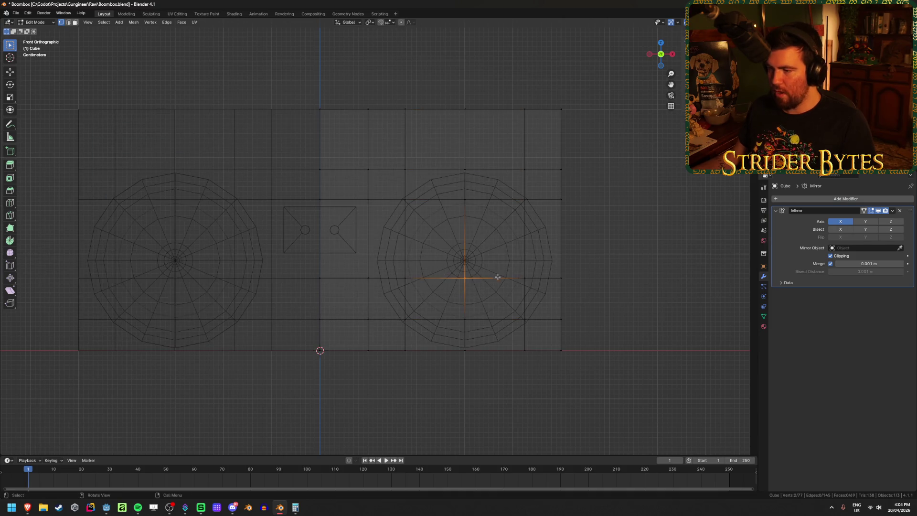
- Set the snapping target to Vertex
scroll(481, 267, "up", 2)
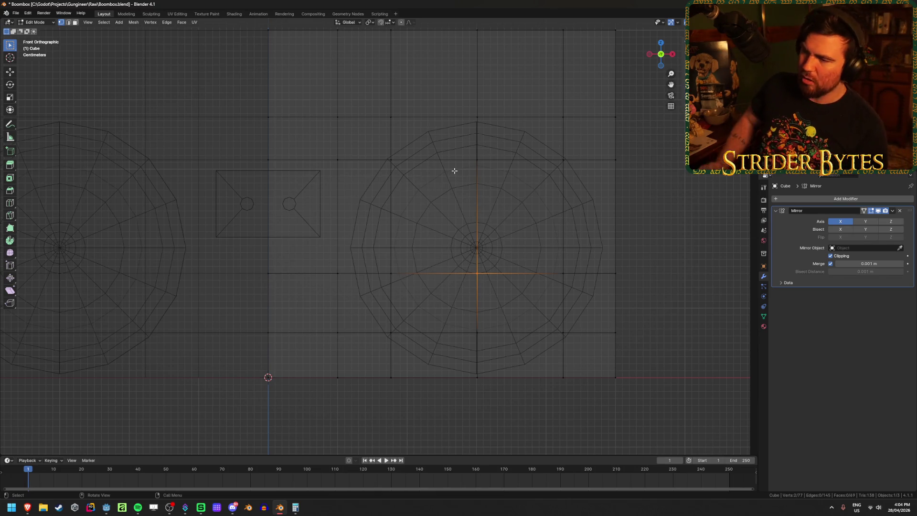
left_click(389, 22)
left_click(389, 66)
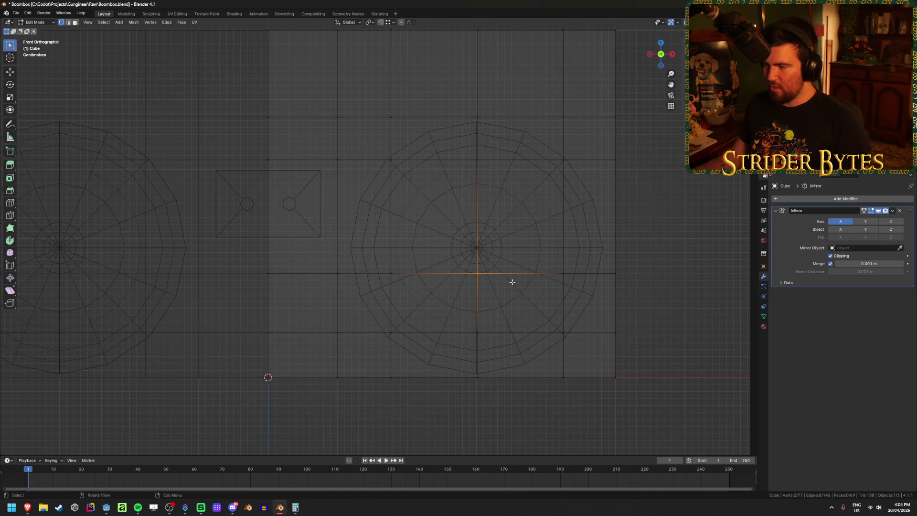
scroll(500, 270, "up", 1)
- Raise the speaker's centre vertex along Z to the speaker cone's centre height
key("shift+z")
key("shift+z")
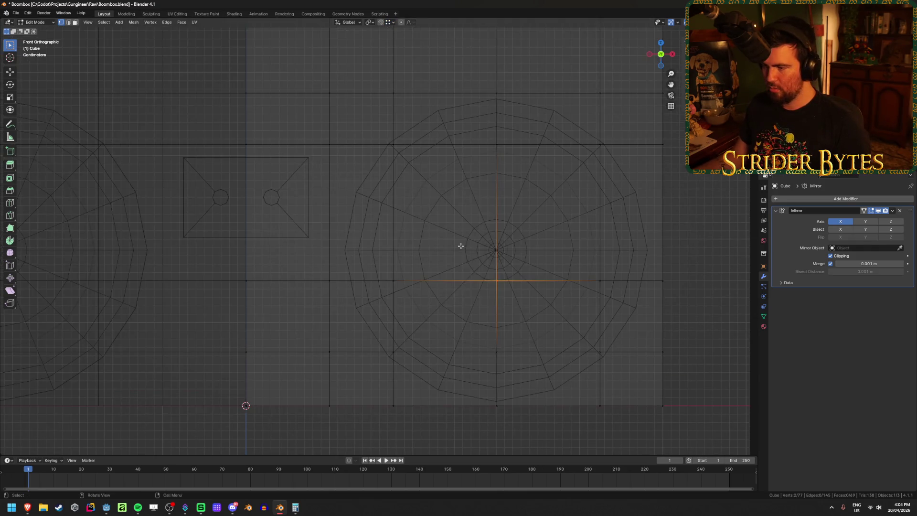
key("g")
key("z")
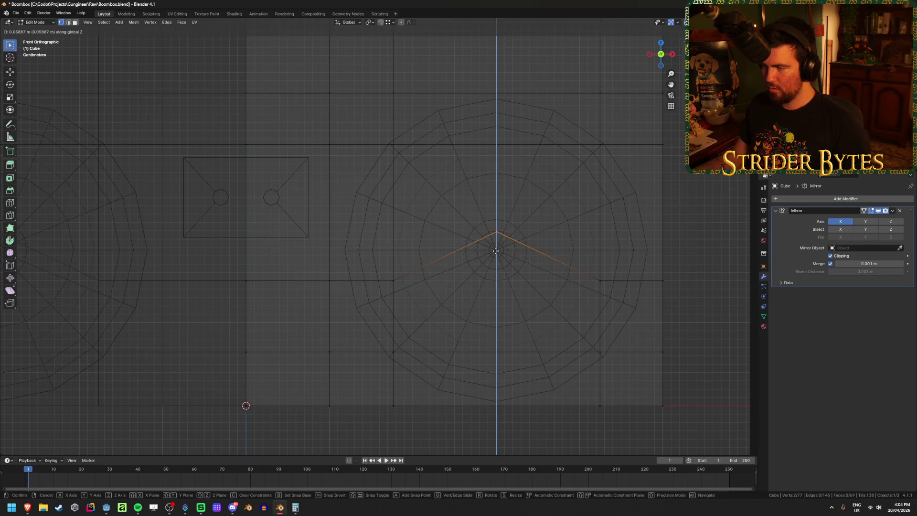
left_click(496, 252)
middle_click_drag(497, 253, 505, 280)
key("shift+z")
key("KP_1")
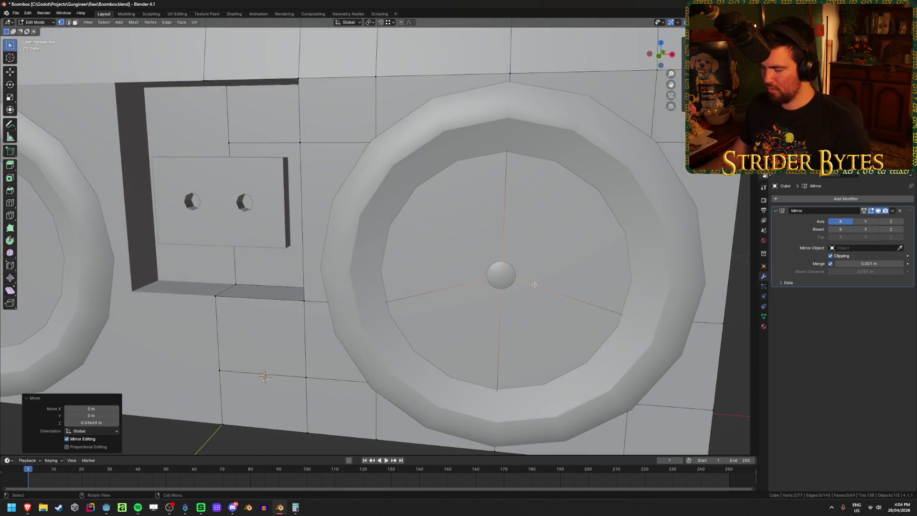
key("shift+z")
- Move the vertices left and right of the speaker centre up to the same height
left_click_drag(369, 251, 404, 286)
left_click_drag(579, 282, 610, 293, "shift")
key("g")
key("z")
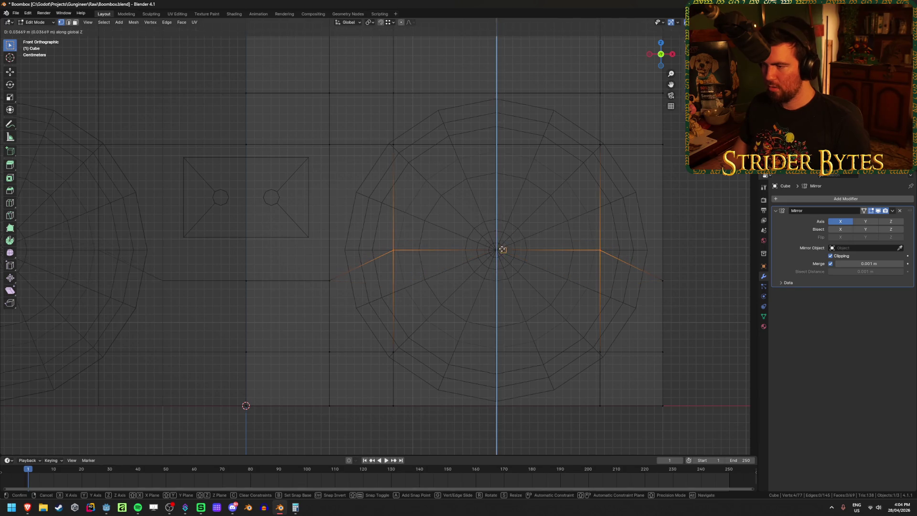
left_click(497, 251)
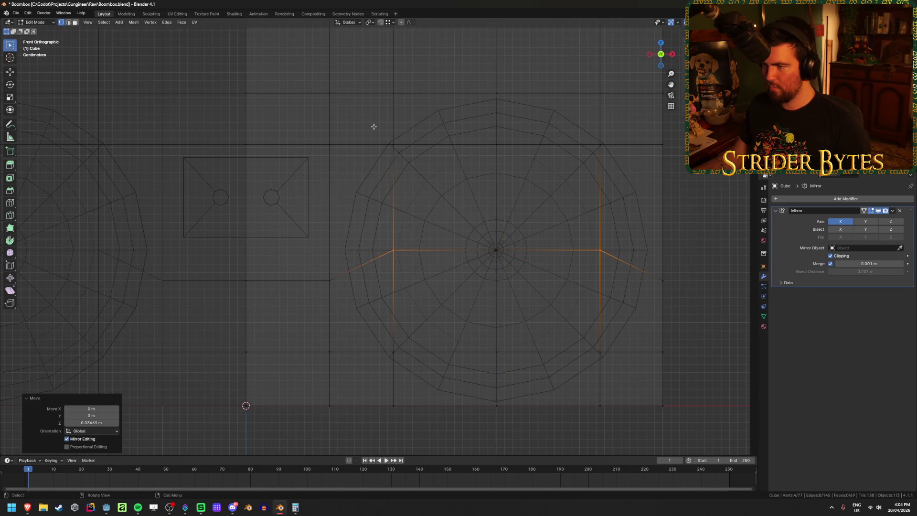
- Try moving the upper-left vertex within the front plane, then undo it
left_click_drag(373, 126, 417, 174)
key("g")
key("shift+y")
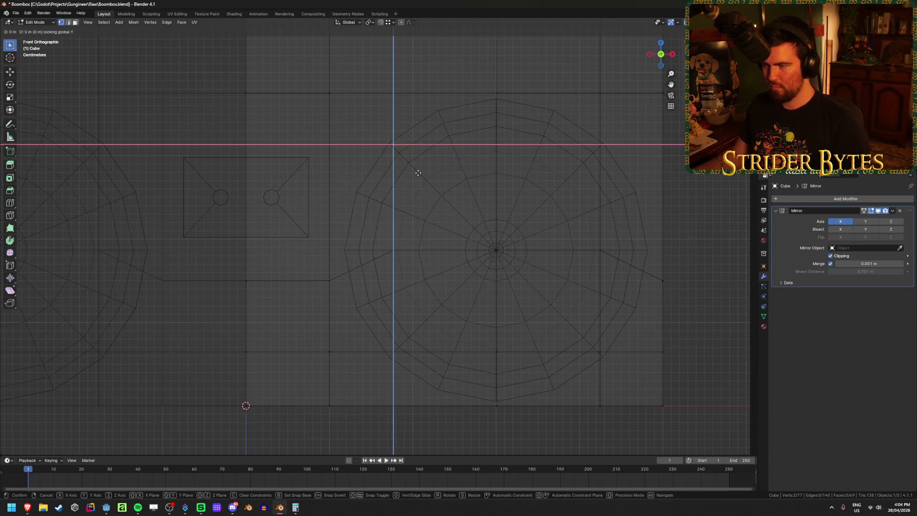
left_click(432, 188)
mouse_move(432, 189)
middle_mouse_down()
mouse_move(477, 197)
mouse_move(464, 205)
middle_mouse_up()
key("shift+z")
key("shift+z")
key("KP_1")
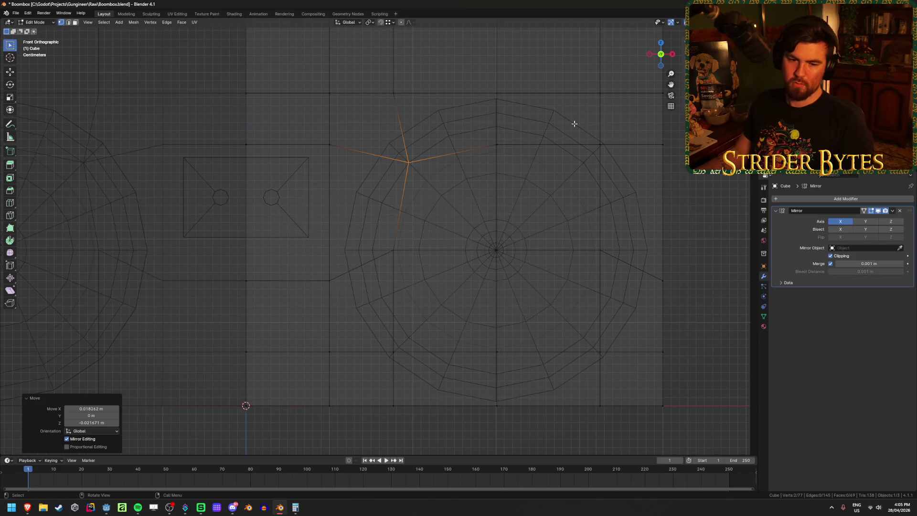
key("ctrl+z")
- Select the eight vertices around the speaker and scale them inward on X by 0.729
left_click_drag(364, 119, 409, 168)
left_click_drag(570, 122, 627, 172, "shift")
key("s")
key("x")
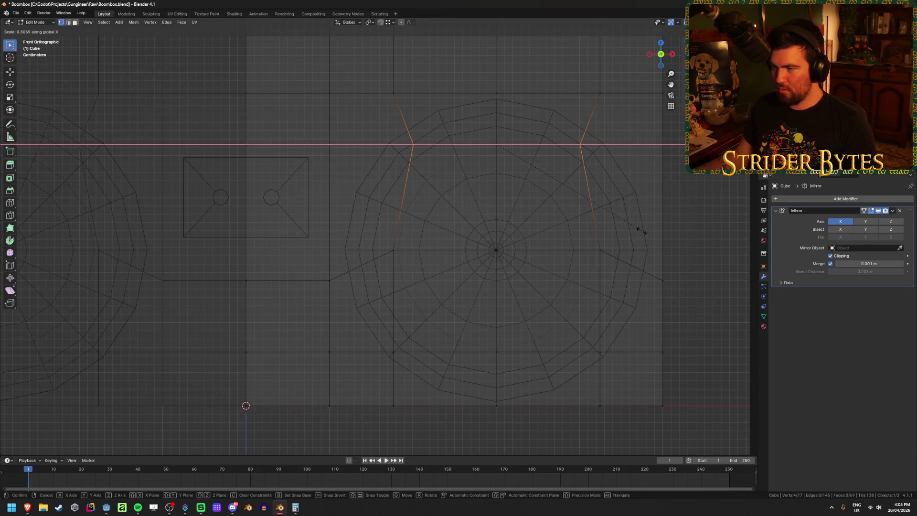
key("Escape")
left_click_drag(379, 328, 419, 369, "shift")
left_click_drag(571, 333, 621, 372, "shift")
key("s")
key("x")
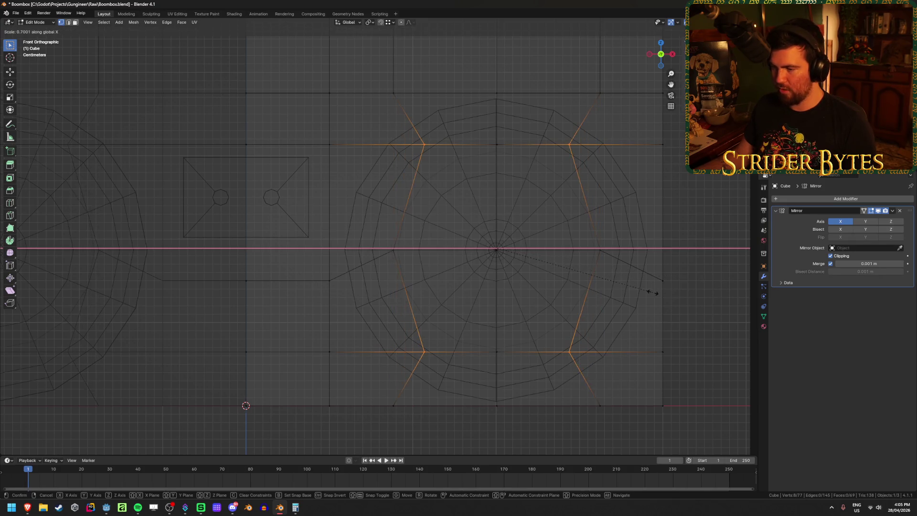
left_click(660, 293)
- Scale the same vertices on Z by 0.864 to tighten the ring vertically
key("s")
key("z")
left_click(668, 265)
key("alt+z")
scroll(636, 326, "down", 1)
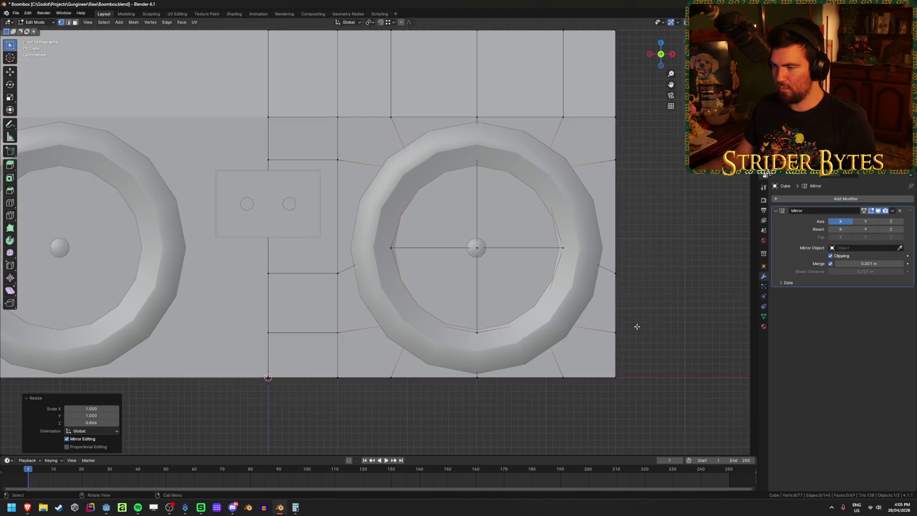
key("shift+z")
left_click(391, 248)
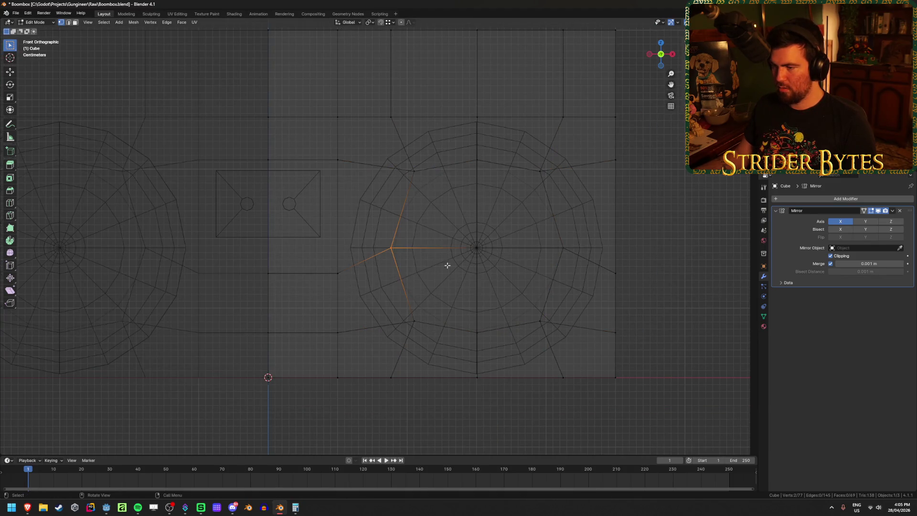
- Spread the two vertices beside the speaker centre outward along X
left_click_drag(545, 231, 587, 270, "shift")
middle_click_drag(595, 268, 579, 303)
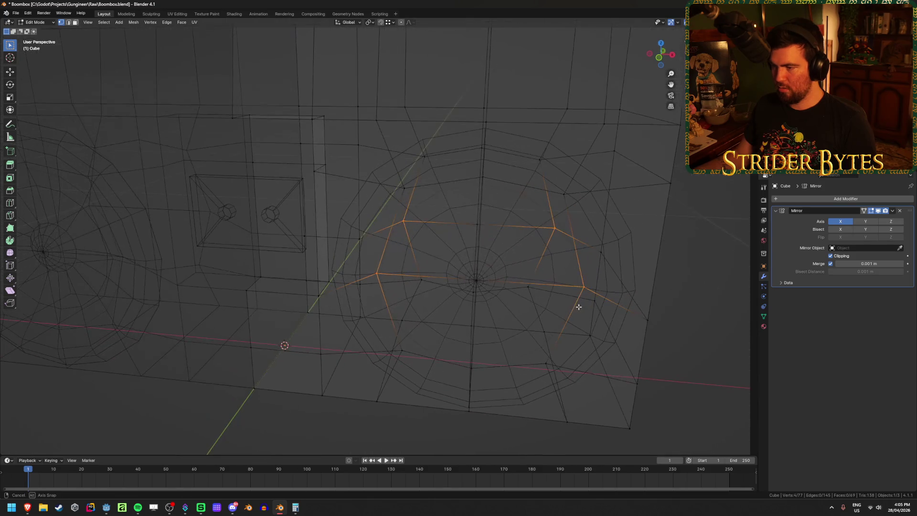
key("shift+z")
key("KP_1")
scroll(603, 262, "down", 2)
key("s")
key("x")
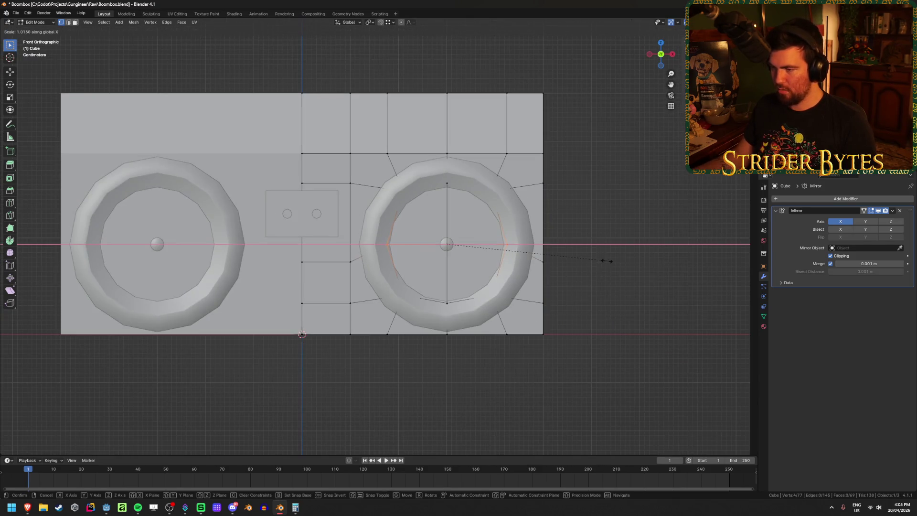
left_click(624, 259)
middle_click_drag(624, 259, 591, 287)
key("shift+z")
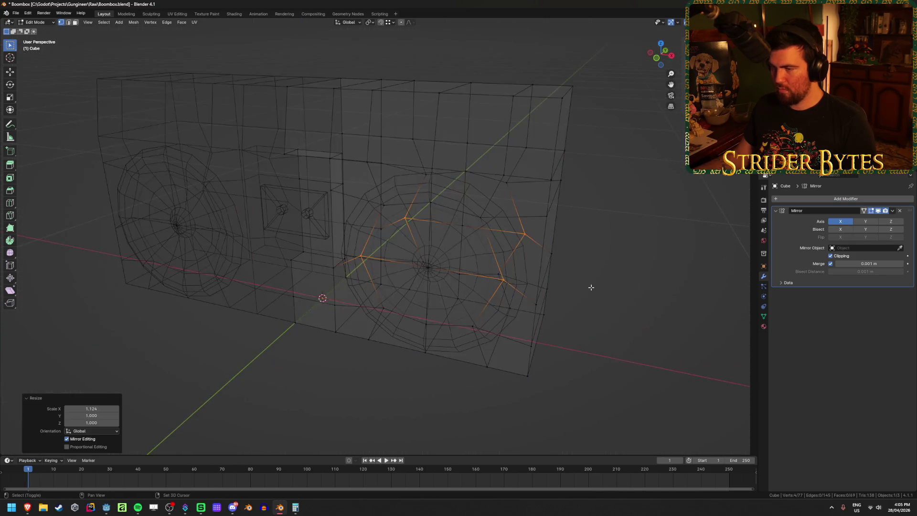
key("shift+z")
- Select the four faces inside the right speaker and push them back along Y
key("3")
left_click(401, 234)
left_click(458, 238, "shift")
left_click(454, 290, "shift")
left_click(401, 291, "shift")
key("shift+z")
mouse_move(534, 289)
middle_mouse_down()
mouse_move(528, 303)
mouse_move(483, 272)
mouse_move(416, 314)
mouse_move(432, 314)
middle_mouse_up()
key("g")
key("y")
left_click(473, 273)
key("shift+z")
key("shift+z")
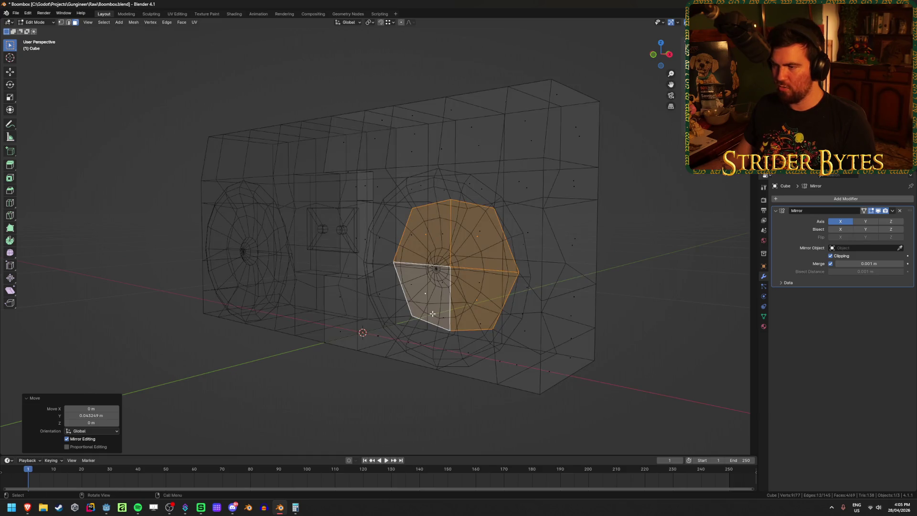
key("shift+z")
- Extrude the speaker faces inward by 0.0357 m along their normal
key("e")
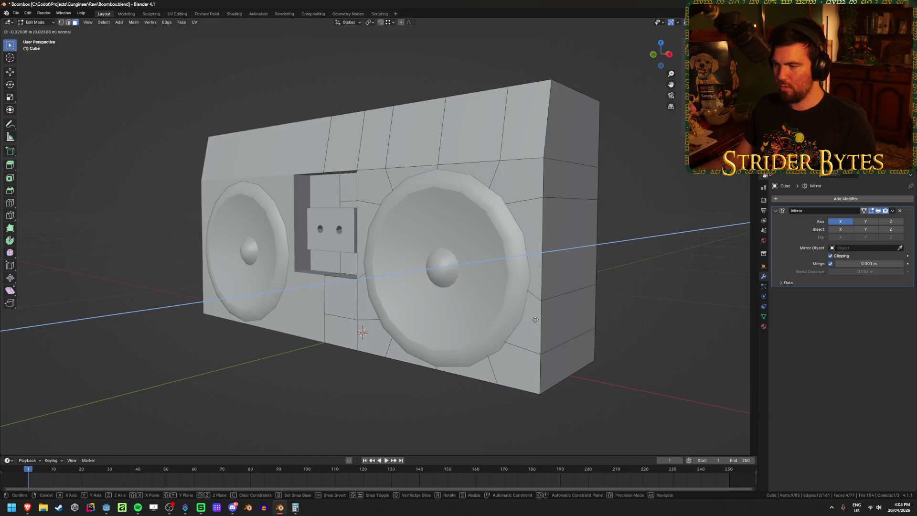
left_click(538, 319)
key("shift+z")
middle_click_drag(537, 319, 583, 324)
key("shift+z")
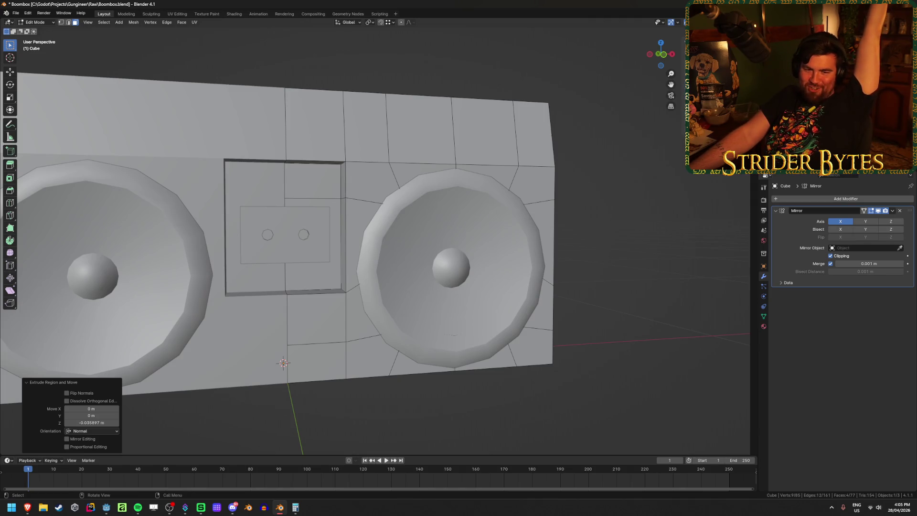
key("alt+Tab")
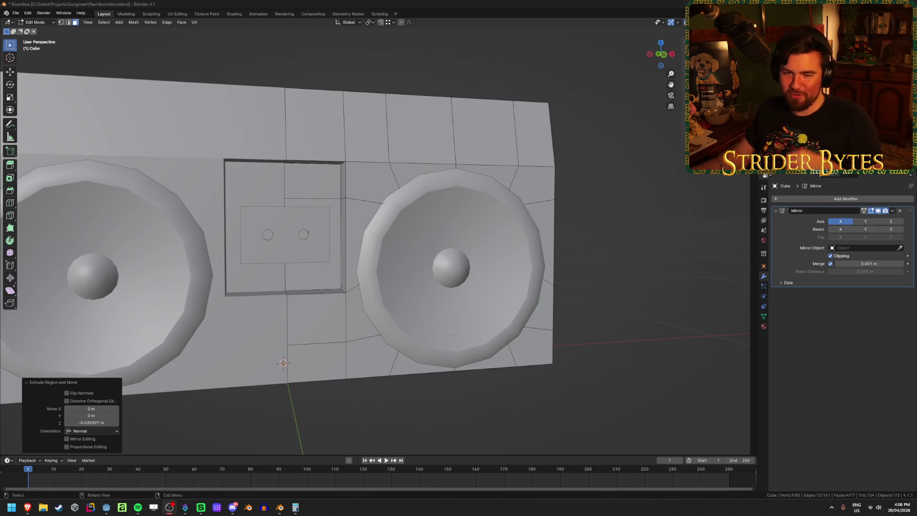
key("ctrl+s")
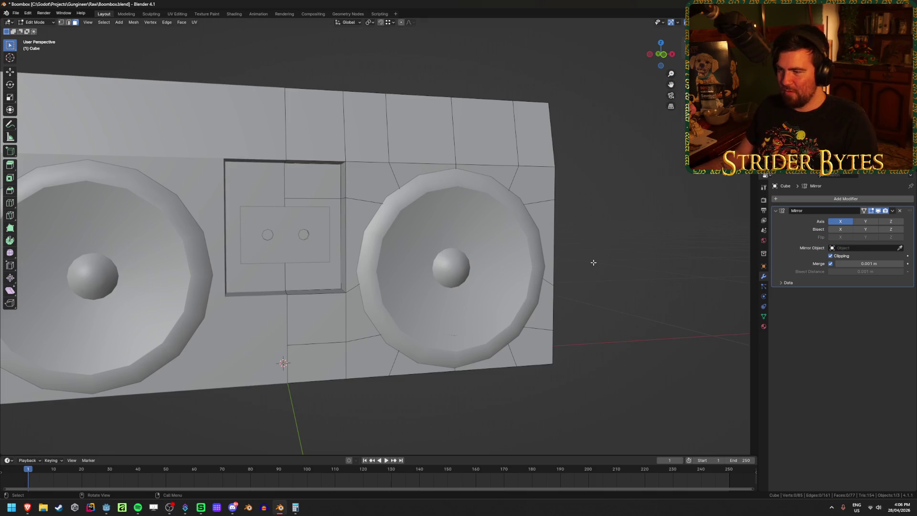
key("Tab")
left_click(591, 256)
mouse_move(591, 256)
middle_mouse_down()
mouse_move(534, 254)
mouse_move(602, 251)
mouse_move(512, 247)
mouse_move(599, 258)
mouse_move(528, 289)
mouse_move(467, 285)
mouse_move(484, 284)
middle_mouse_up()
key("Tab")
key("Tab")
scroll(598, 258, "down", 3)
- Preview the boombox in Material shading, return to Solid, and save Boombox.blend
scroll(484, 285, "up", 3)
key("z")
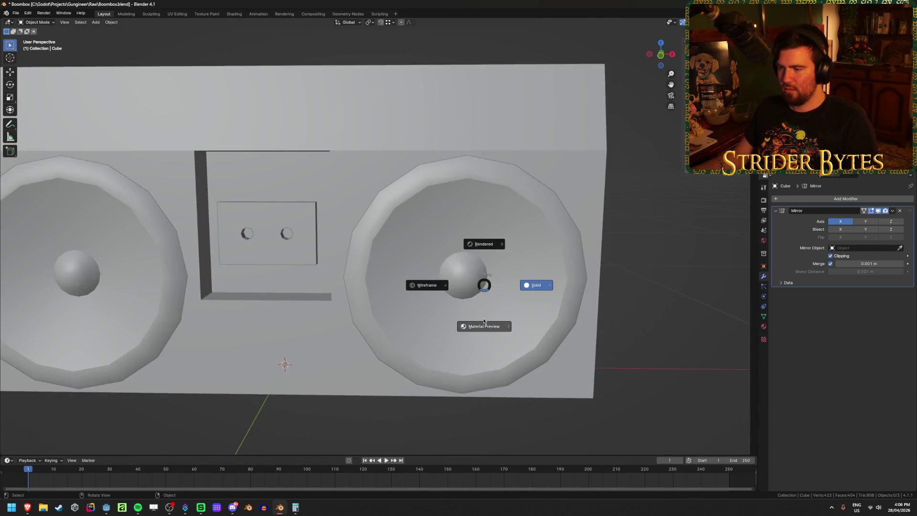
left_click(483, 320)
key("z")
left_click(511, 321)
mouse_move(511, 321)
middle_mouse_down()
mouse_move(440, 322)
mouse_move(497, 311)
middle_mouse_up()
key("ctrl+s")
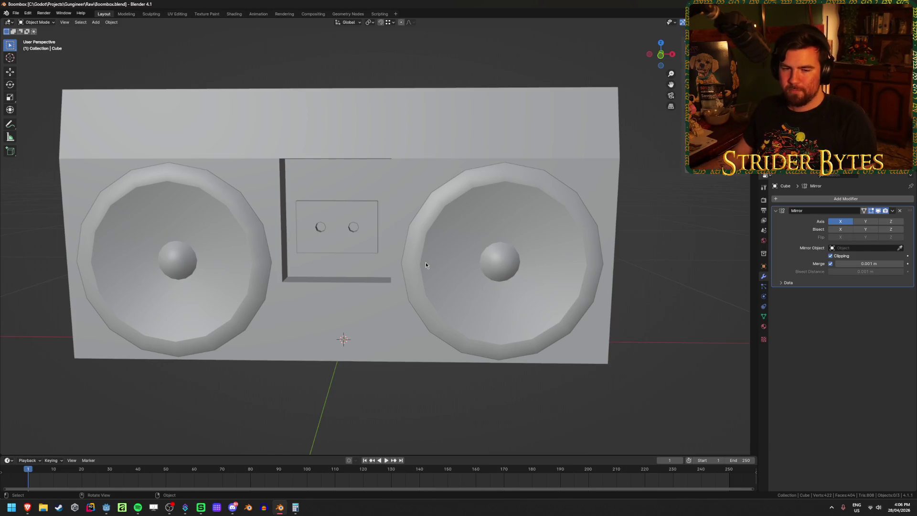
mouse_move(426, 265)
middle_mouse_down()
mouse_move(383, 232)
mouse_move(376, 245)
mouse_move(400, 212)
mouse_move(383, 209)
mouse_move(360, 229)
mouse_move(373, 237)
mouse_move(387, 228)
middle_mouse_up()
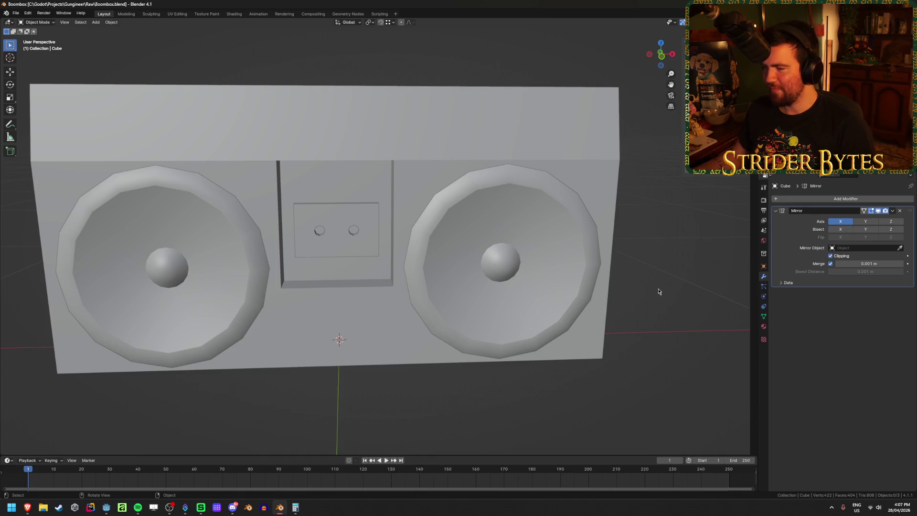
scroll(674, 320, "down", 4)
key("ctrl+s")
- Inspect the boombox from the side and top, deselect it, and save again
mouse_move(659, 323)
middle_mouse_down()
mouse_move(602, 337)
mouse_move(580, 324)
mouse_move(712, 332)
mouse_move(673, 327)
middle_mouse_up()
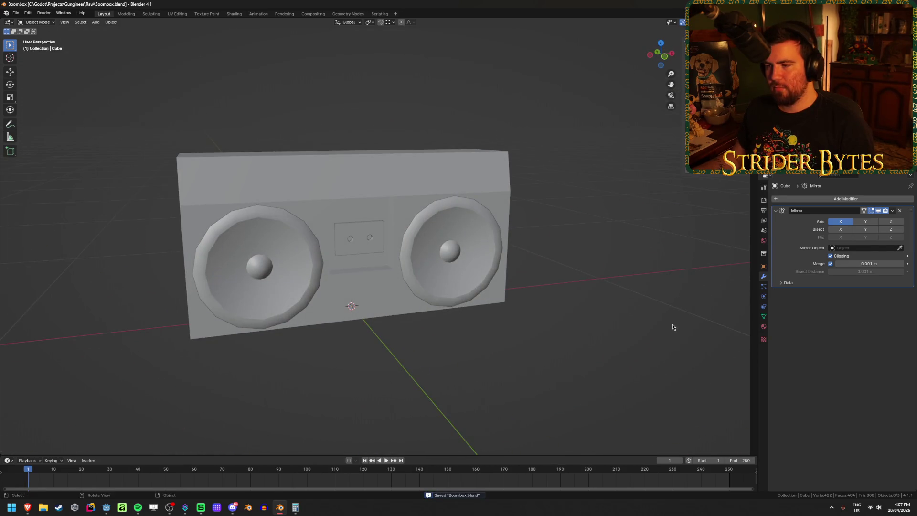
left_click(403, 216)
key("Tab")
mouse_move(642, 276)
middle_mouse_down()
mouse_move(594, 266)
mouse_move(583, 248)
mouse_move(603, 303)
mouse_move(397, 378)
middle_mouse_up()
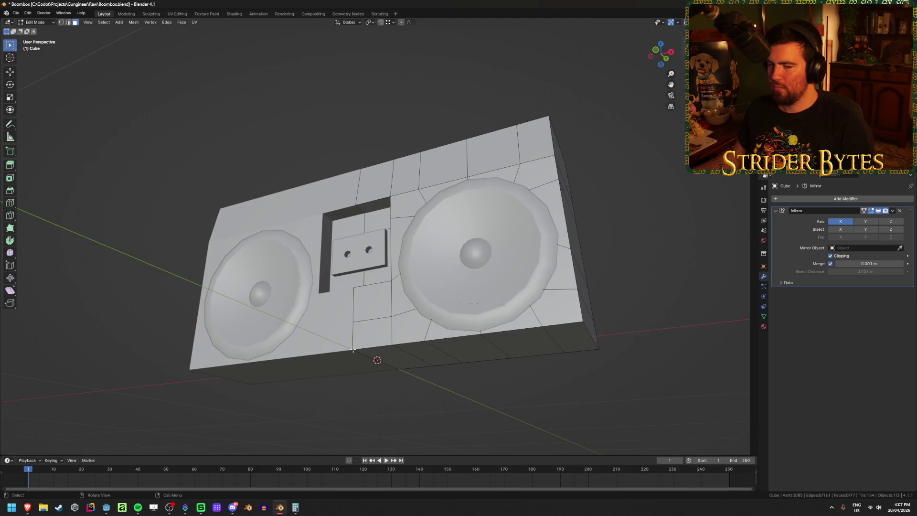
key("Tab")
middle_click_drag(539, 416, 538, 420)
middle_click_drag(528, 338, 543, 378)
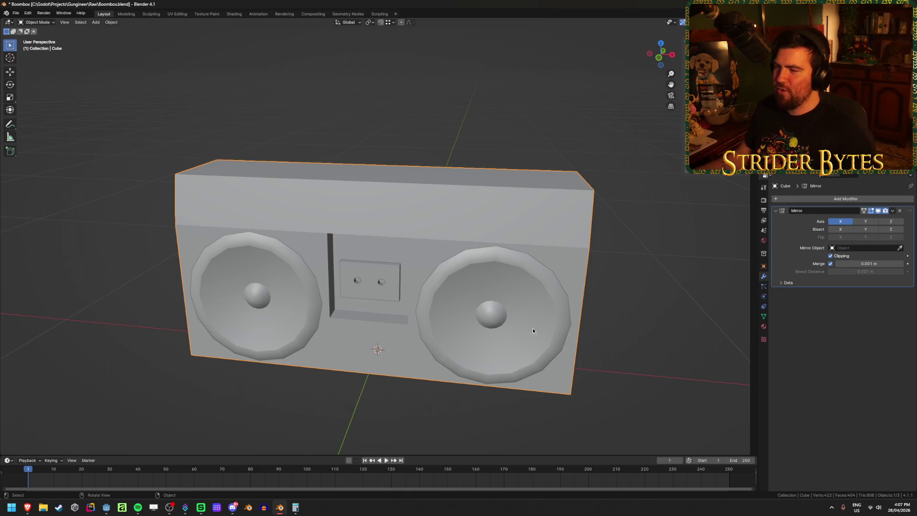
mouse_move(524, 253)
middle_mouse_down()
mouse_move(465, 258)
mouse_move(591, 162)
middle_mouse_up()
left_click(591, 163)
key("ctrl+s")
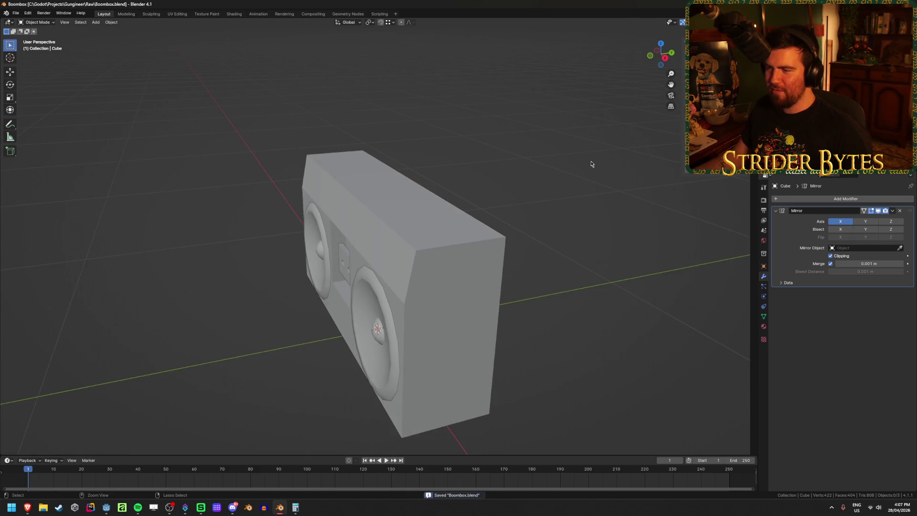
- Look over the boombox reference photo in Brave, then return to Blender
mouse_move(27, 507)
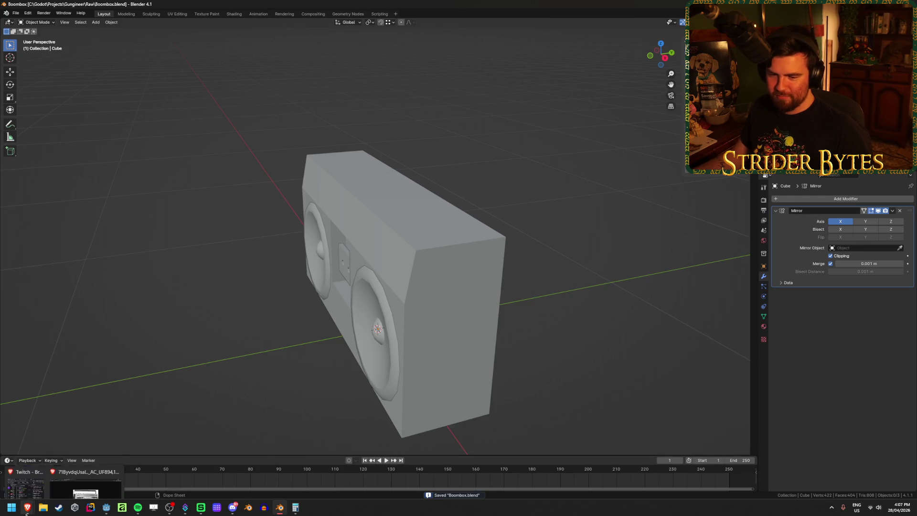
left_click(86, 473)
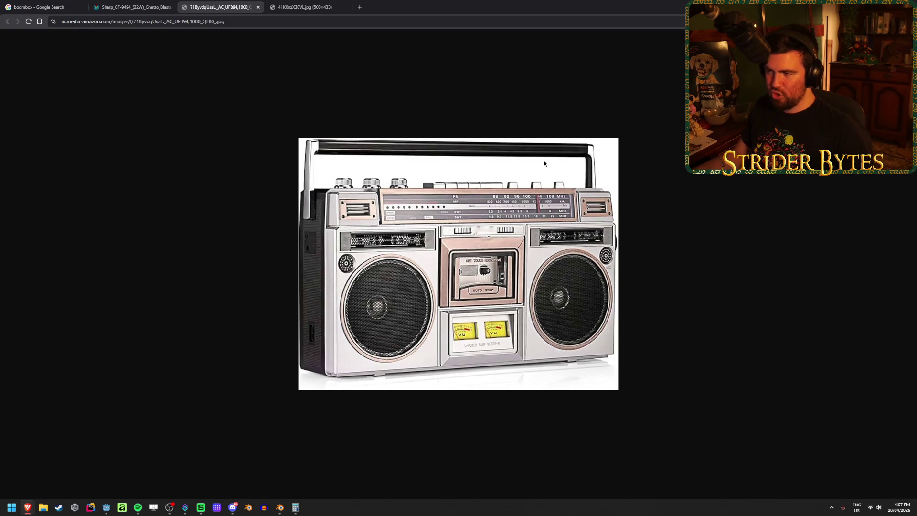
key("alt+Tab")
- Add a new 2 m cube, Cube.003, at the world origin
key("shift+a")
mouse_move(625, 275)
left_click(692, 283)
scroll(305, 396, "down", 5)
mouse_move(304, 396)
middle_mouse_down()
mouse_move(350, 399)
mouse_move(367, 380)
middle_mouse_up()
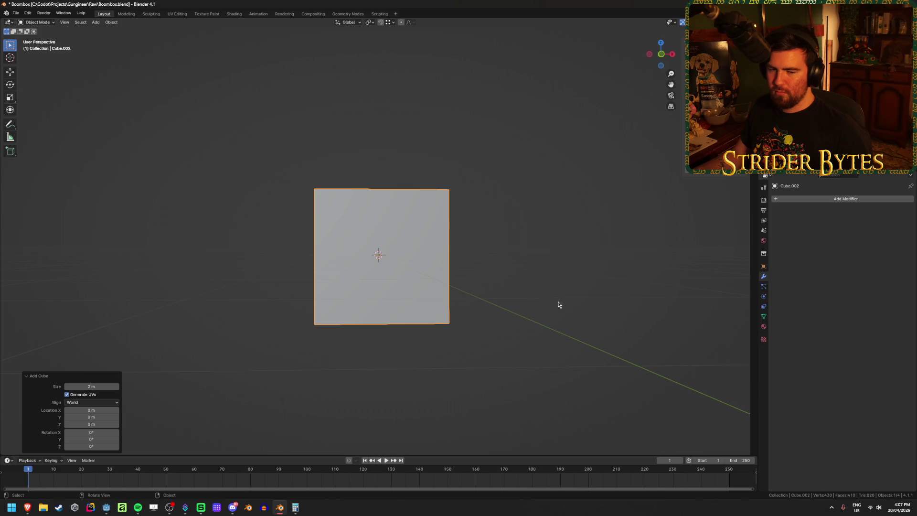
- Reduce the new cube's Size in the Add Cube panel
scroll(558, 302, "up", 4)
middle_click_drag(552, 288, 512, 306)
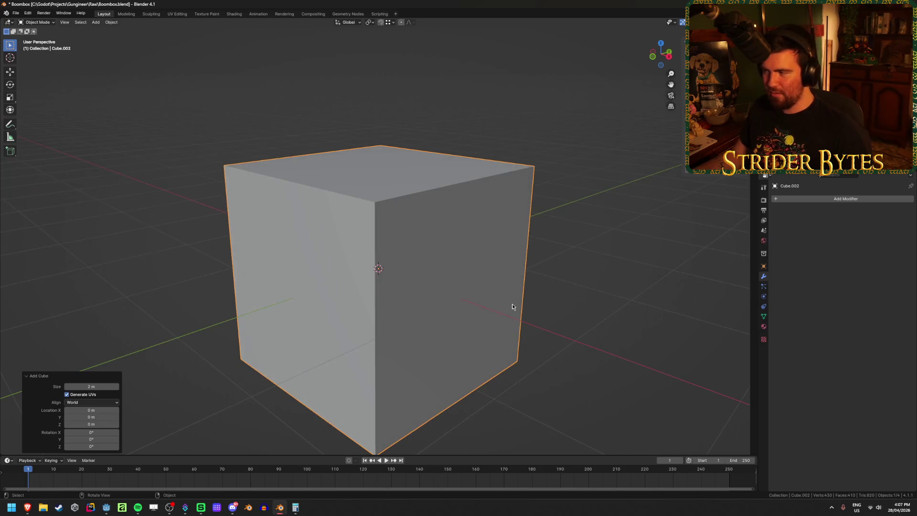
middle_click_drag(512, 306, 556, 311)
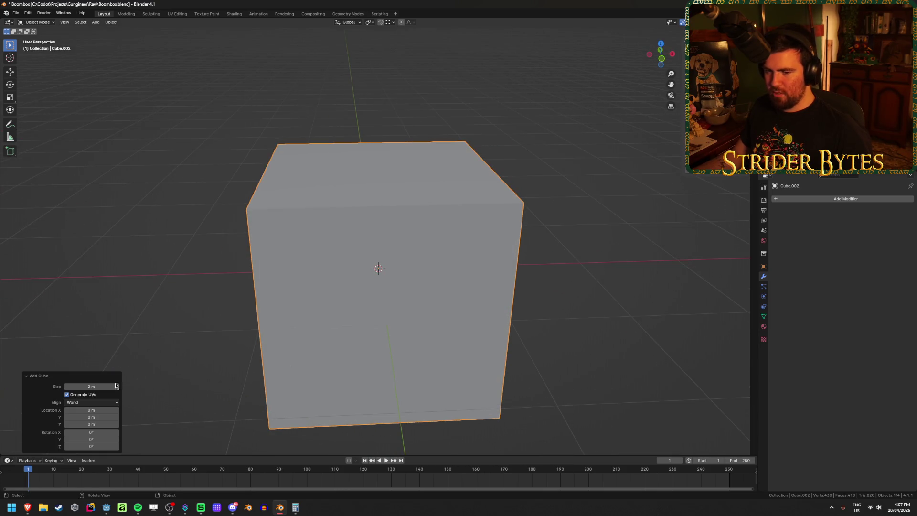
mouse_move(91, 386)
left_mouse_down()
mouse_move(823, 382)
mouse_move(726, 389)
mouse_move(630, 290)
left_mouse_up()
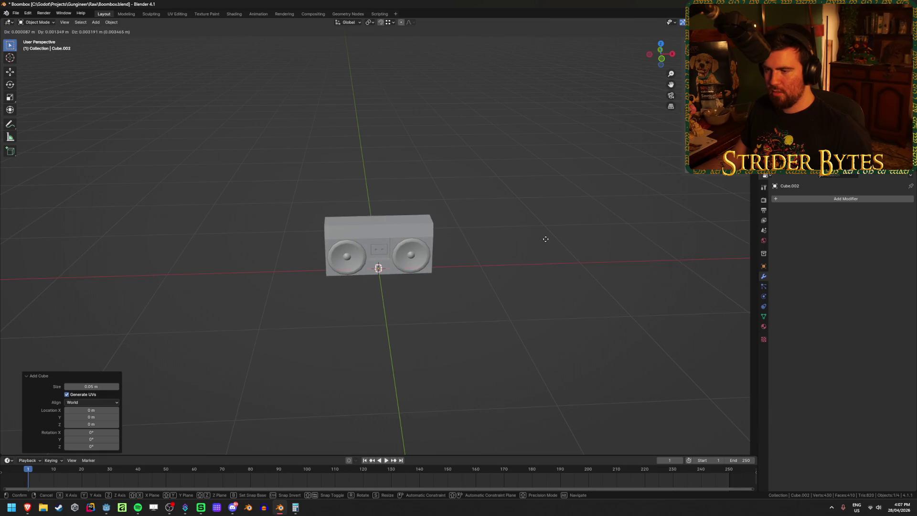
scroll(517, 238, "up", 3)
mouse_move(515, 232)
middle_mouse_down()
mouse_move(507, 215)
mouse_move(568, 251)
mouse_move(557, 256)
mouse_move(552, 237)
mouse_move(525, 217)
mouse_move(468, 208)
middle_mouse_up()
scroll(529, 219, "up", 2)
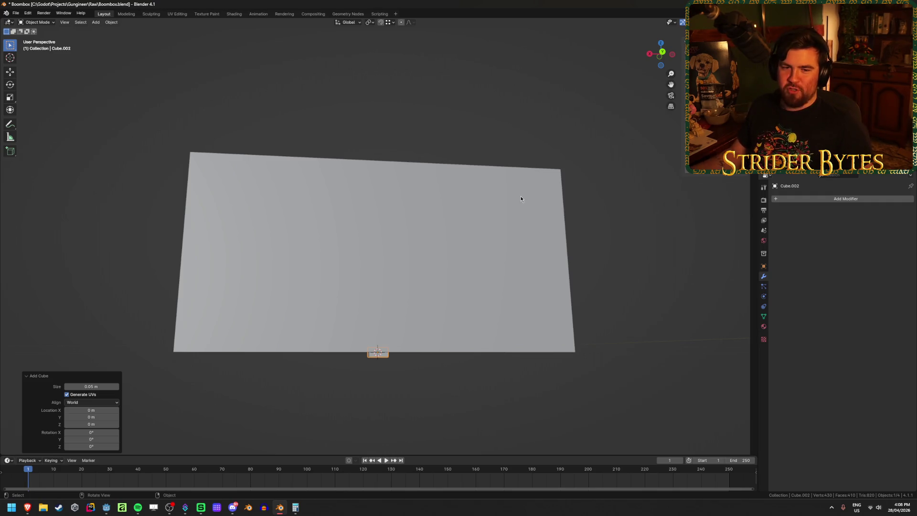
- Raise the small cube 0.65 m along Z to sit above the boombox
key("Tab")
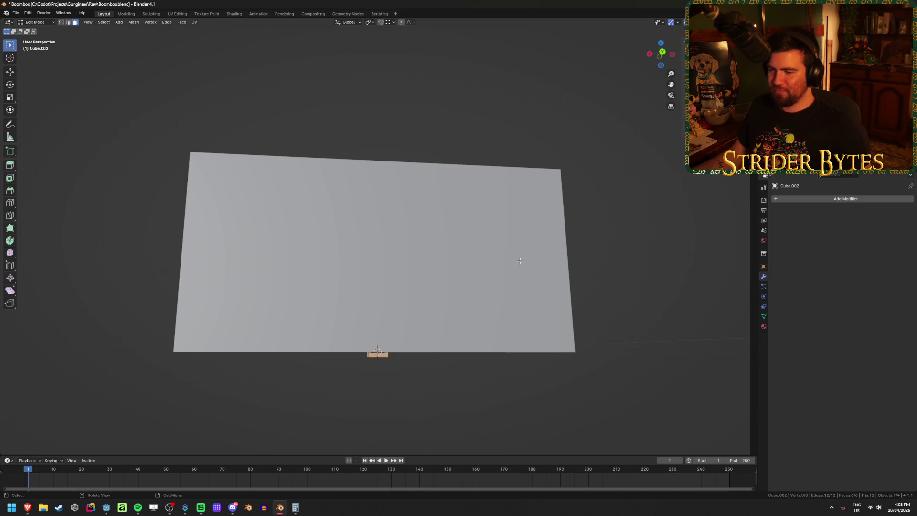
key("g")
key("z")
left_click(499, 36)
mouse_move(500, 37)
middle_mouse_down()
mouse_move(535, 86)
mouse_move(583, 115)
middle_mouse_up()
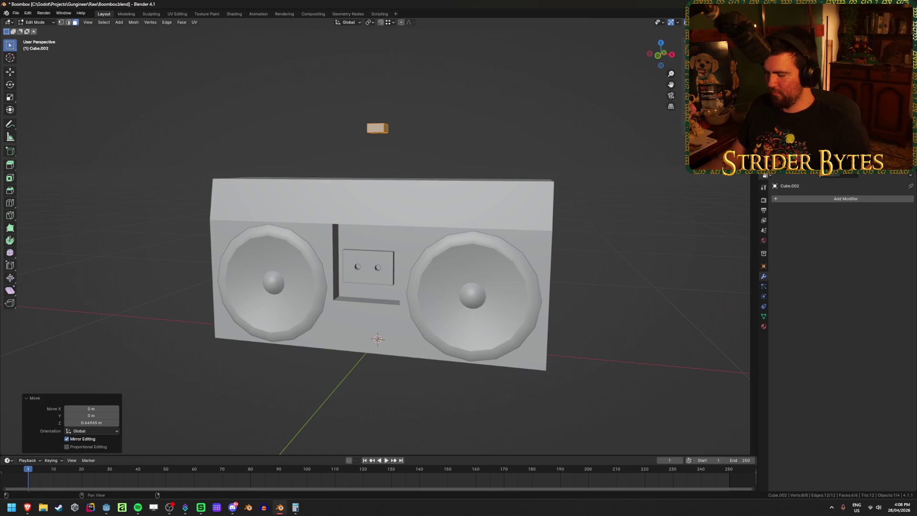
key("g")
middle_click_drag(487, 148, 459, 180)
scroll(384, 124, "up", 4)
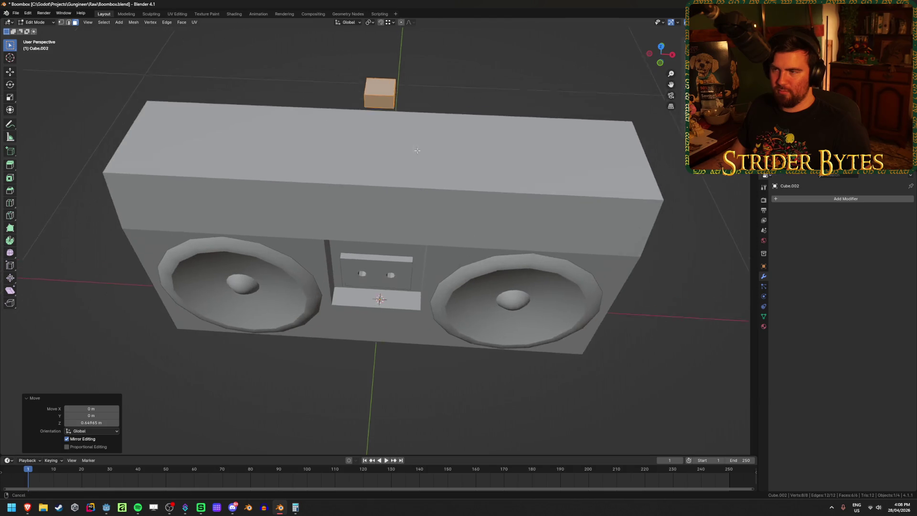
- Add a centred loop cut to the small cube and delete its left half
key("ctrl+r")
left_click(380, 123)
right_click(380, 124)
key("KP_1")
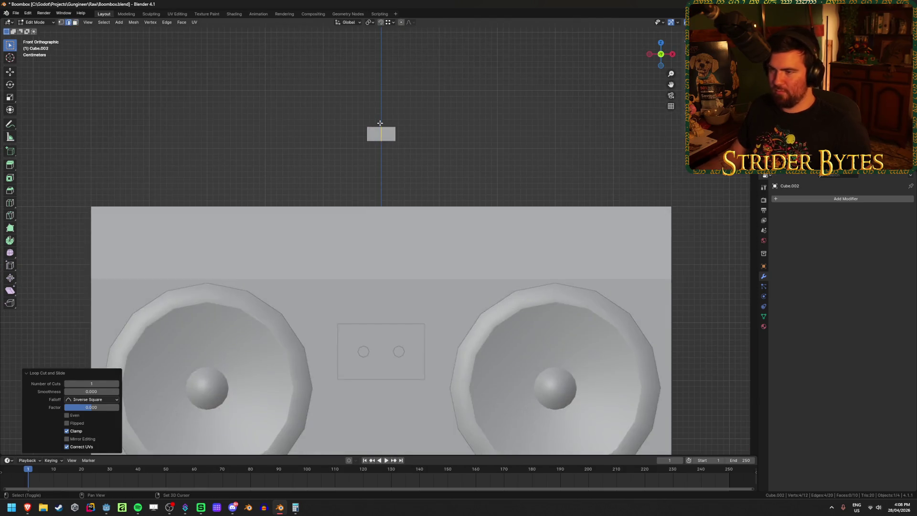
key("alt+z")
key("1")
left_click_drag(354, 96, 373, 144)
key("x")
left_click(372, 164)
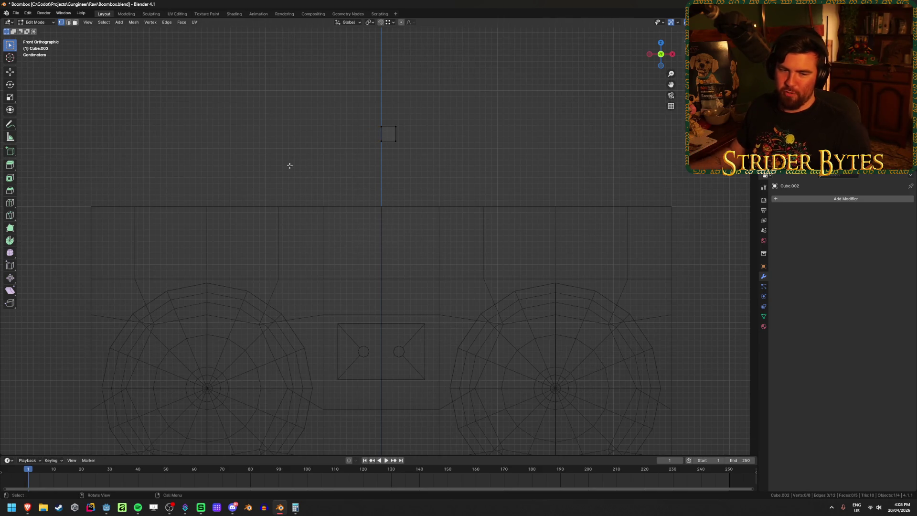
- Add an X-axis Mirror modifier to the half cube
left_click(832, 198)
type("mir")
key("Return")
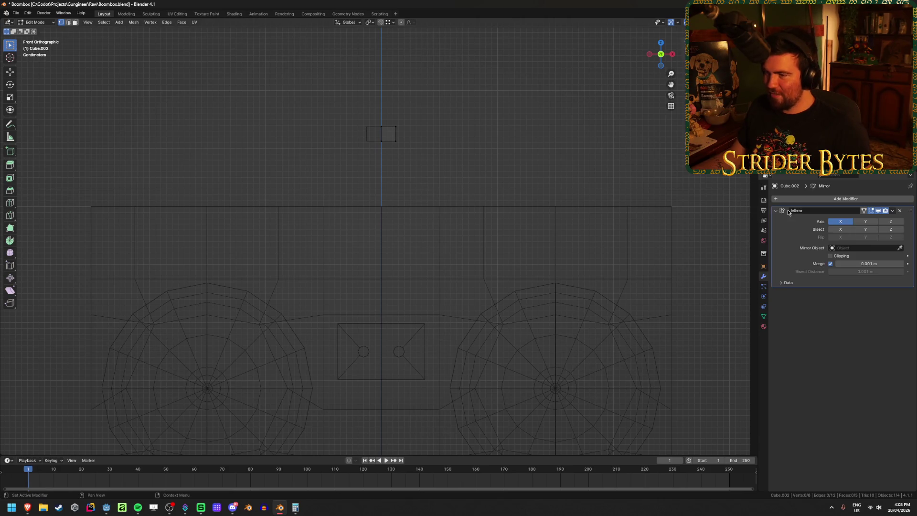
- Enable mirror clipping and stretch the half cube's right vertices along X into a long bar
left_click(835, 255)
left_click_drag(385, 118, 418, 169)
middle_click_drag(506, 231, 364, 235, "shift")
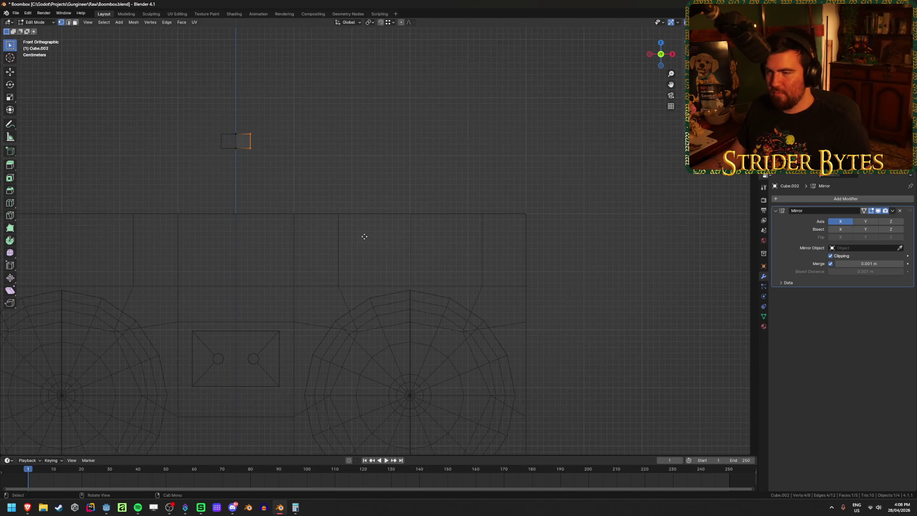
key("g")
key("x")
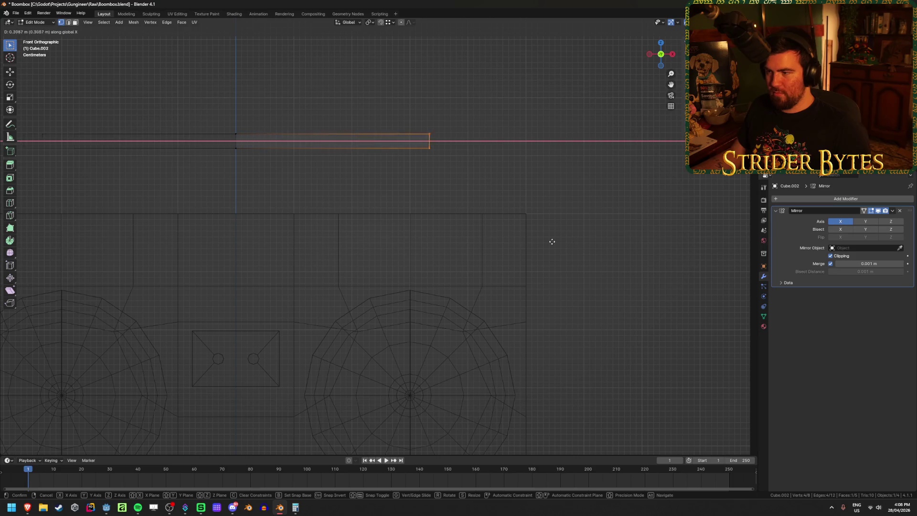
left_click(678, 252)
key("g")
key("x")
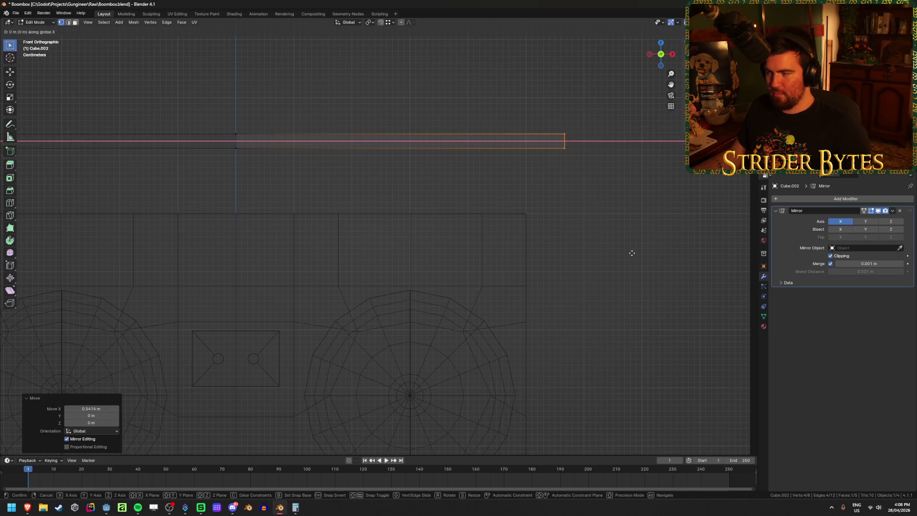
left_click(622, 254)
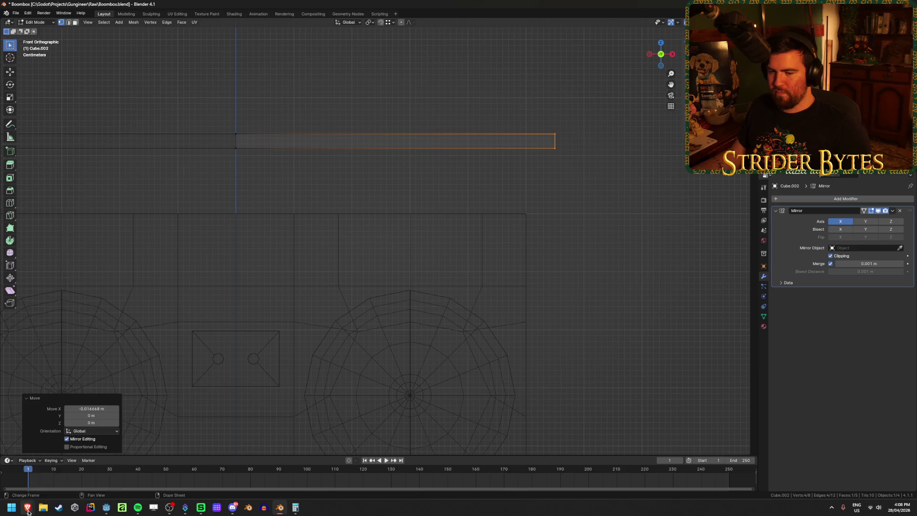
- Check the reference photo, align the bar's end with the boombox edge, and start a loop cut
mouse_move(28, 507)
left_click(86, 472)
key("alt+Tab")
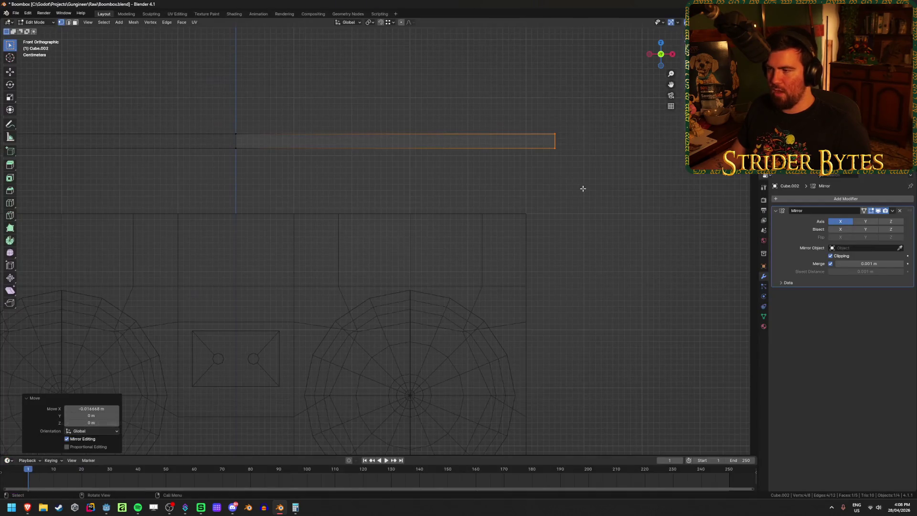
left_click_drag(526, 106, 579, 177)
key("ctrl+z")
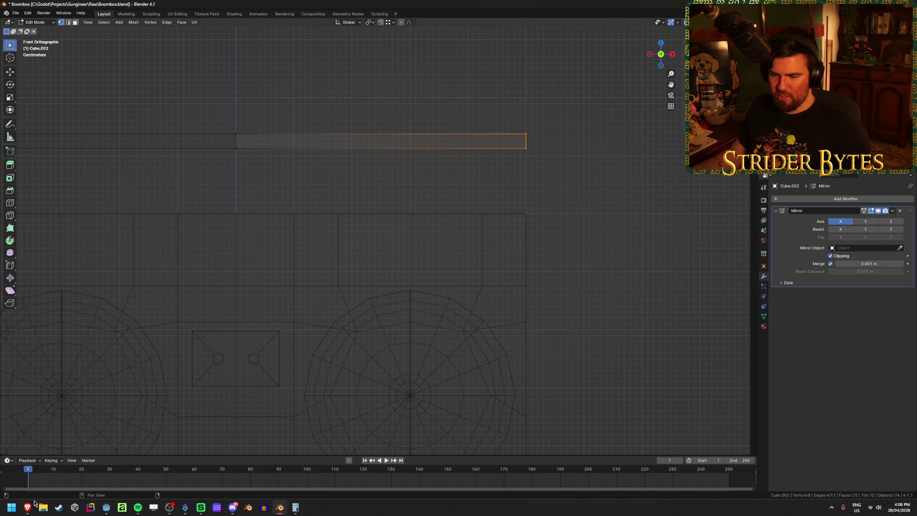
mouse_move(31, 505)
mouse_move(74, 476)
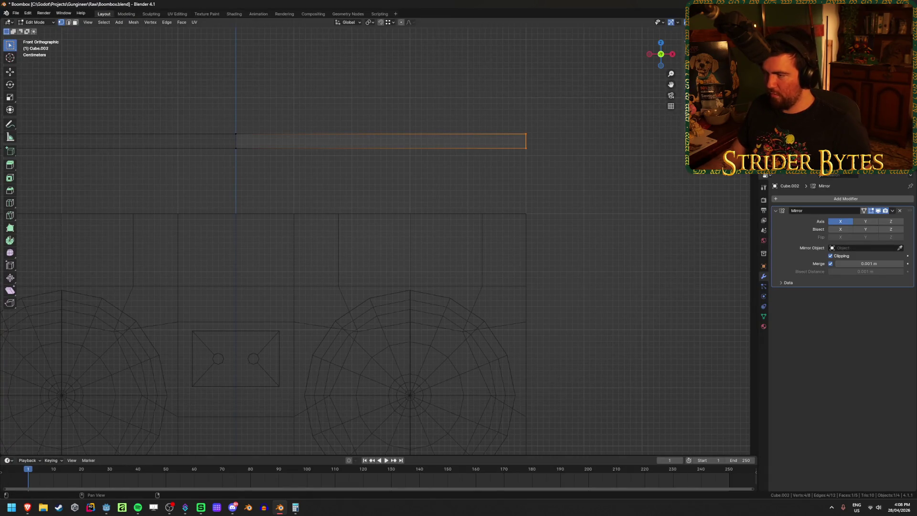
middle_click_drag(571, 204, 550, 231, "shift")
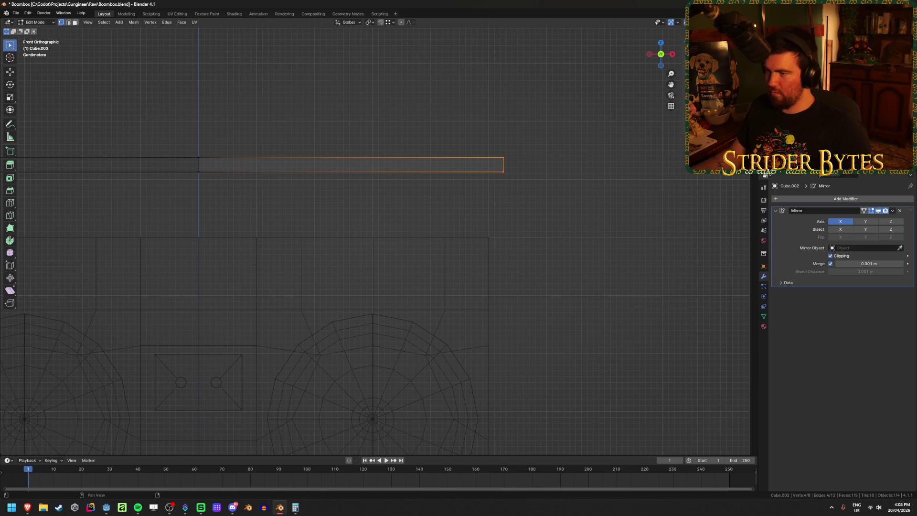
key("ctrl+r")
- Add an edge loop near the bar's right end and extrude that end down into a handle leg
left_click(466, 165)
right_click(467, 164)
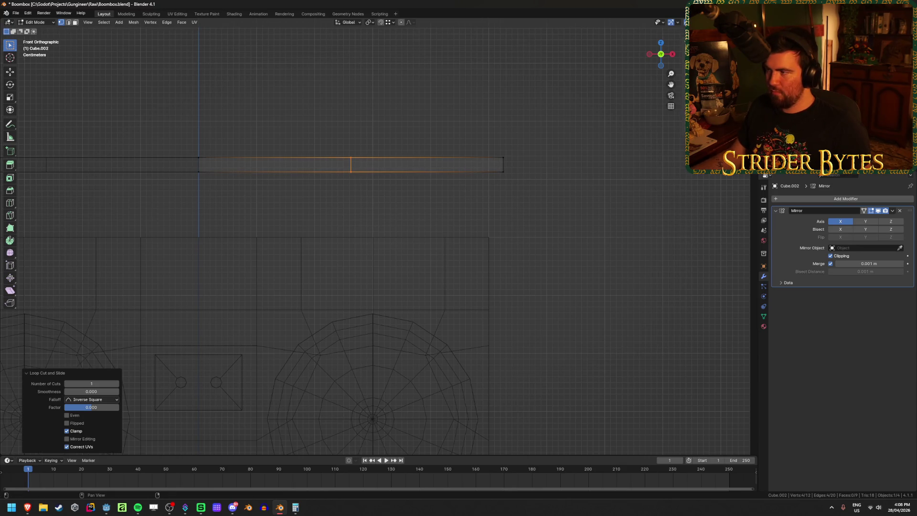
key("g")
key("g")
left_click(513, 192)
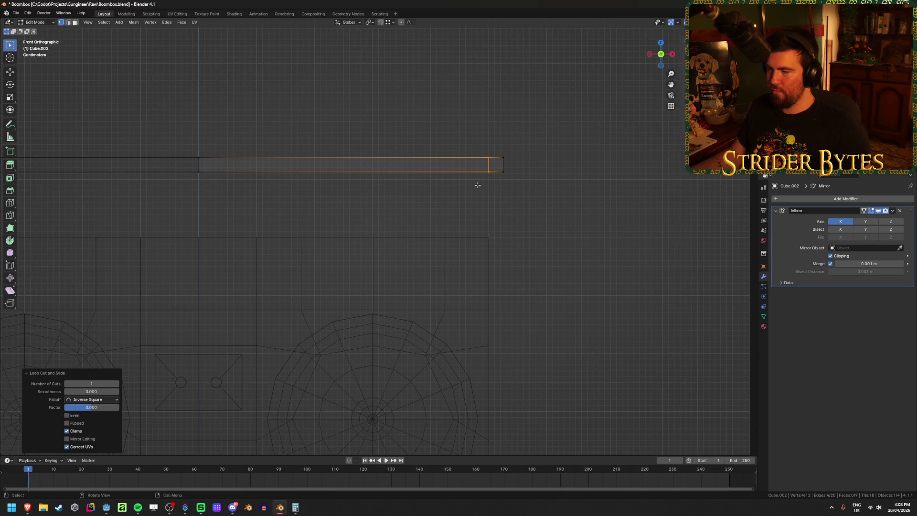
left_click_drag(466, 186, 526, 168)
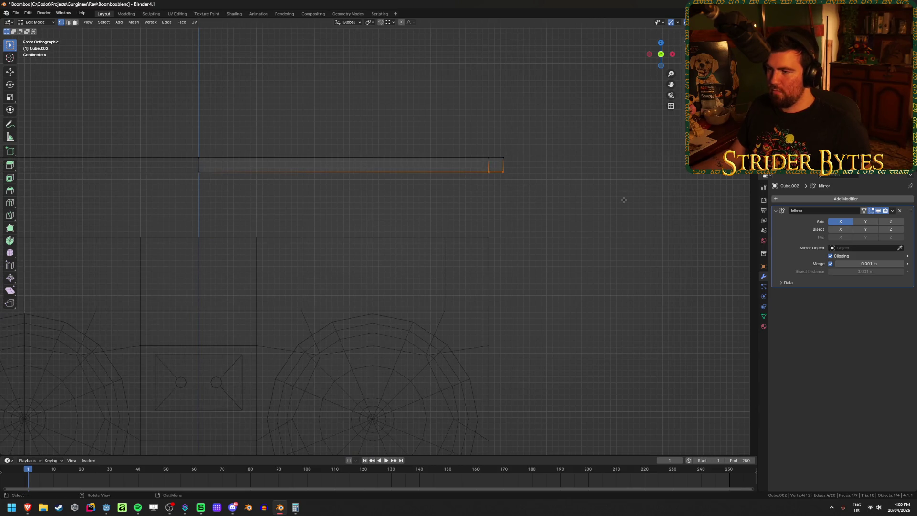
key("e")
left_click(604, 300)
- Inspect the new handle leg from several angles, ending in front view with wireframe shading
middle_click_drag(604, 301, 506, 287)
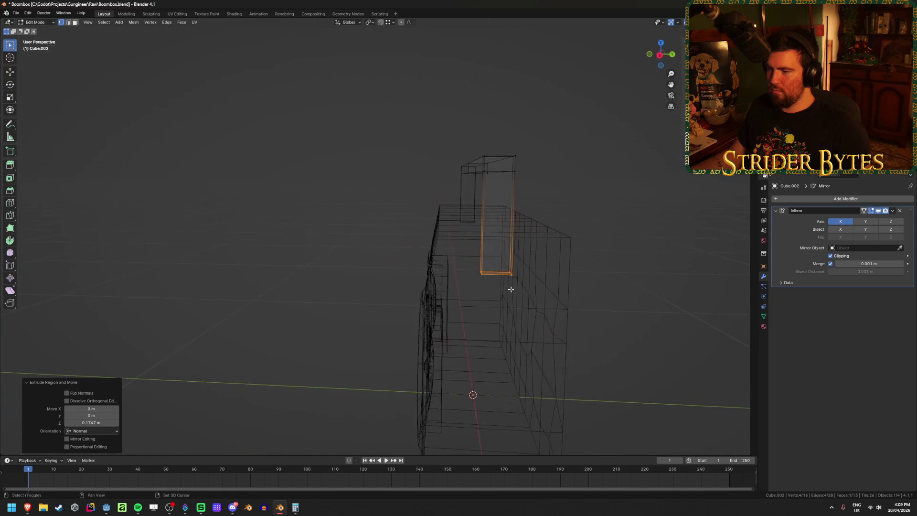
key("shift+z")
scroll(287, 287, "up", 3)
middle_click_drag(573, 287, 646, 285)
key("Tab")
scroll(519, 258, "down", 5)
mouse_move(520, 258)
middle_mouse_down()
mouse_move(422, 248)
mouse_move(547, 247)
mouse_move(487, 288)
mouse_move(397, 250)
middle_mouse_up()
key("Tab")
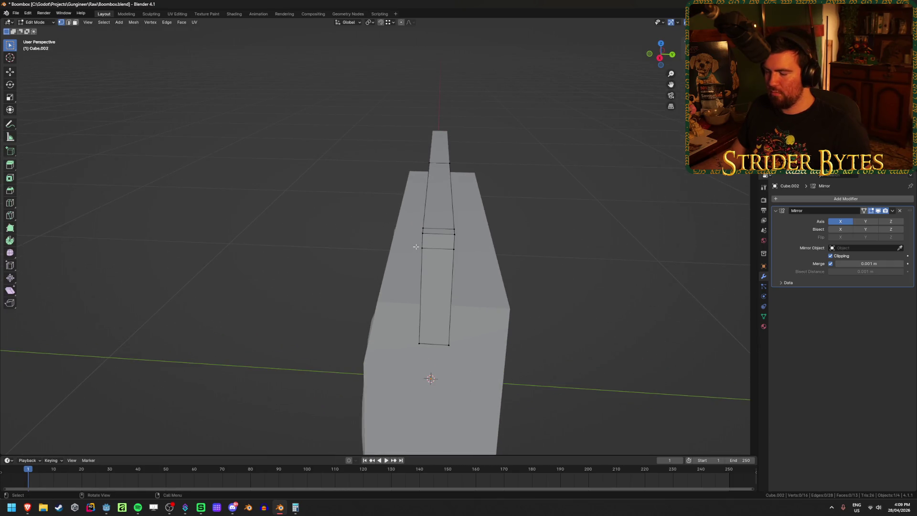
key("Tab")
mouse_move(416, 246)
middle_mouse_down()
mouse_move(298, 267)
mouse_move(331, 257)
mouse_move(315, 260)
mouse_move(593, 261)
mouse_move(434, 288)
middle_mouse_up()
key("KP_1")
key("shift+z")
- Move the handle's corner vertices along X so its side stands vertical, flush with the body edge
key("Tab")
left_click_drag(448, 165, 495, 211)
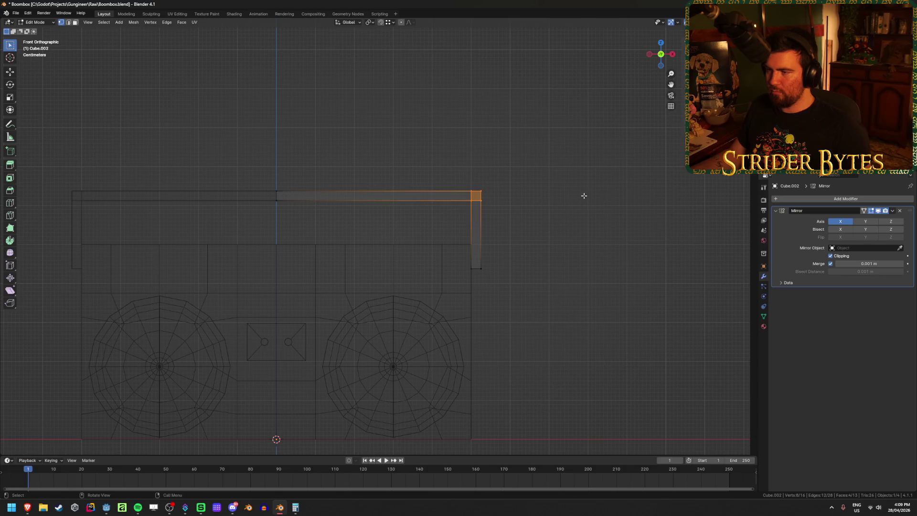
key("g")
key("y")
key("x")
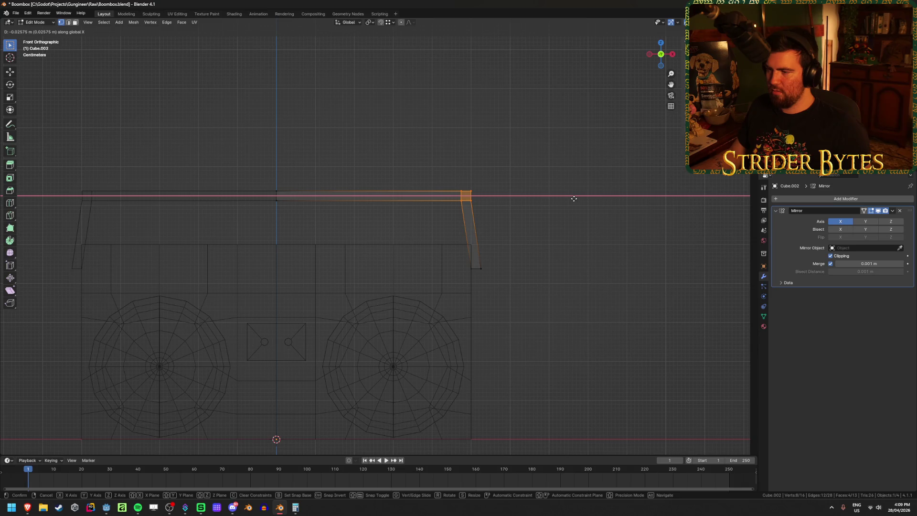
left_click(573, 198)
key("shift+z")
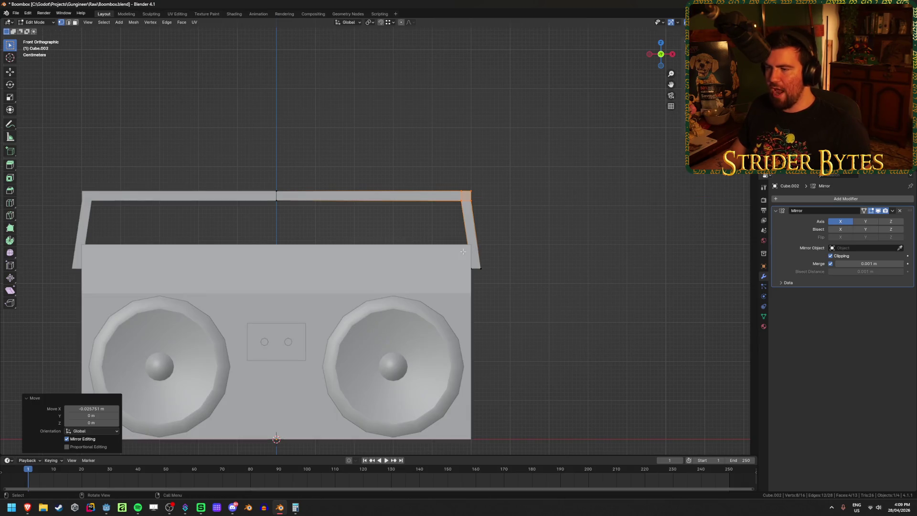
left_click(553, 231)
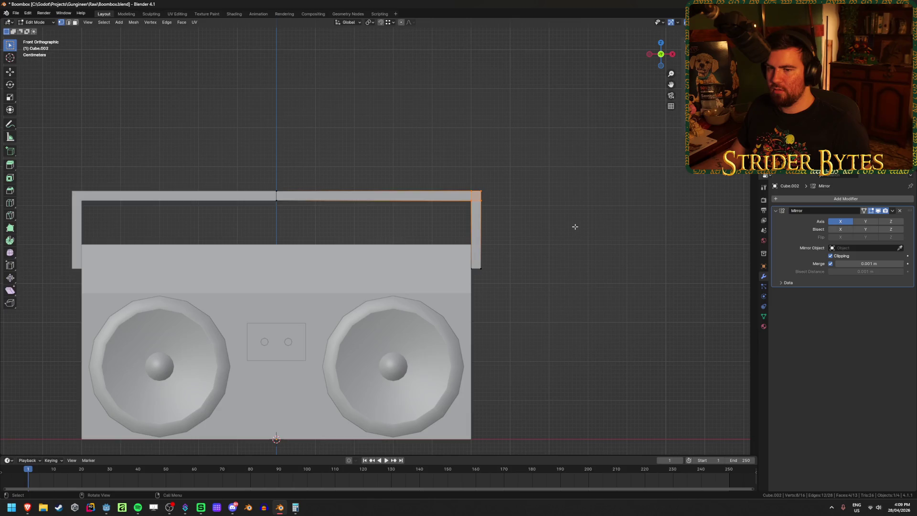
- Return to Object Mode, view the boombox in perspective, and save Boombox.blend
key("Tab")
left_click(575, 230)
mouse_move(575, 230)
middle_mouse_down()
mouse_move(552, 270)
mouse_move(451, 266)
mouse_move(550, 262)
mouse_move(481, 263)
middle_mouse_up()
key("ctrl+s")
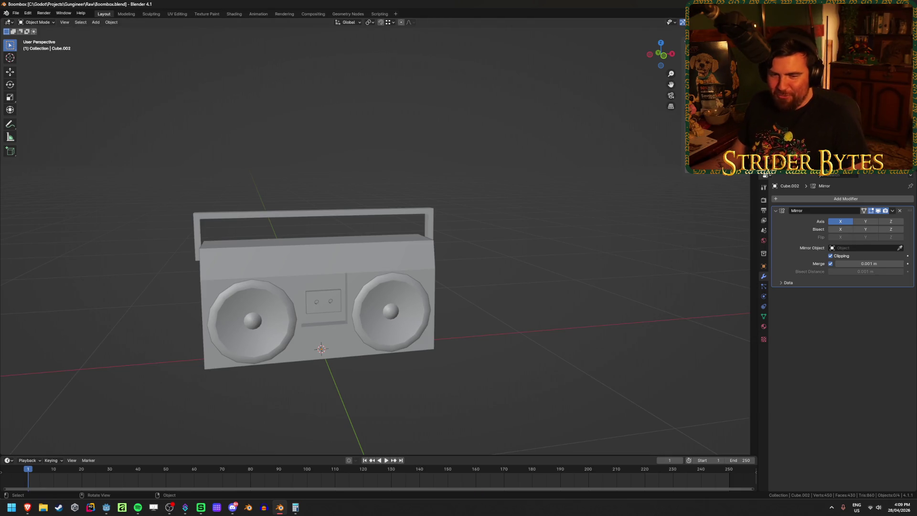
key("alt+Tab")
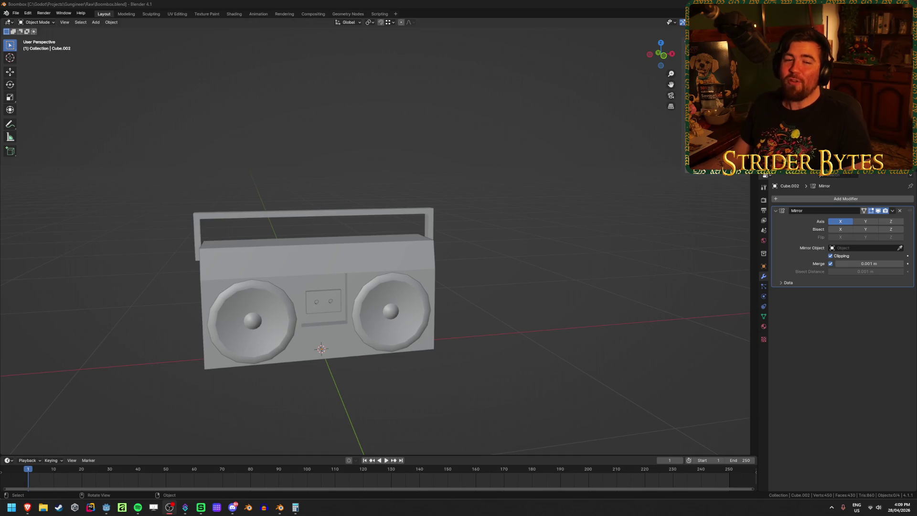
left_click(83, 273)
key("ctrl+s")
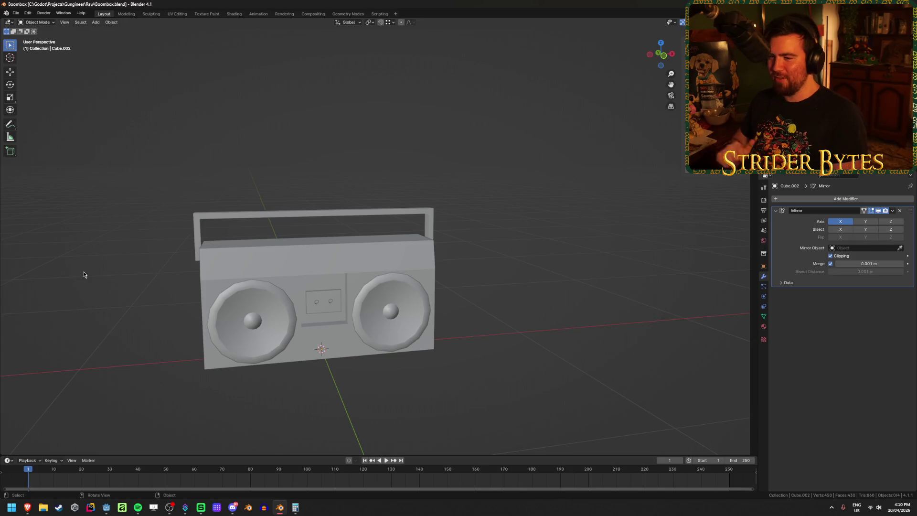
key("ctrl+s")
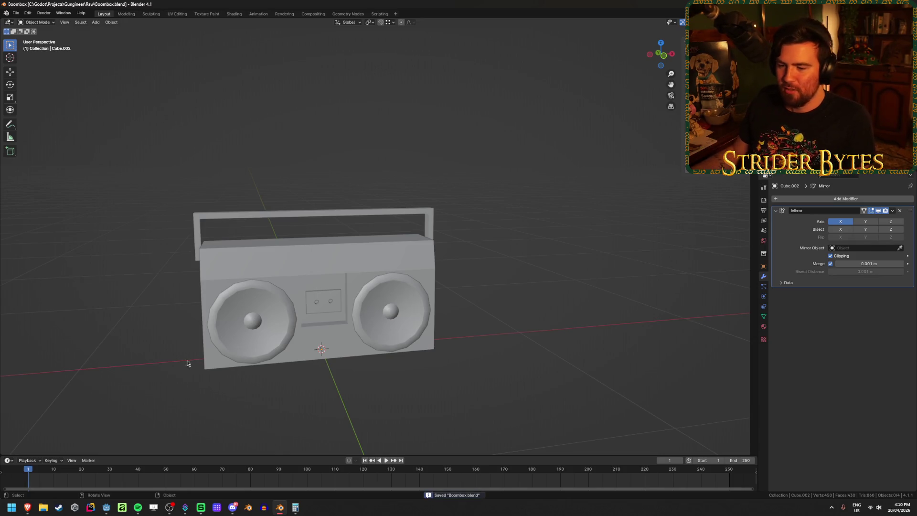
left_click(106, 507)
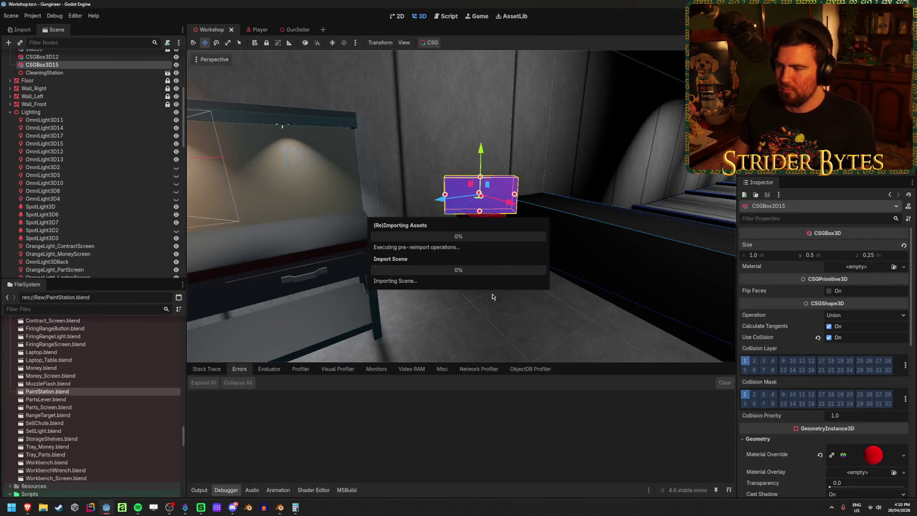
- Fly the view over to the cleaning-supply workbench and save the Workshop scene
right_click_drag(492, 296, 497, 301)
key("ctrl+s")
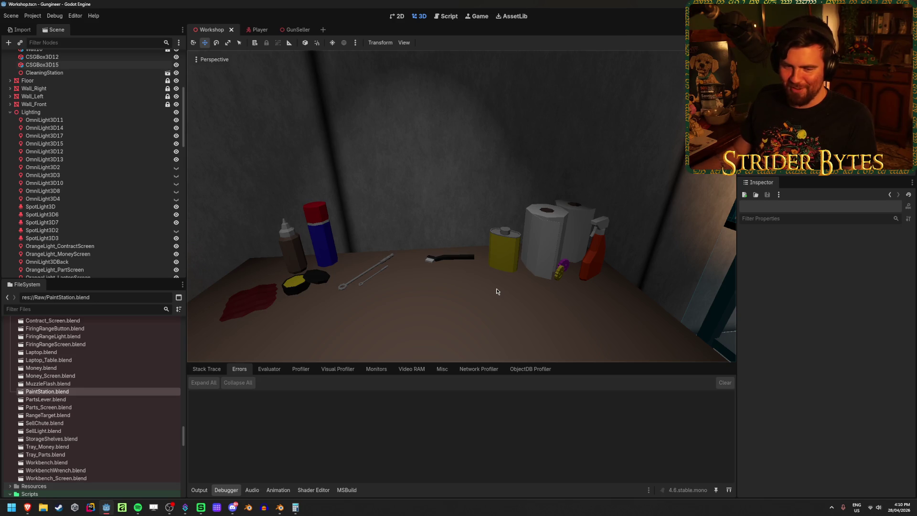
- Move in on the spray cans and table from several angles, then save the Workshop scene
right_click_drag(468, 238, 468, 238)
right_click_drag(401, 239, 402, 239)
right_click_drag(509, 242, 480, 222)
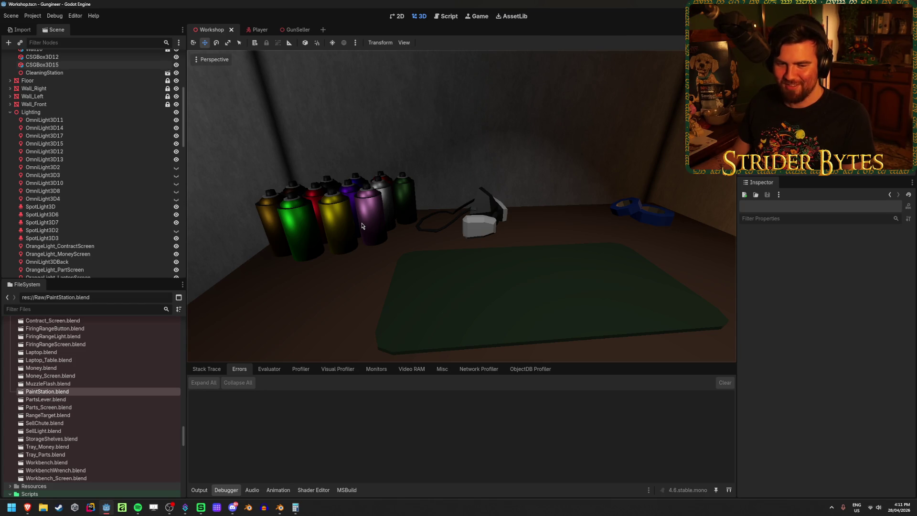
middle_click_drag(539, 191, 315, 228)
middle_click_drag(601, 233, 684, 141)
key("ctrl+s")
- Fly through the workshop, revisit the spray cans and iron, then pull back to a wide room view
scroll(519, 149, "down", 10)
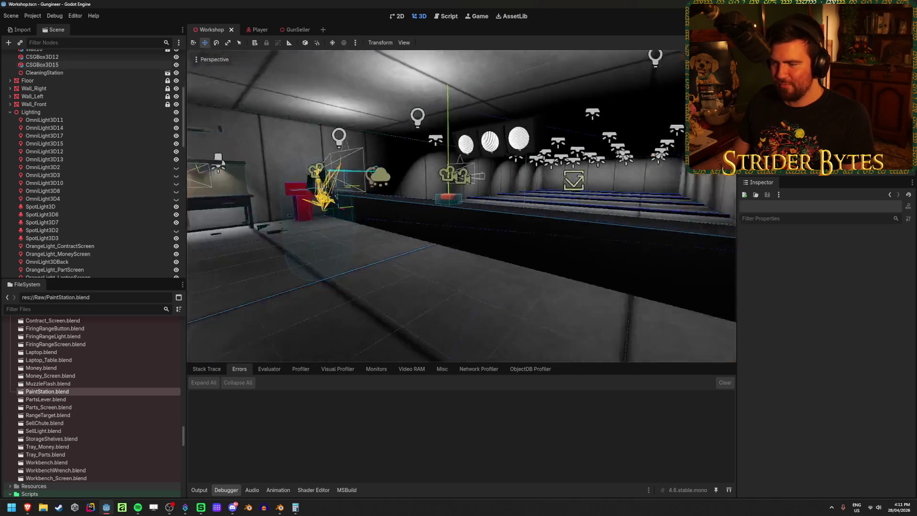
mouse_move(519, 149)
right_mouse_down()
mouse_move(391, 163)
mouse_move(305, 152)
mouse_move(321, 158)
mouse_move(373, 261)
right_mouse_up()
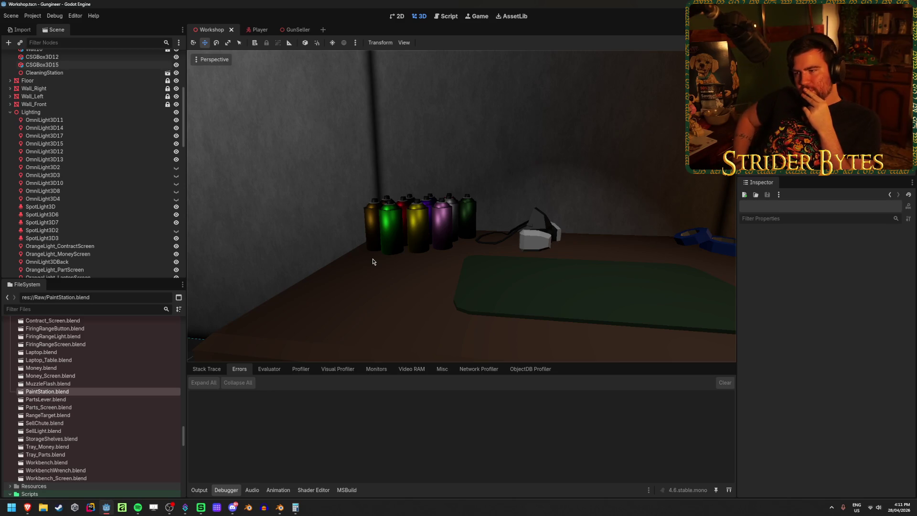
scroll(316, 254, "up", 5)
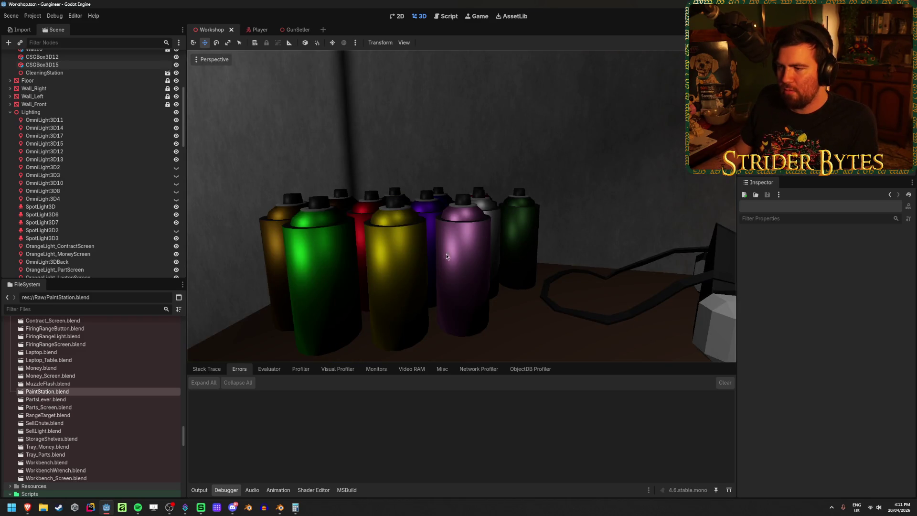
right_click_drag(461, 205, 461, 205)
right_click_drag(487, 277, 487, 276)
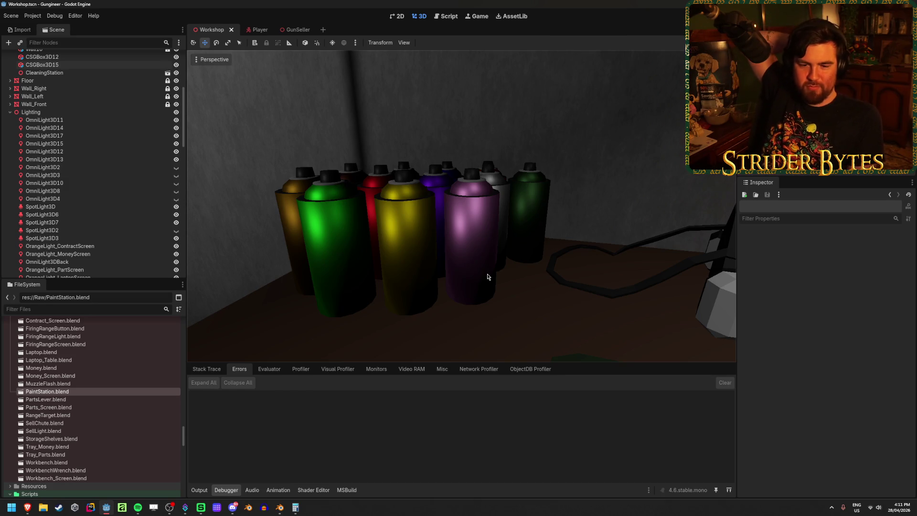
right_click_drag(487, 276, 549, 275)
right_click_drag(525, 191, 510, 184)
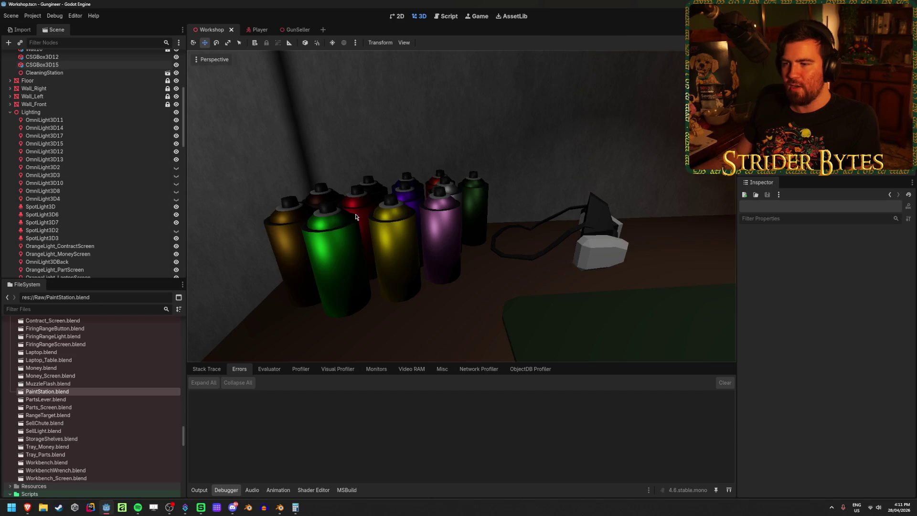
right_click_drag(370, 302, 384, 198)
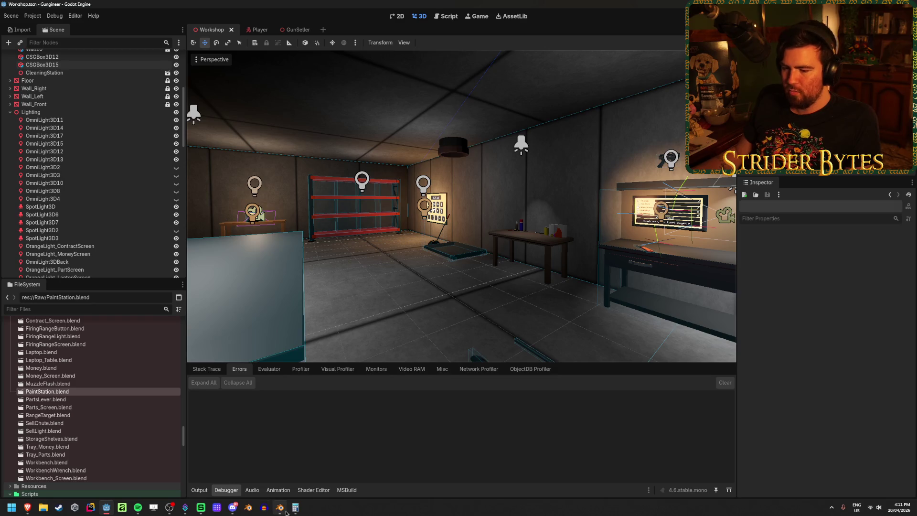
- Briefly open the Calculator, then switch back to Blender and frame the boombox from the front
left_click(295, 507)
left_click(107, 507)
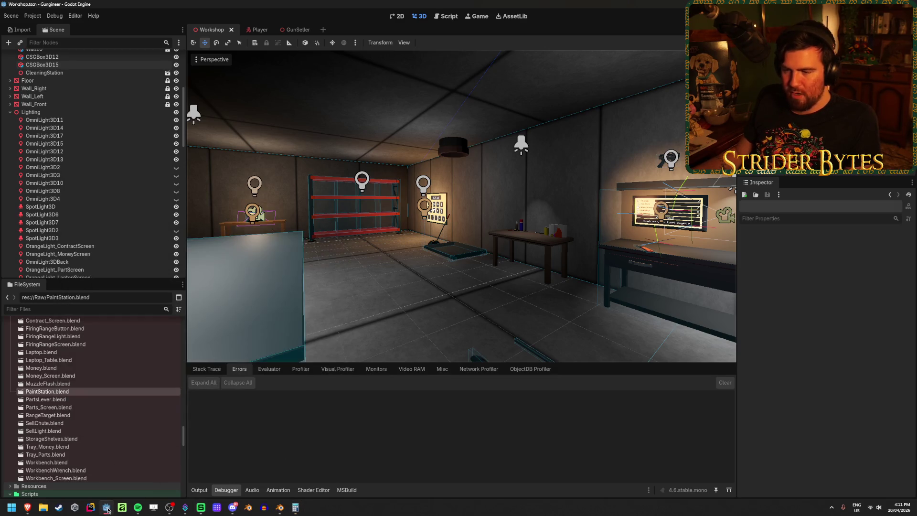
left_click(280, 507)
mouse_move(383, 373)
middle_mouse_down()
mouse_move(364, 396)
mouse_move(391, 350)
mouse_move(395, 362)
mouse_move(344, 346)
mouse_move(343, 366)
middle_mouse_up()
scroll(368, 359, "up", 3)
- Open the Add menu in Blender
key("shift+a")
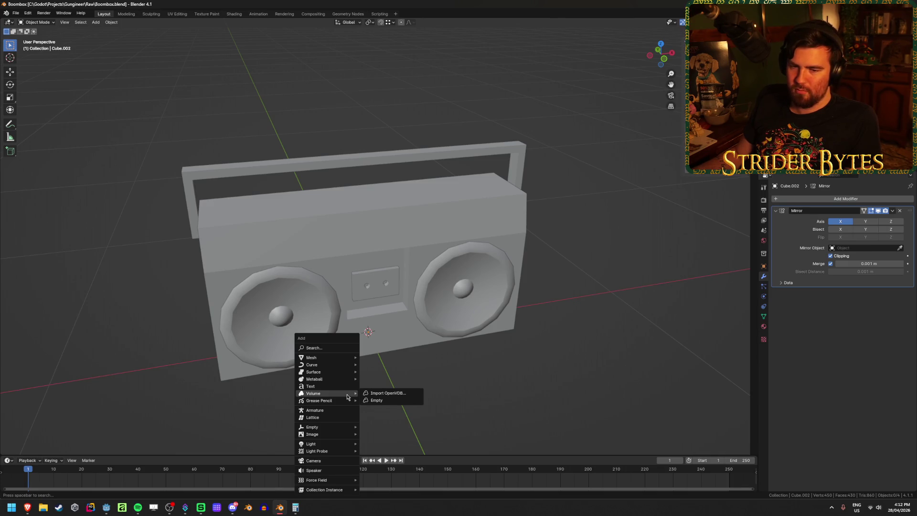
- Add a cylinder mesh with 8 vertices and shrink its radius to 0.05 m
mouse_move(339, 360)
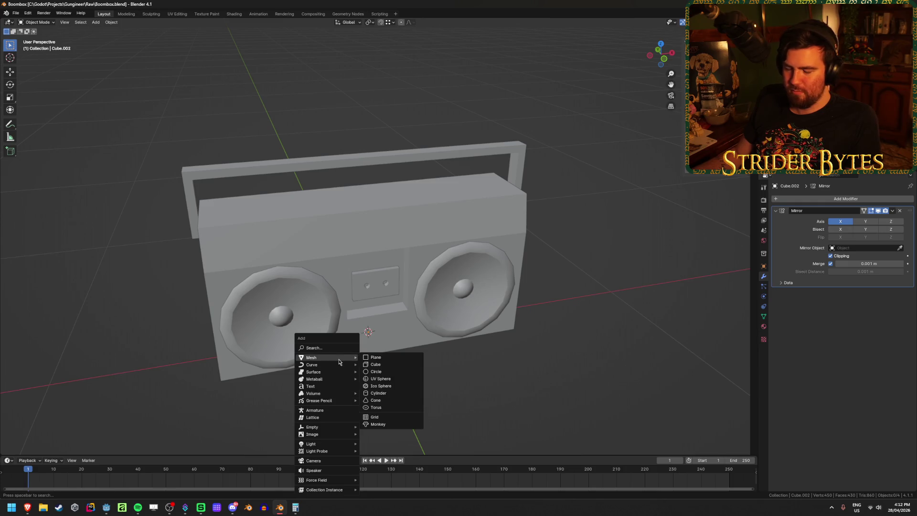
left_click(385, 397)
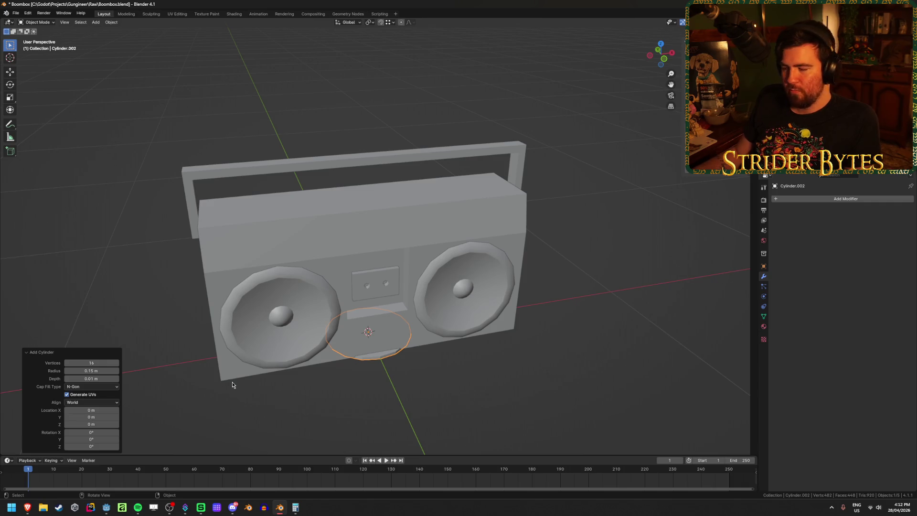
left_click(102, 361)
type("8")
key("Return")
mouse_move(91, 370)
left_mouse_down()
mouse_move(72, 370)
mouse_move(98, 378)
left_mouse_up()
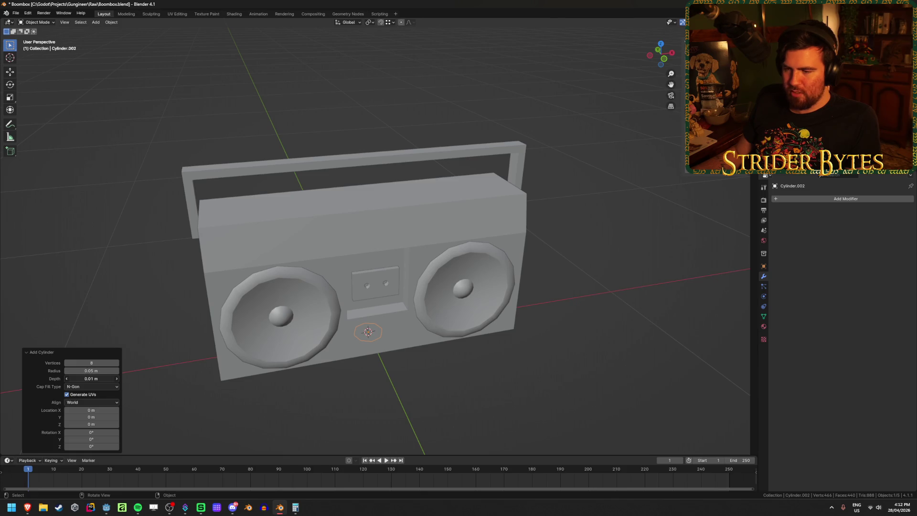
- Orbit to a near-front view of the boombox and bring up the browser references
middle_click_drag(348, 377, 340, 343)
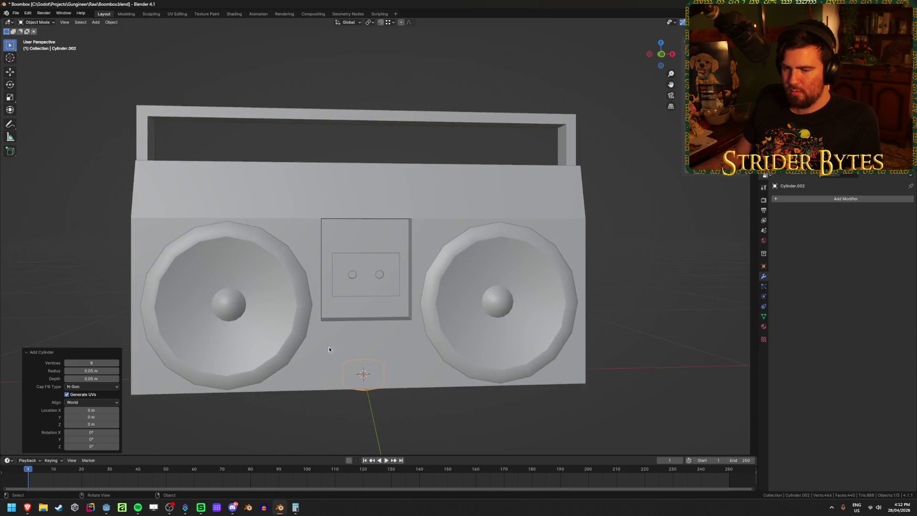
scroll(286, 351, "up", 2)
mouse_move(27, 507)
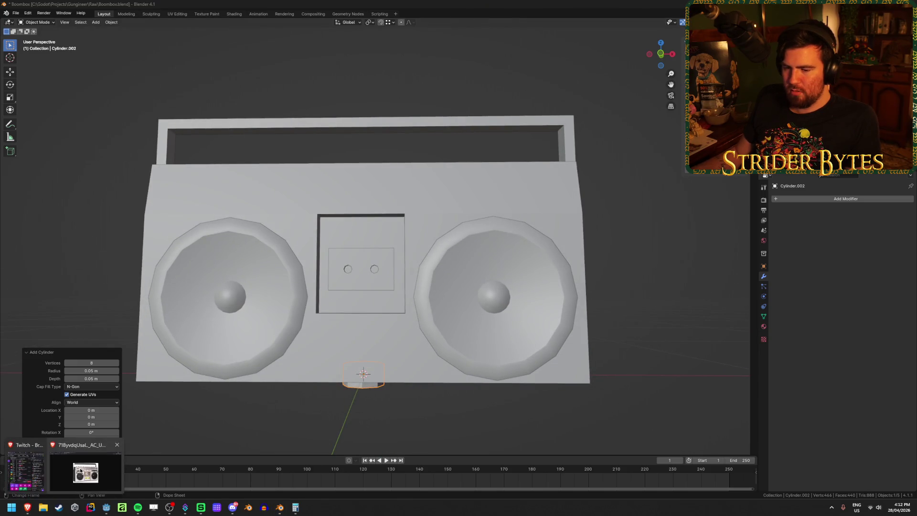
left_click(81, 471)
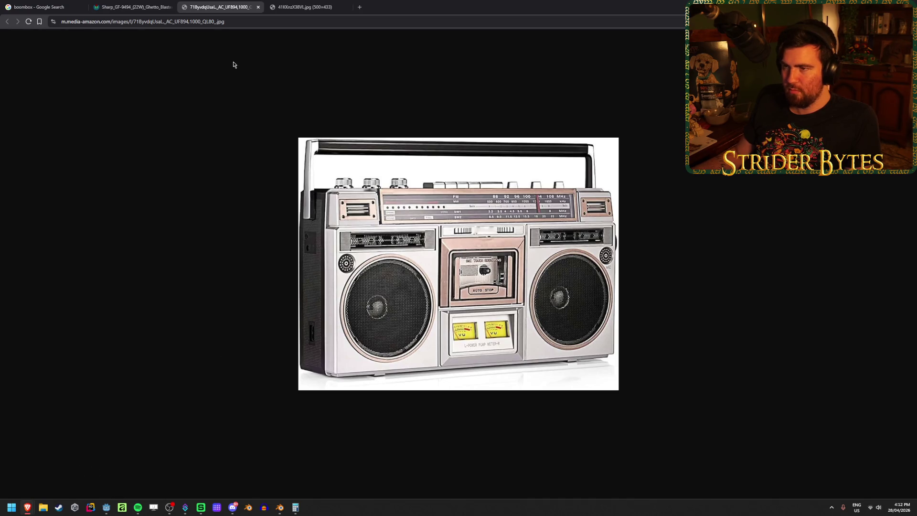
- Compare the Riptunes, Sharp and Amazon boombox reference photos
left_click(328, 4)
left_click(248, 6)
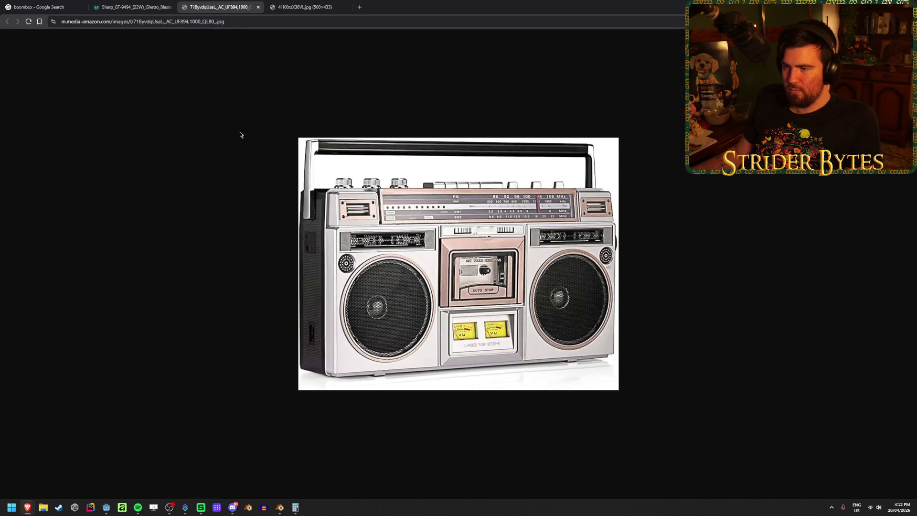
left_click(133, 7)
left_click(220, 7)
left_click(286, 3)
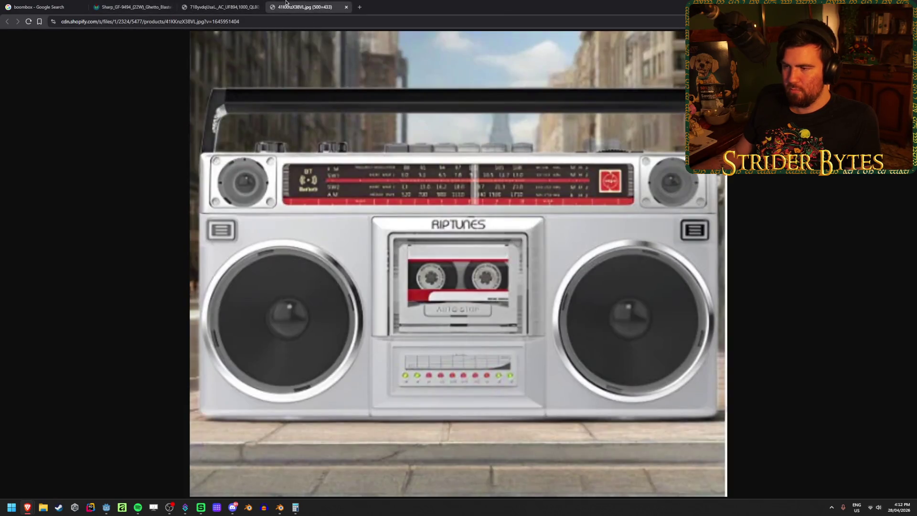
left_click(134, 6)
left_click(220, 7)
left_click(301, 7)
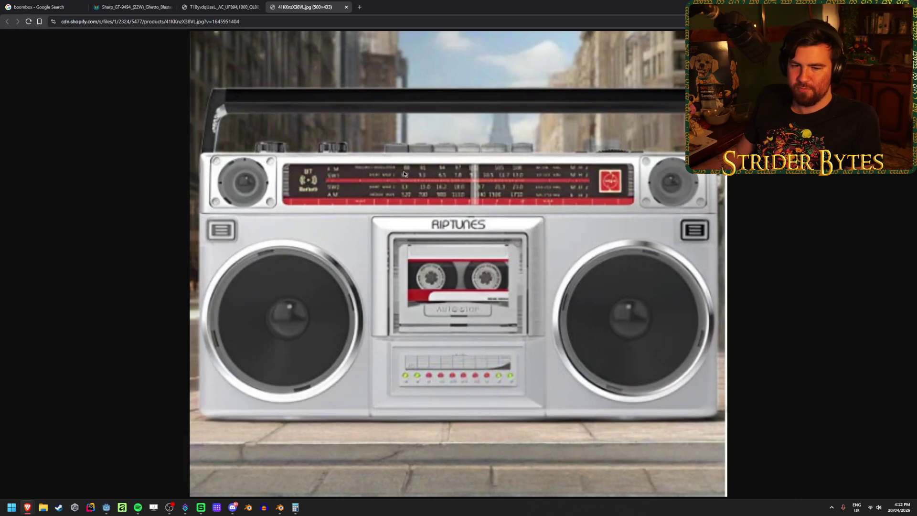
- Cycle the references once more, settle on the silver Amazon photo, and return to Blender
left_click(193, 4)
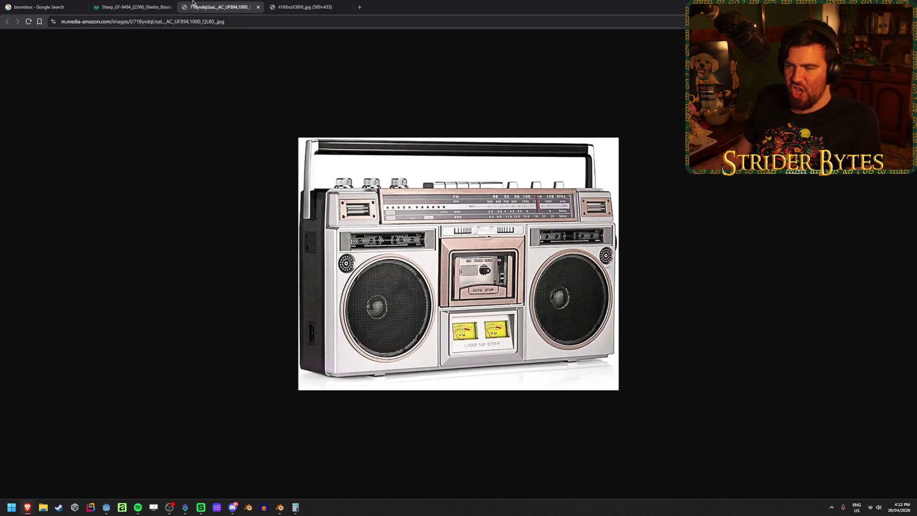
left_click(147, 4)
left_click(182, 5)
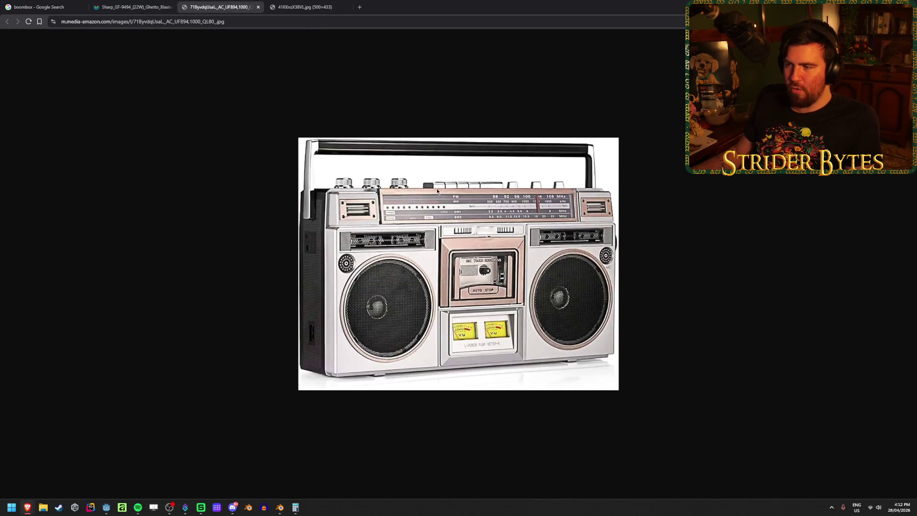
left_click(303, 7)
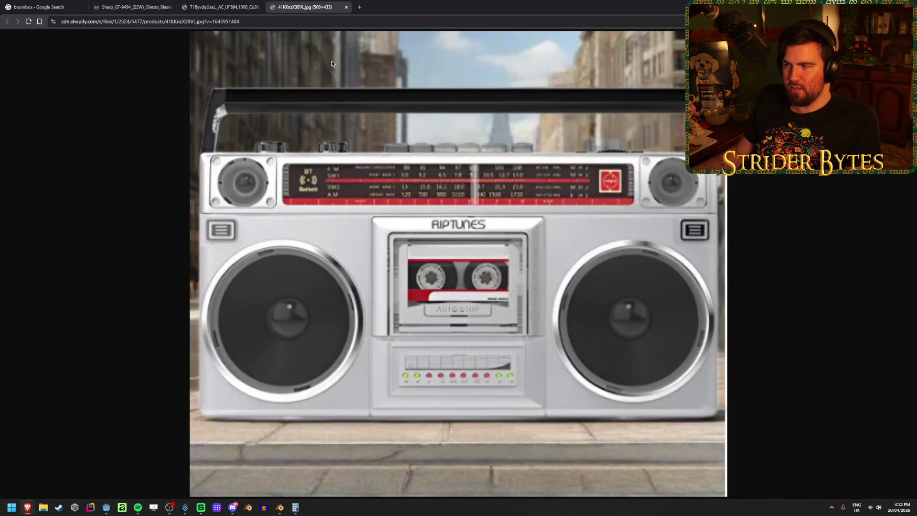
key("ctrl+shift+Tab")
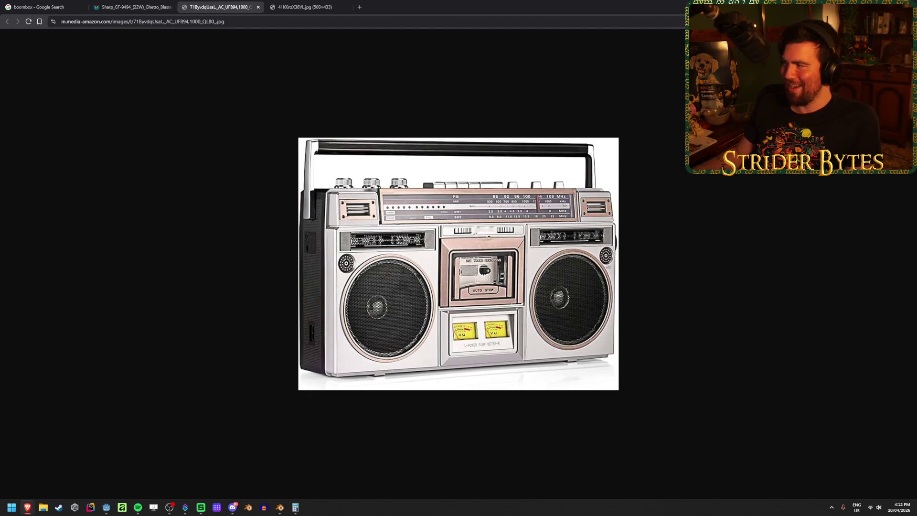
key("alt+Tab")
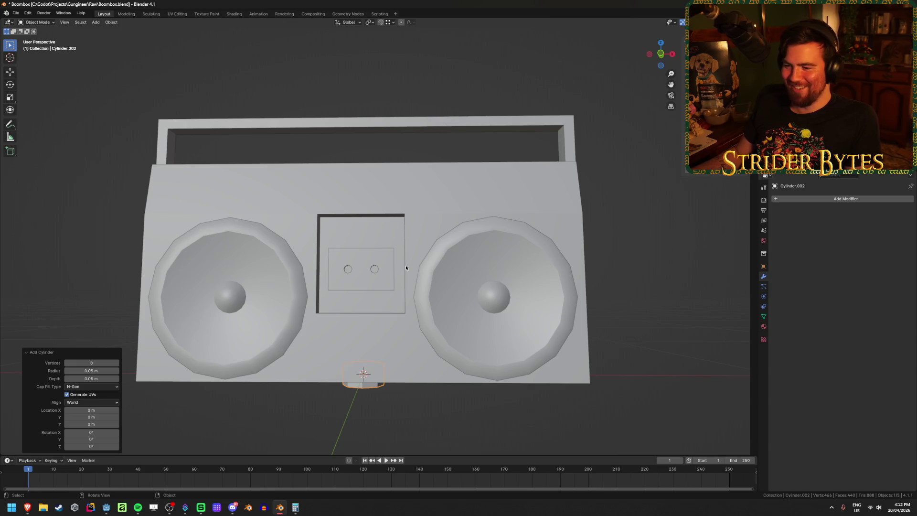
- Switch to front view and set the cylinder's radius to 0.03 m
middle_click_drag(335, 238, 336, 244)
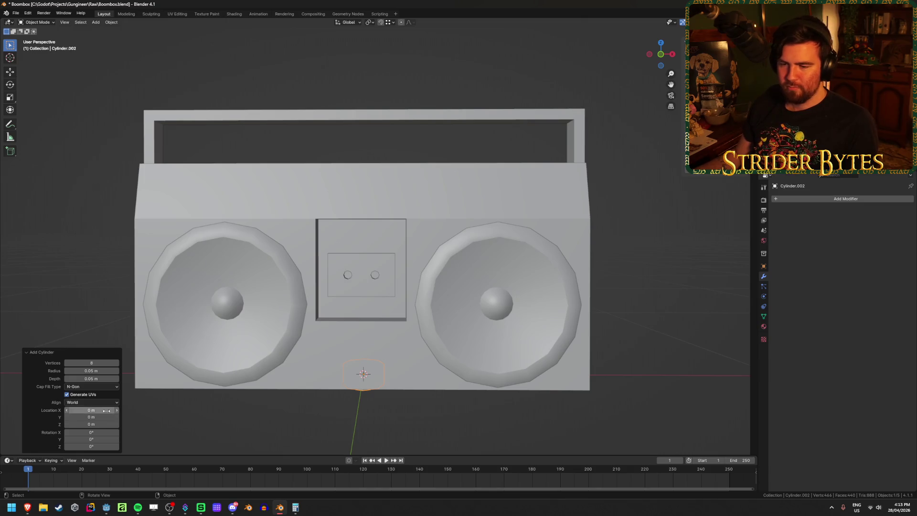
key("KP_1")
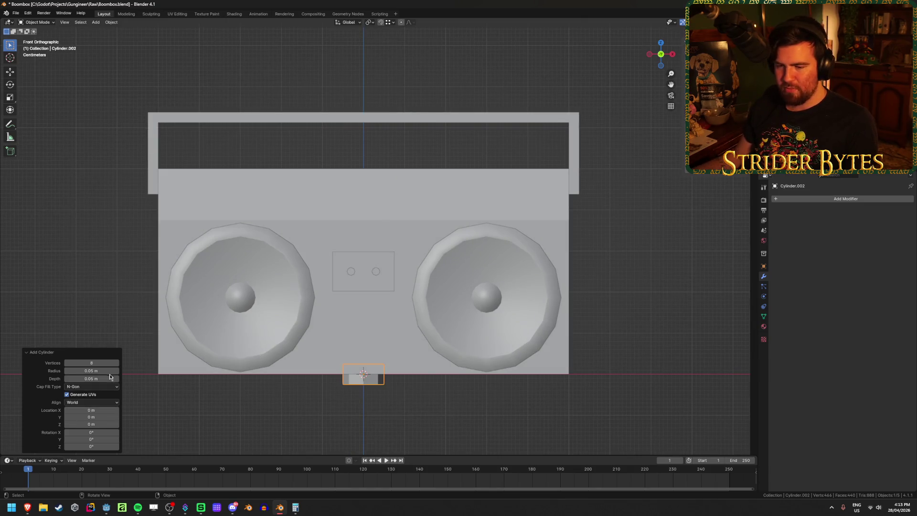
left_click_drag(92, 370, 95, 371)
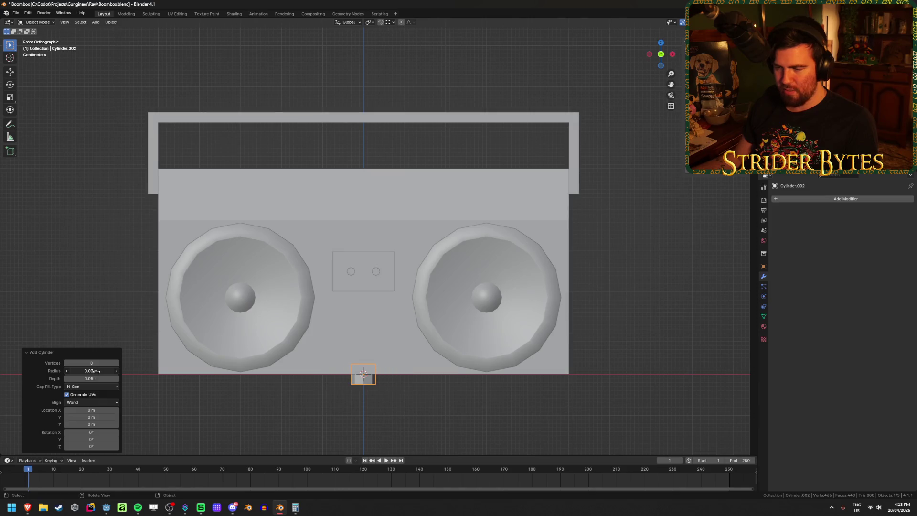
left_click(96, 371)
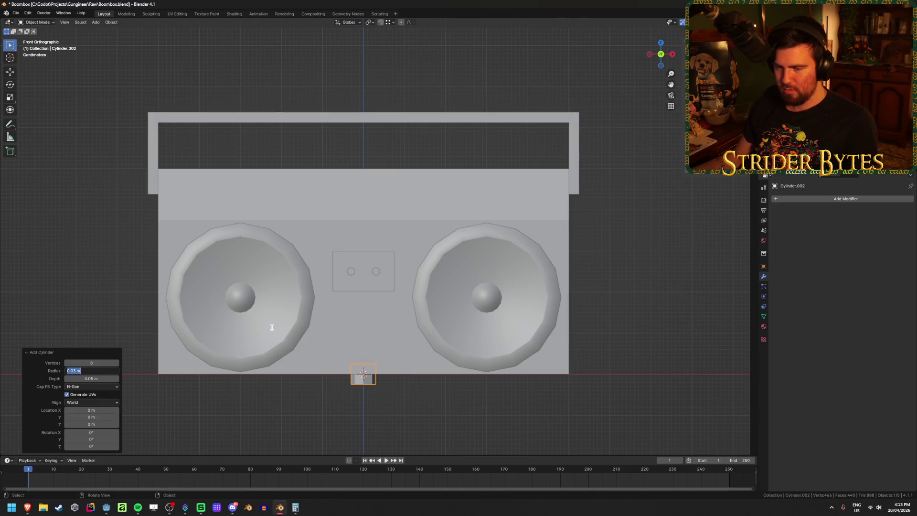
type("0.025")
key("Return")
left_click(99, 370)
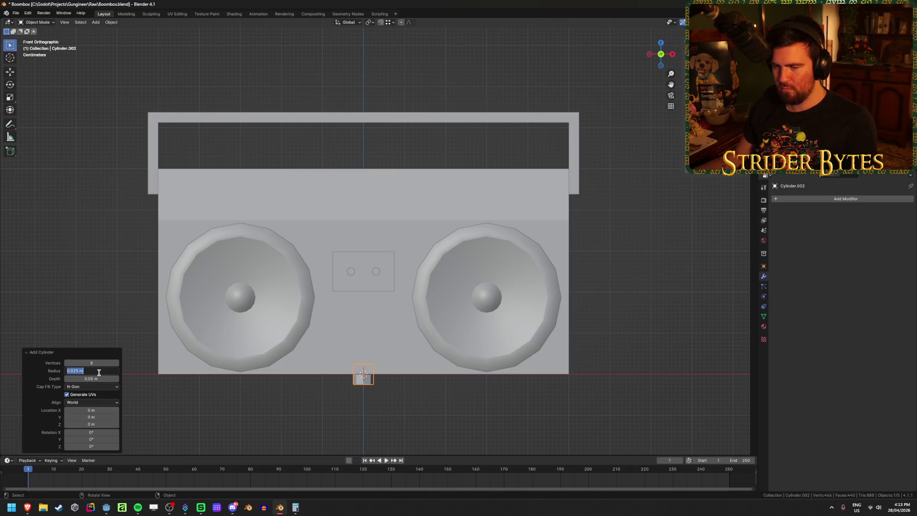
type(".02")
key("BackSpace")
type("3")
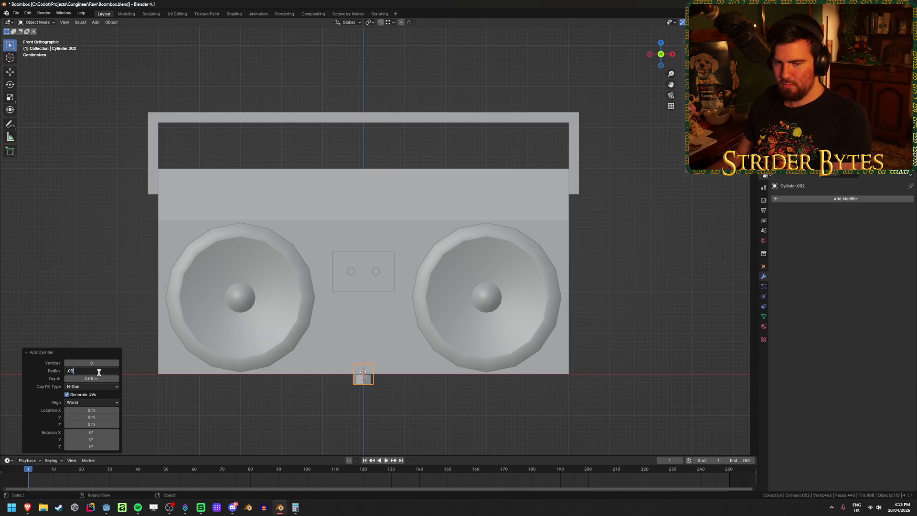
key("Return")
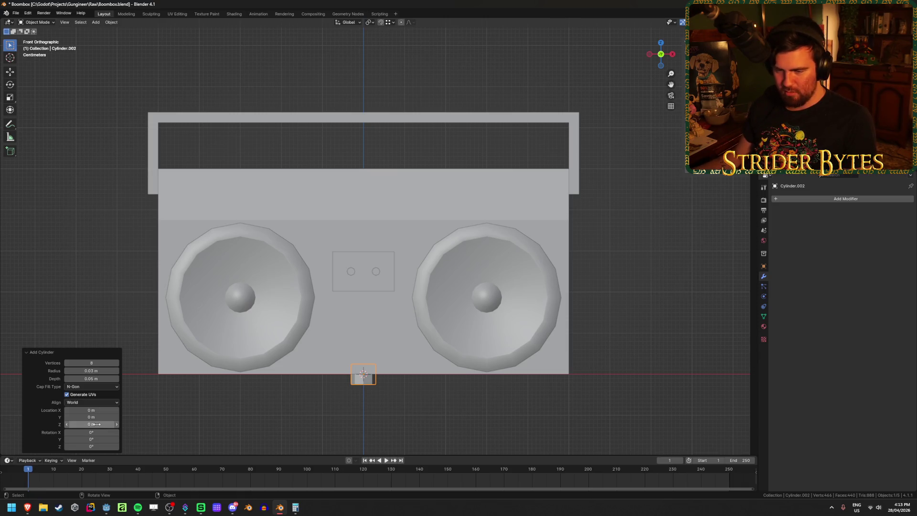
- Try Z locations of 0.3 m and then 1 m for the cylinder
left_click(100, 424)
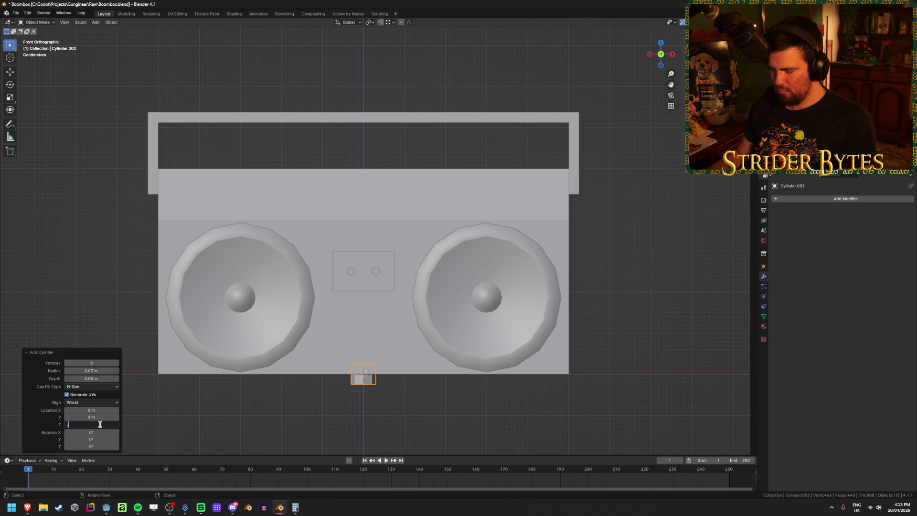
type("0.3")
key("Return")
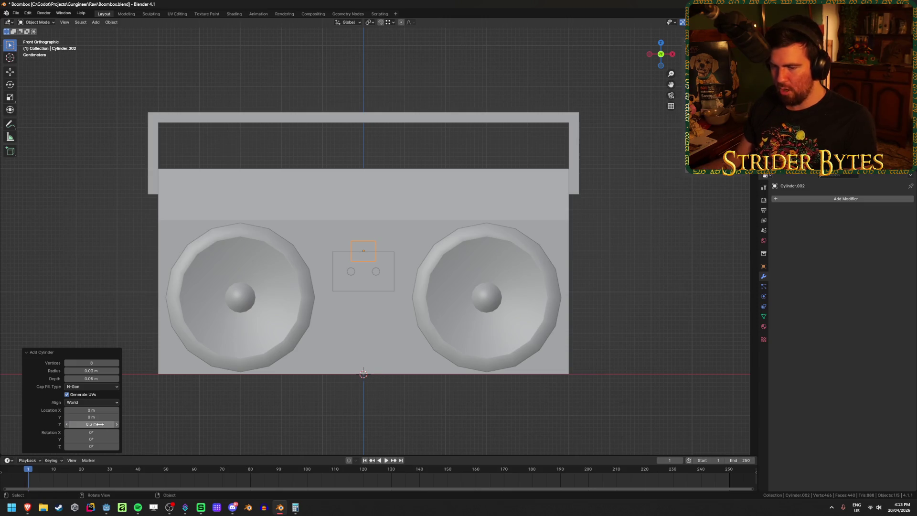
left_click(100, 424)
type("1")
key("Return")
scroll(196, 392, "down", 5)
scroll(334, 358, "up", 2)
- Settle the cylinder's Z location at 0.525 m so it sits on the boombox top
left_click(93, 377)
left_click(91, 424)
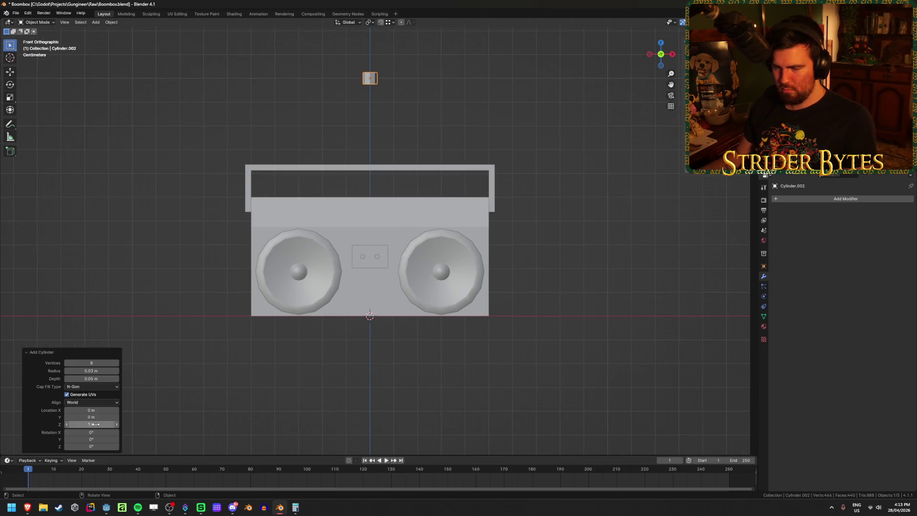
type("0.5")
key("Return")
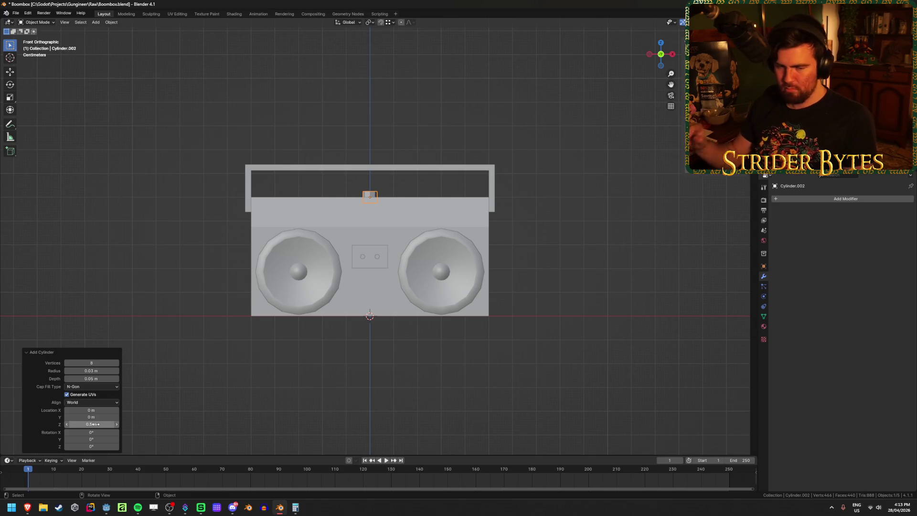
scroll(345, 269, "up", 1)
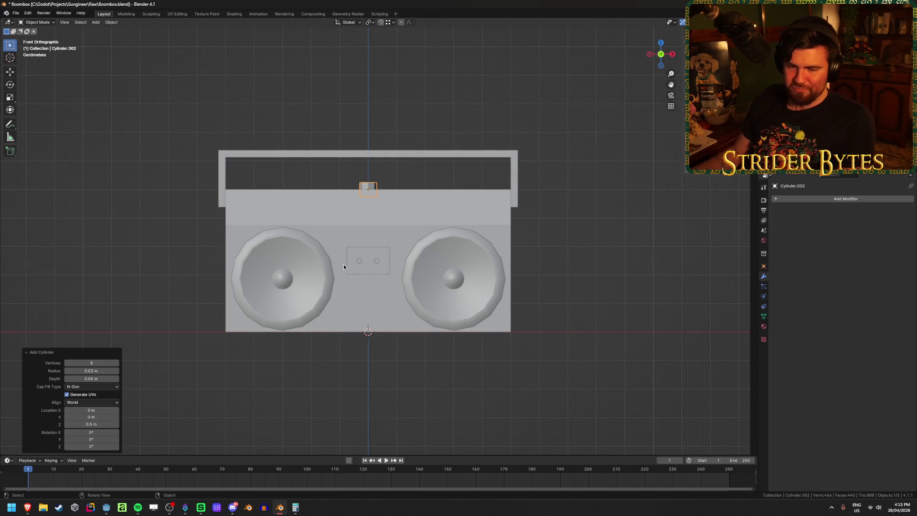
scroll(343, 264, "up", 1)
scroll(274, 247, "up", 1)
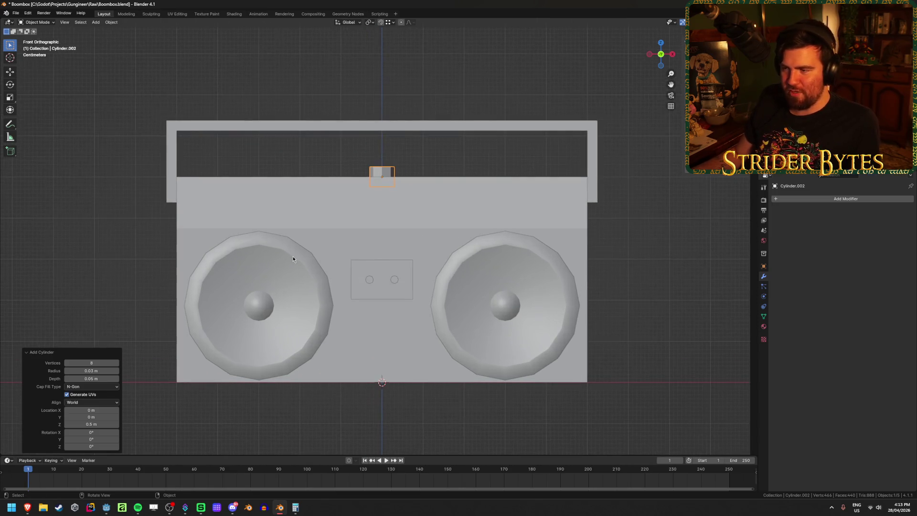
left_click(91, 424)
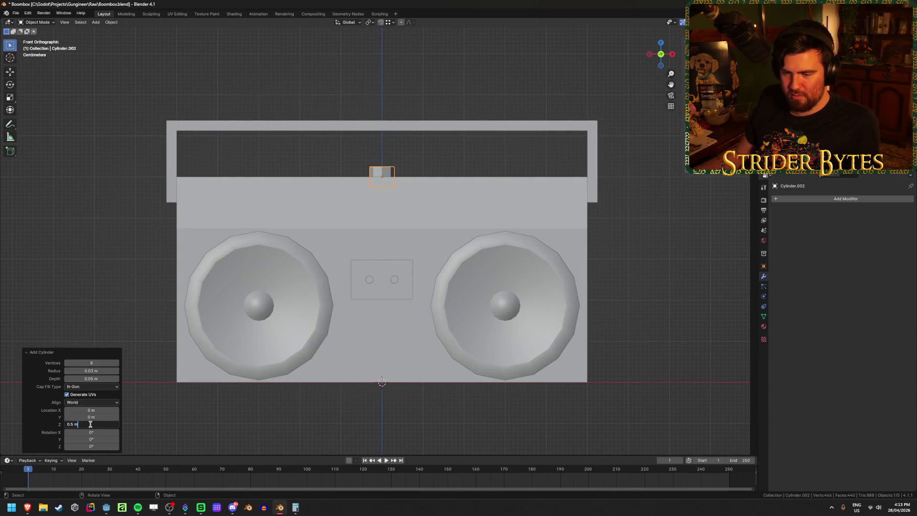
type("25")
key("Return")
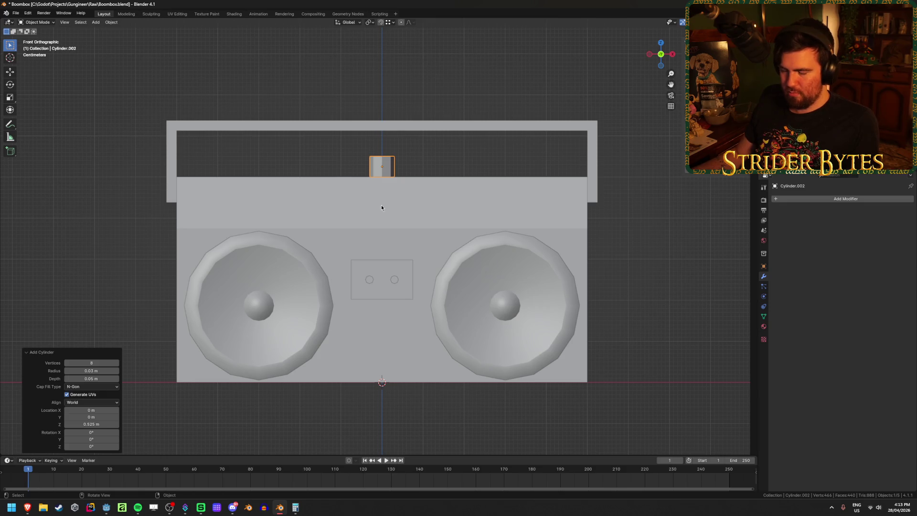
- Slide the knob left along X and duplicate it 0.2 m to the right
key("g")
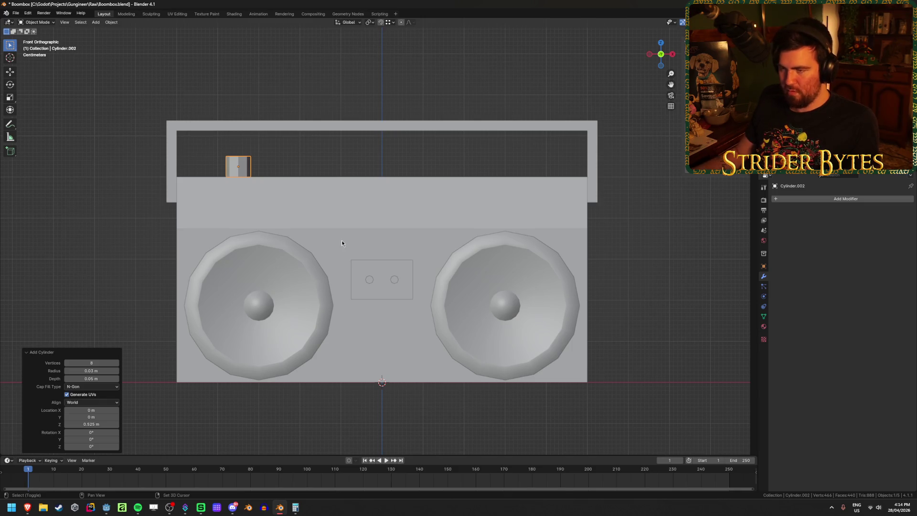
key("shift+d")
type("x.2")
key("Return")
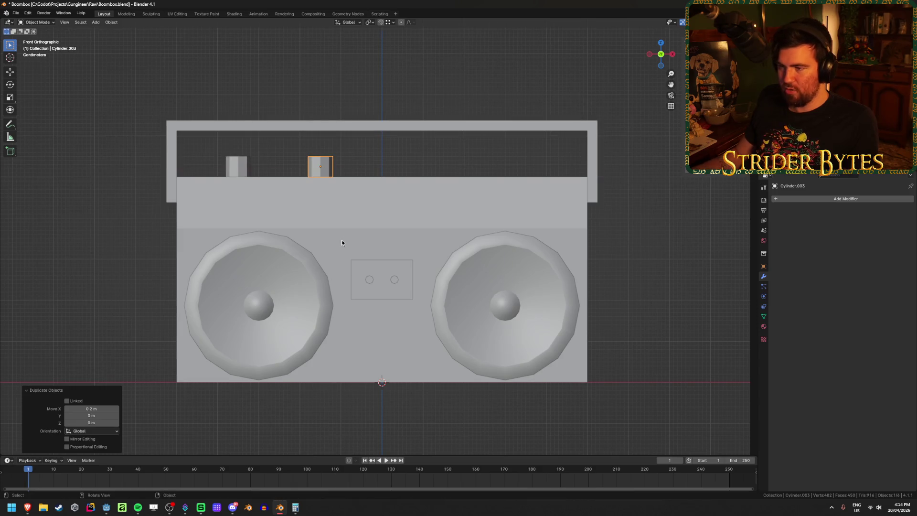
- Deselect, orbit into perspective, and save Boombox.blend with both top knobs
scroll(342, 240, "down", 2)
scroll(342, 244, "up", 1)
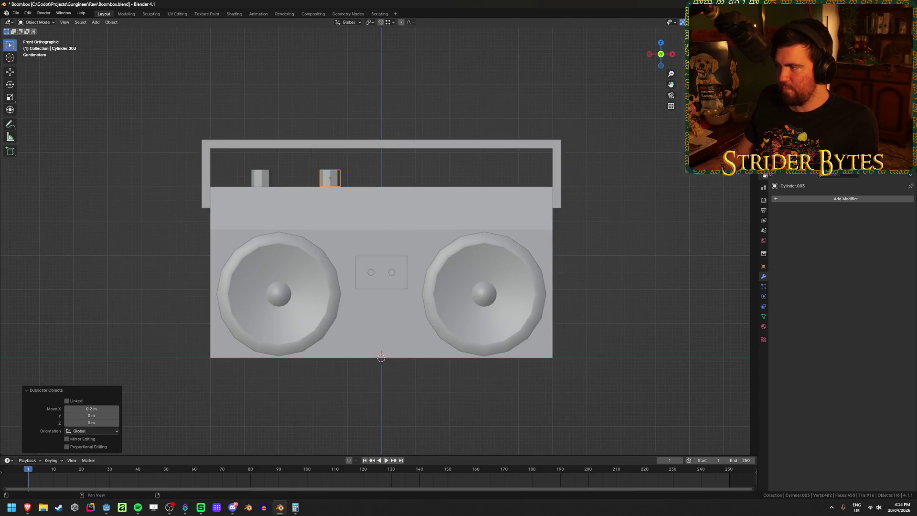
left_click(64, 234)
mouse_move(64, 233)
middle_mouse_down()
mouse_move(122, 245)
mouse_move(125, 259)
mouse_move(207, 229)
mouse_move(205, 217)
mouse_move(133, 219)
middle_mouse_up()
key("ctrl+s")
- Bring up the silver Amazon boombox reference photo in the browser
scroll(133, 218, "up", 3)
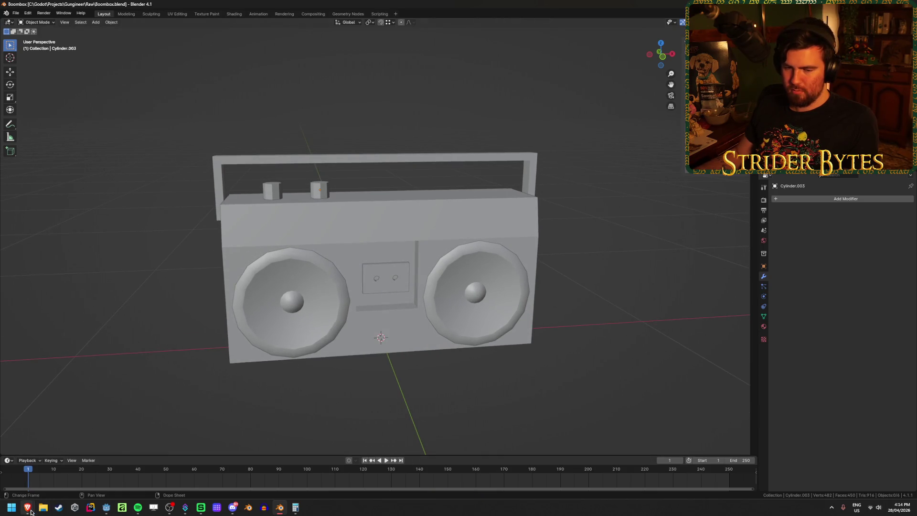
mouse_move(27, 508)
left_click(74, 488)
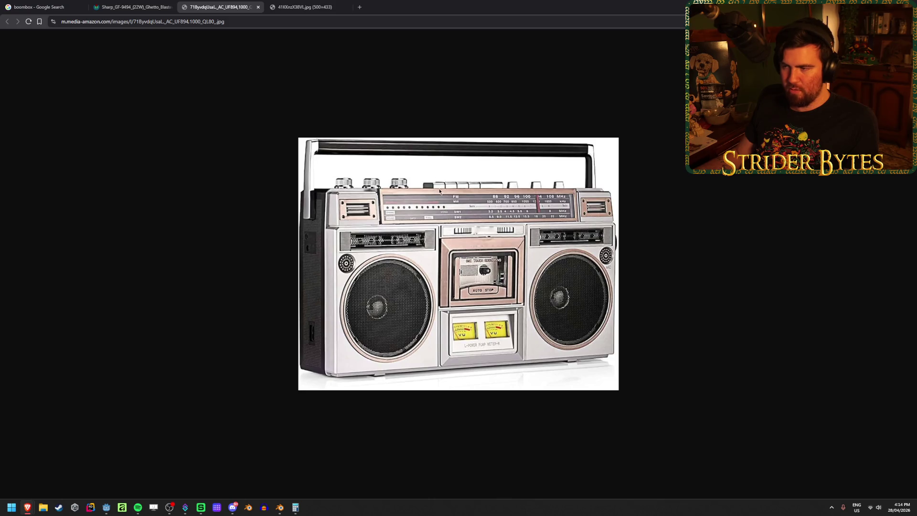
- Compare the Sharp, RIPTUNES and Amazon boombox reference photos in Brave
left_click(133, 6)
left_click(301, 6)
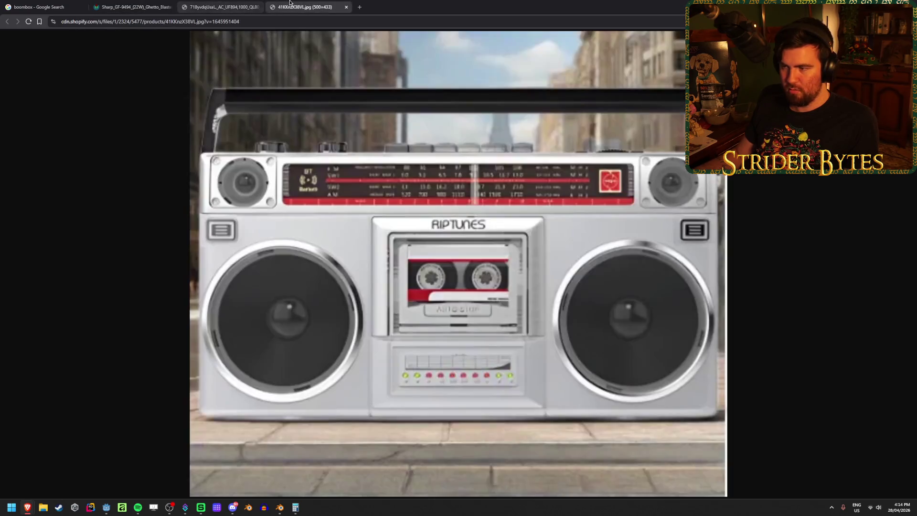
left_click(217, 7)
- Back in Blender, add a mesh cube at the world origin
key("alt+Tab")
middle_click_drag(621, 250, 597, 294)
key("shift+a")
mouse_move(597, 295)
left_click(626, 301)
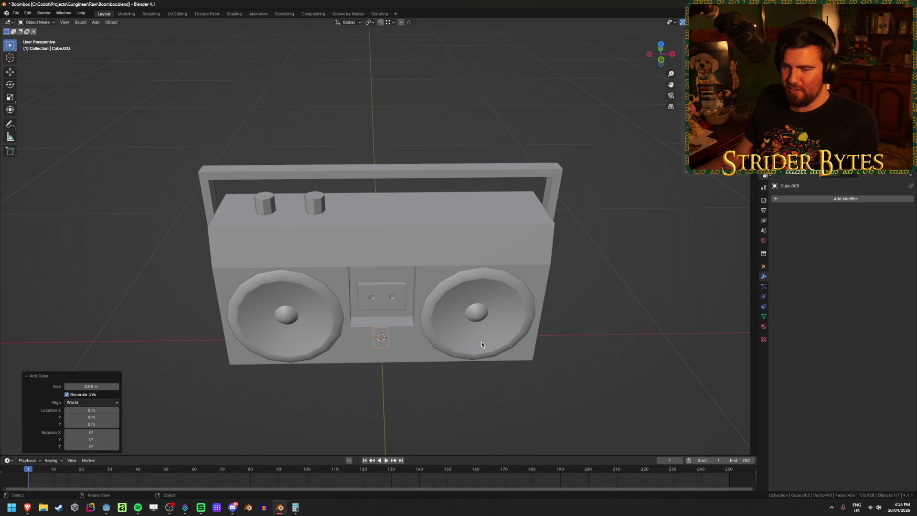
- Set the new cube's Location Z to 0.525 m so it sits on the boombox top
left_click(103, 424)
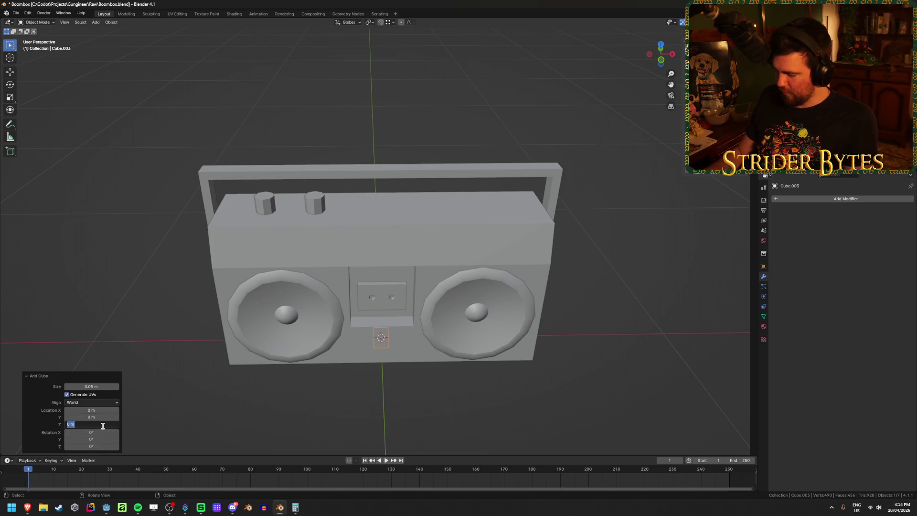
key("Escape")
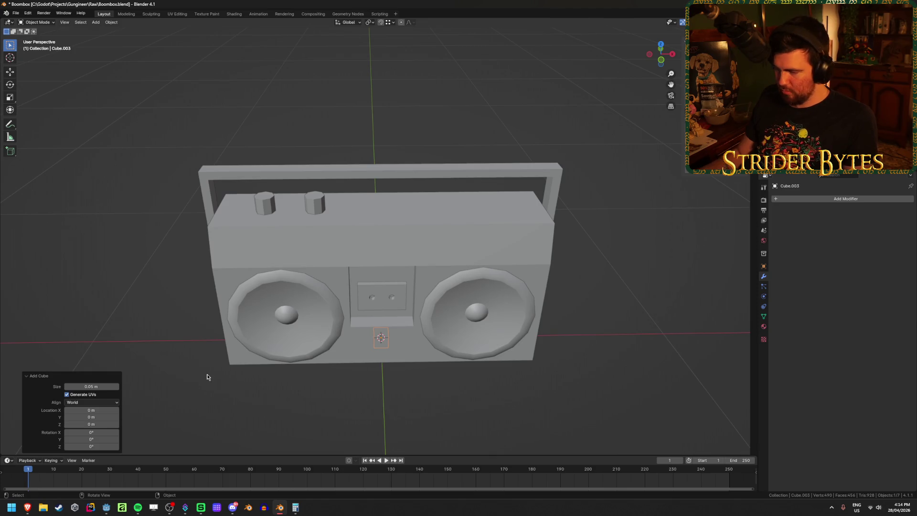
left_click(91, 425)
key("BackSpace")
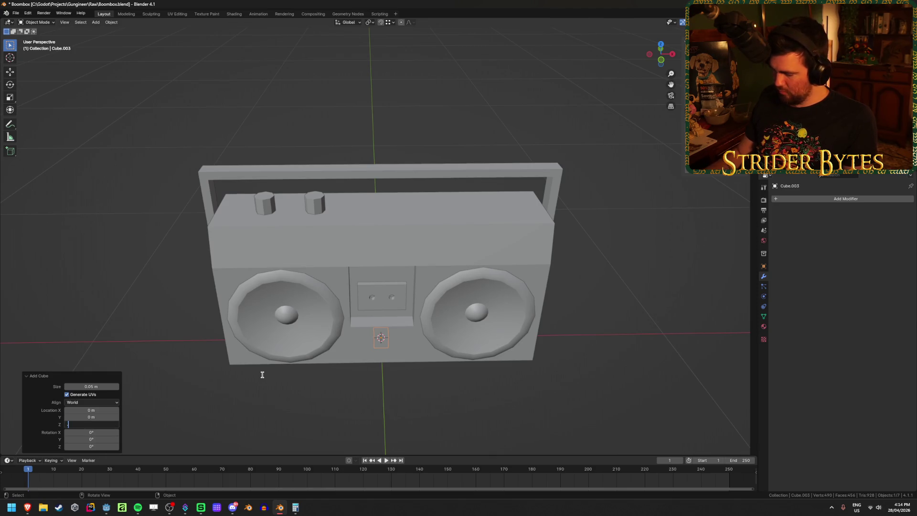
type("0.525")
key("Return")
- Scale the cube by 2 along X with sx2
middle_click_drag(631, 225, 579, 139)
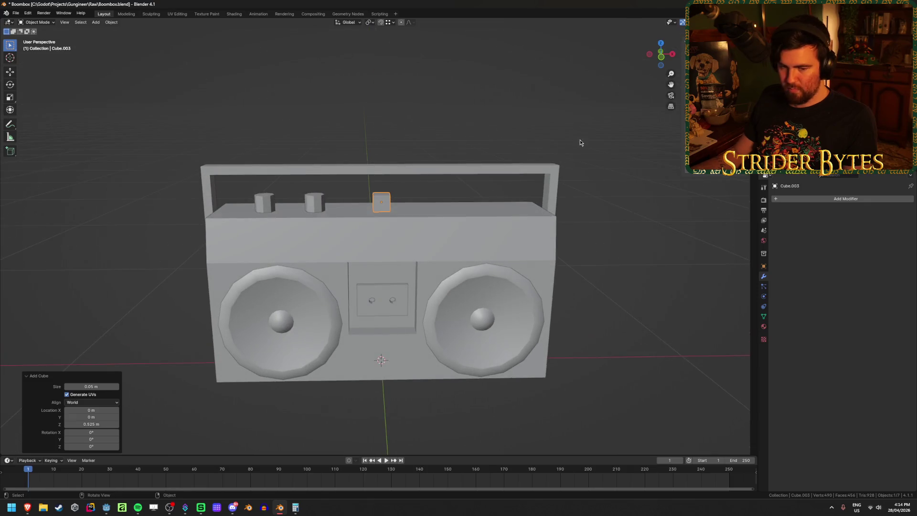
scroll(463, 210, "up", 6)
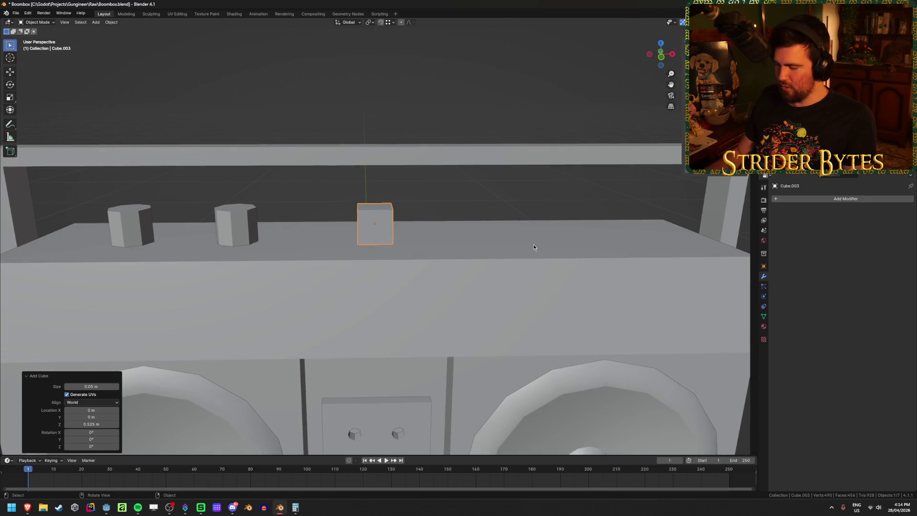
scroll(534, 247, "down", 3)
scroll(472, 271, "up", 3)
middle_click_drag(473, 270, 418, 253)
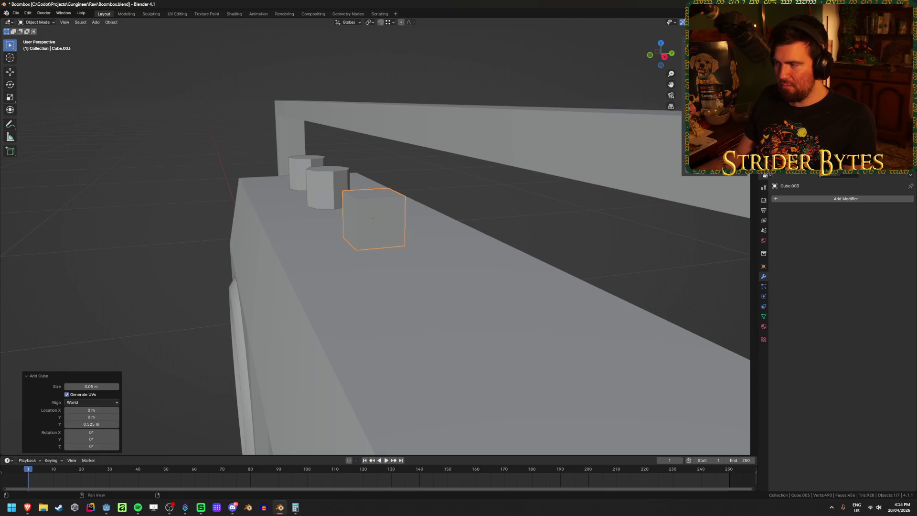
type("sx2")
key("Return")
mouse_move(449, 248)
middle_mouse_down()
mouse_move(563, 232)
mouse_move(559, 246)
mouse_move(497, 239)
mouse_move(507, 239)
mouse_move(391, 183)
middle_mouse_up()
- Apply the button block's scale
key("Tab")
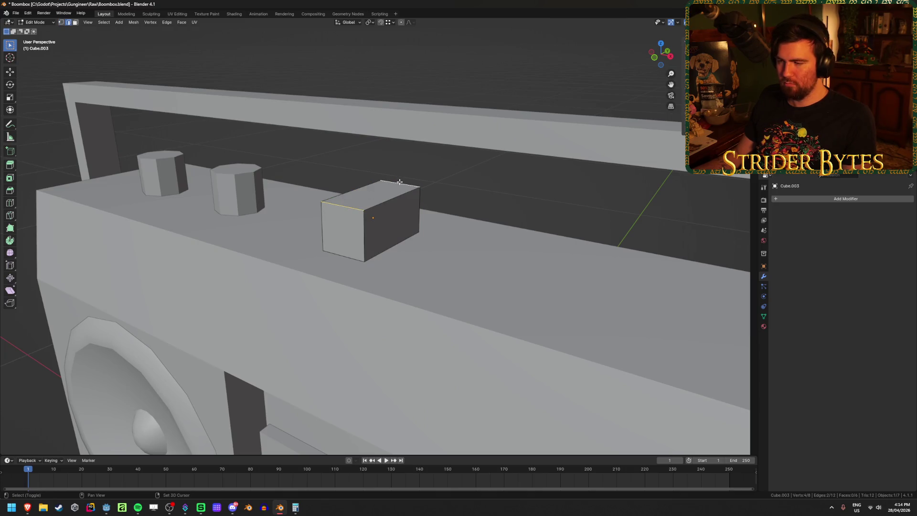
key("ctrl+b")
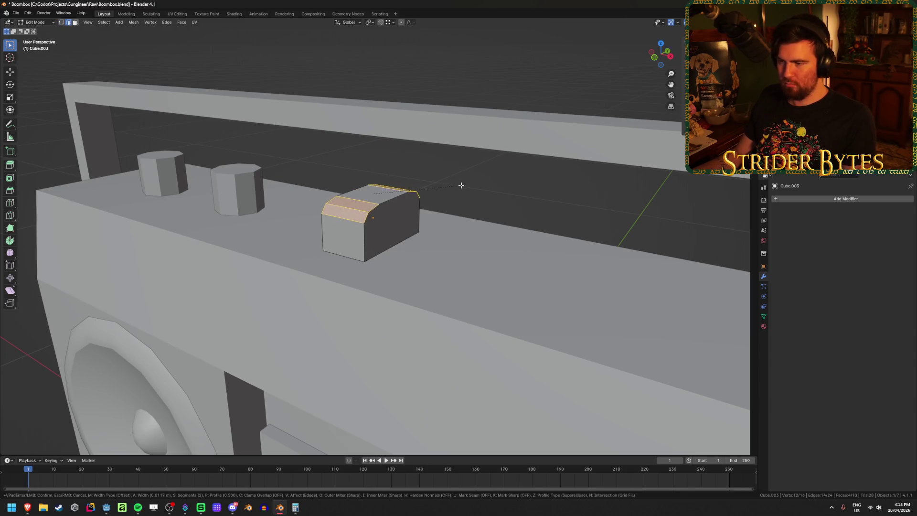
key("Escape")
key("Tab")
key("ctrl+a")
left_click(471, 194)
- Bevel the block's top edge with two segments in Edit Mode
key("Tab")
key("ctrl+b")
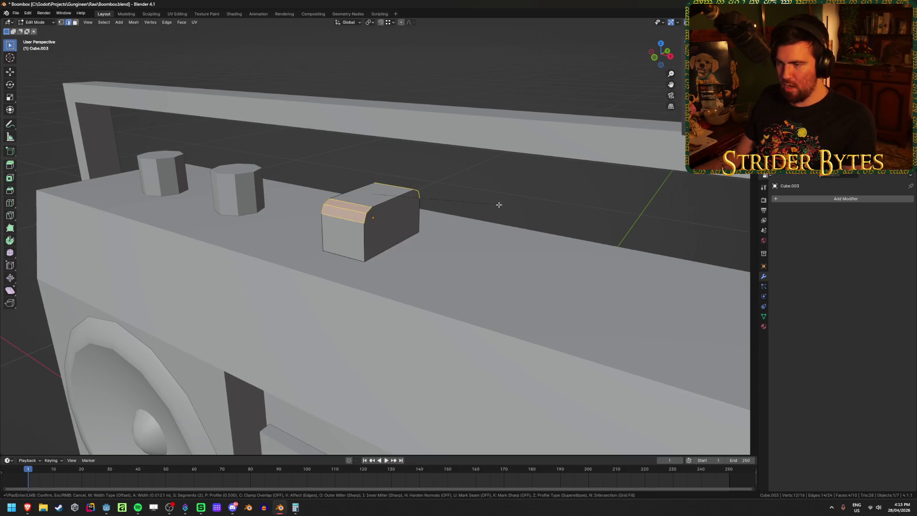
scroll(505, 208, "down", 1)
scroll(504, 209, "up", 1)
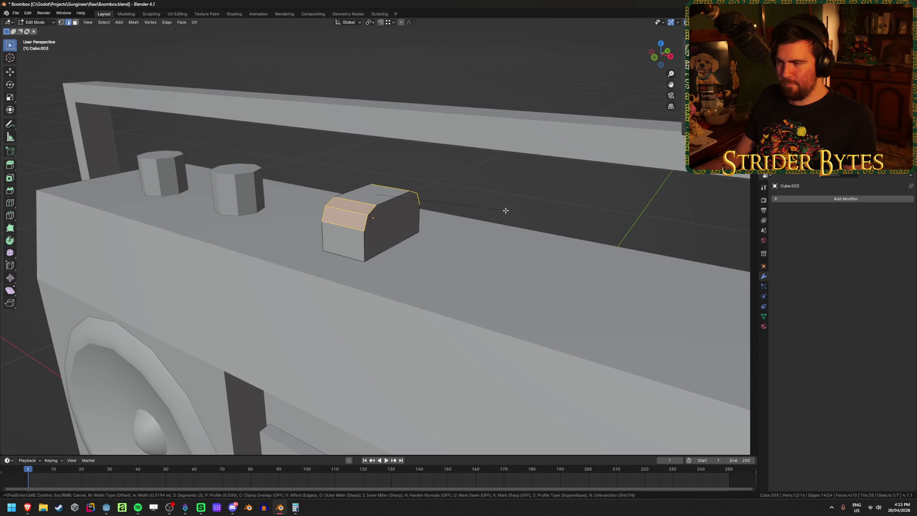
scroll(505, 210, "down", 1)
scroll(505, 210, "up", 1)
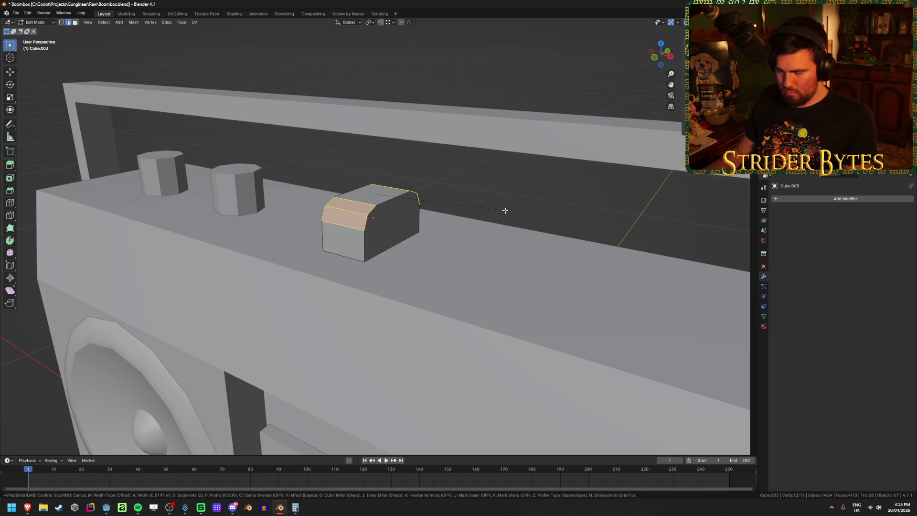
left_click(504, 211)
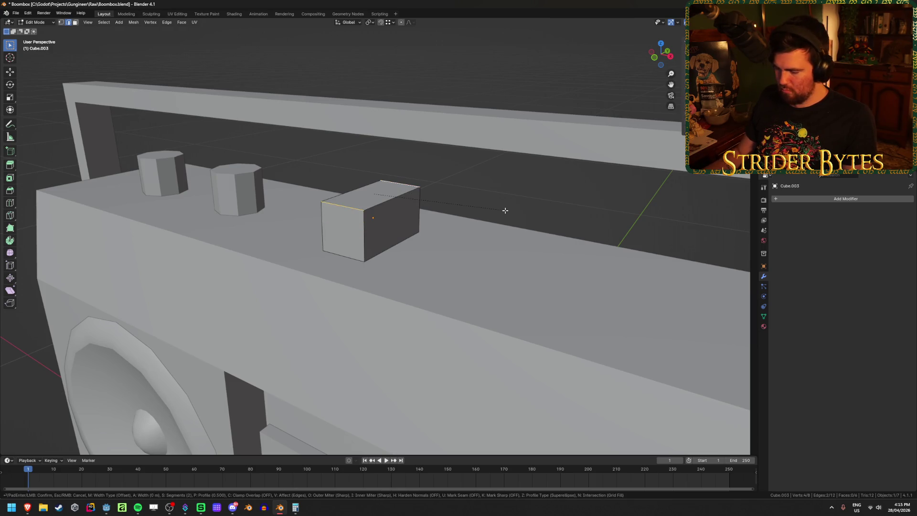
- Check the bevelled block from the front against the reference, then return to Object Mode
left_click(504, 209)
mouse_move(504, 209)
middle_mouse_down()
mouse_move(462, 216)
mouse_move(401, 199)
middle_mouse_up()
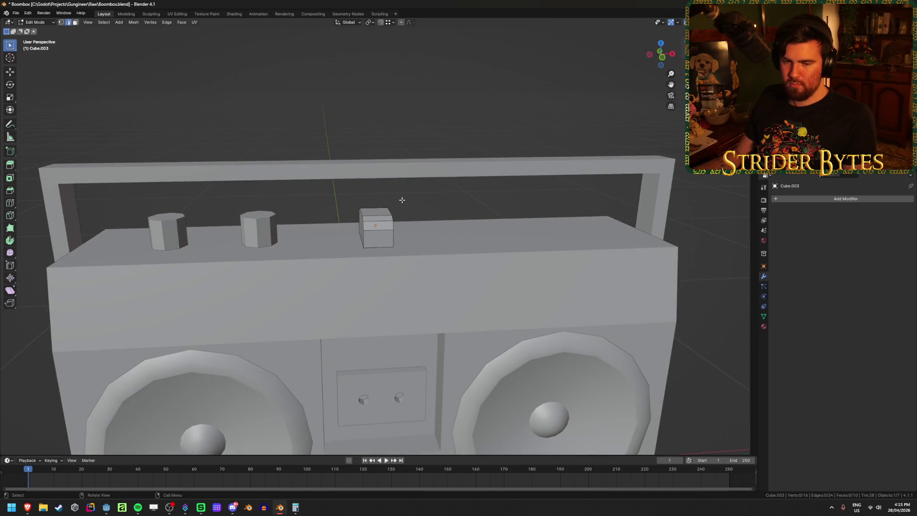
key("KP_1")
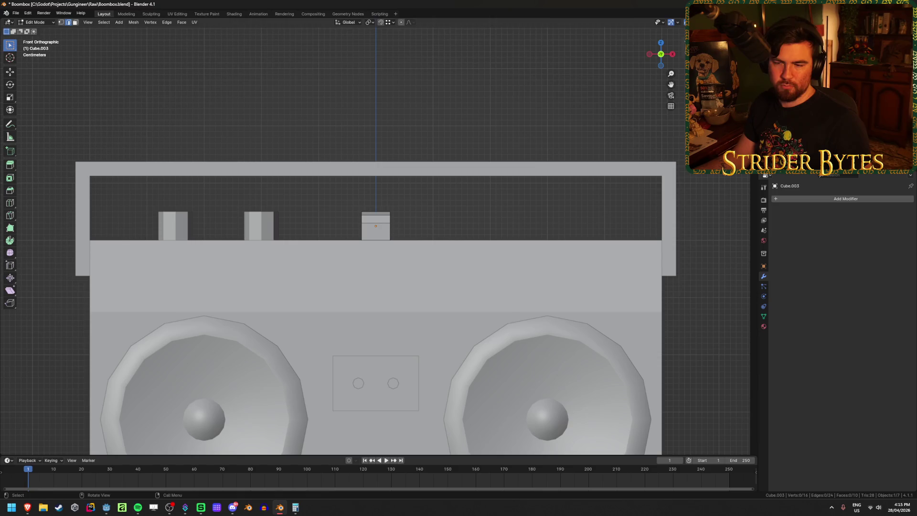
left_click(28, 507)
mouse_move(120, 481)
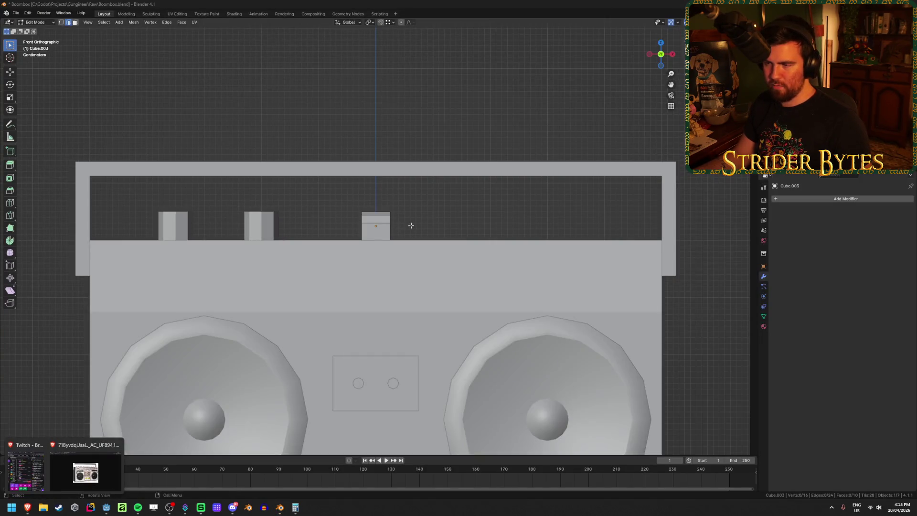
middle_click_drag(410, 225, 444, 210)
key("Tab")
- Try moving the button block along X, then undo back to its original spot
key("g")
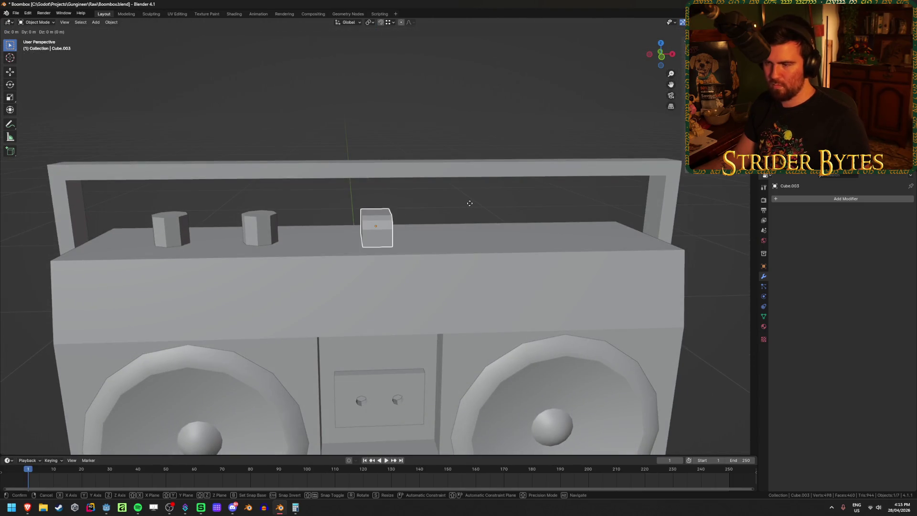
key("x")
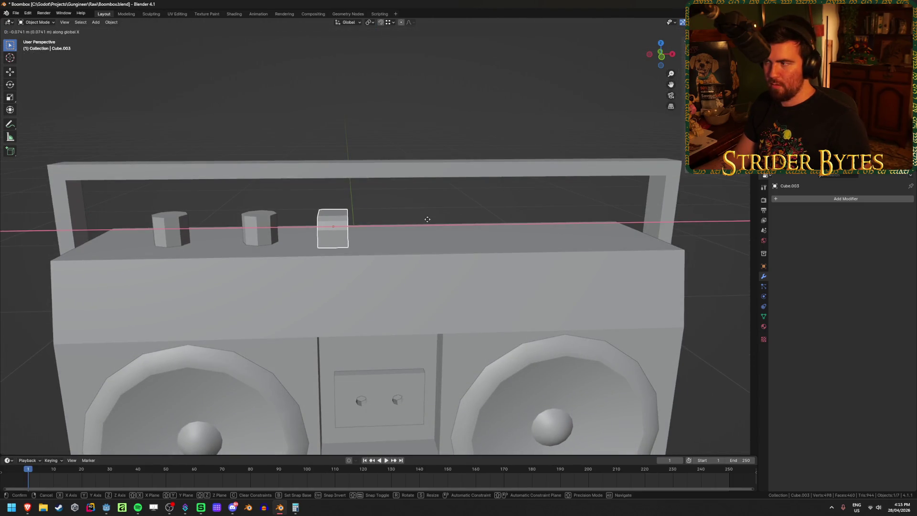
right_click(427, 220)
key("ctrl+z")
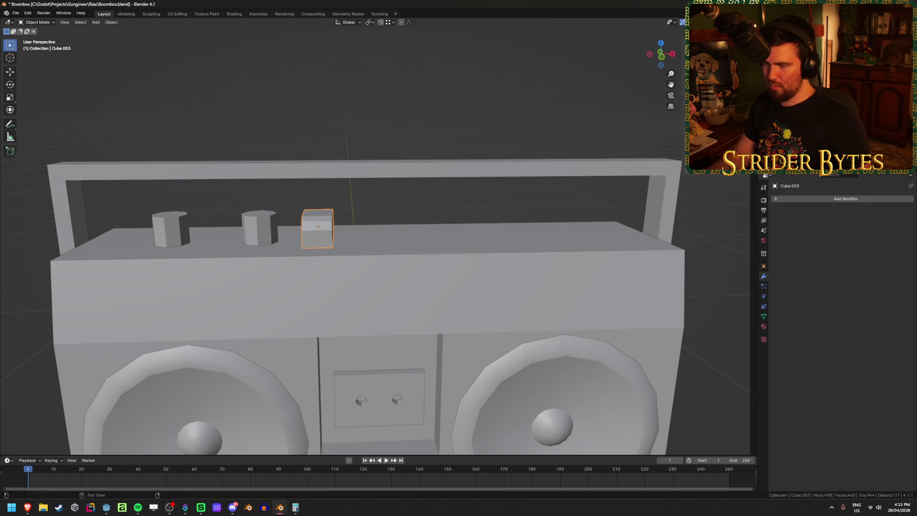
key("ctrl+z")
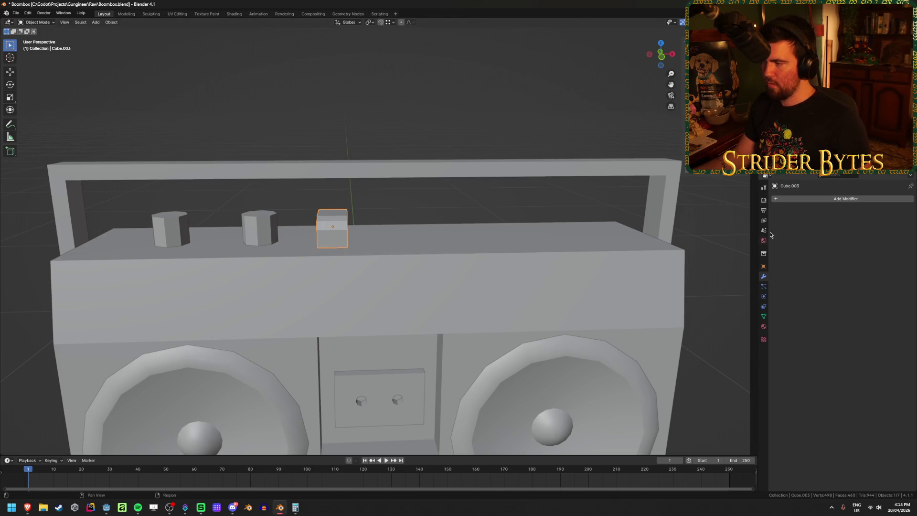
- Add an Array modifier, switching from Relative Offset to Constant Offset
left_click(819, 198)
type("array")
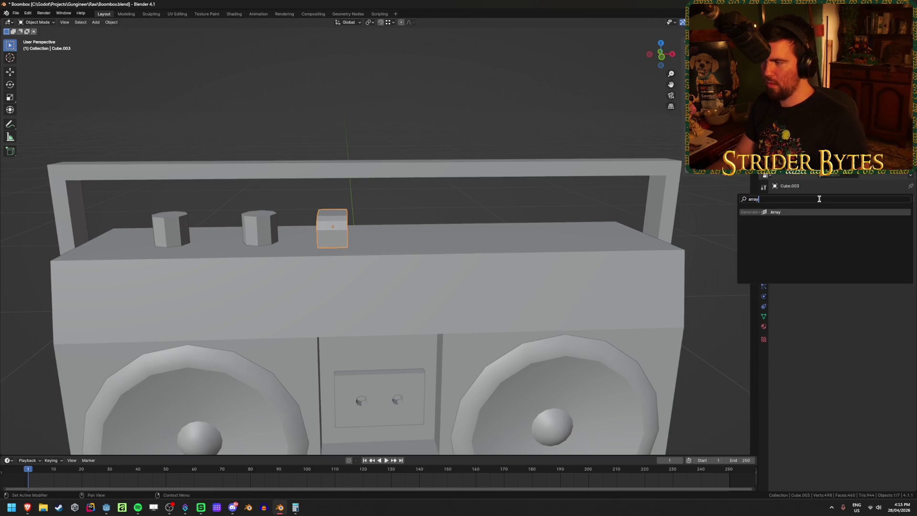
key("Return")
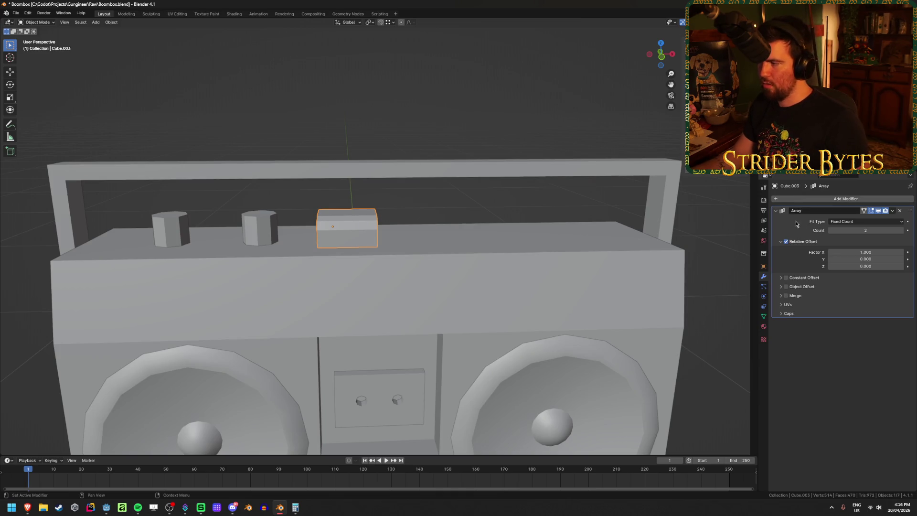
left_click(878, 253)
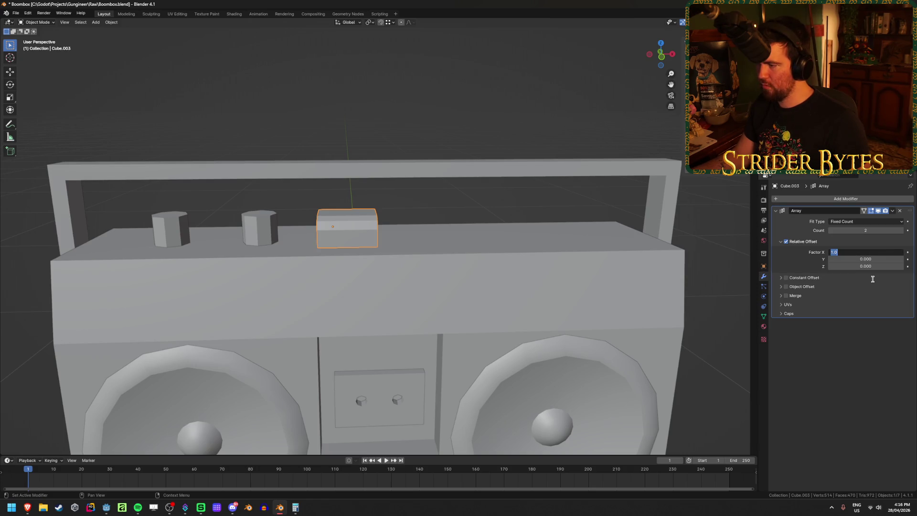
key("Escape")
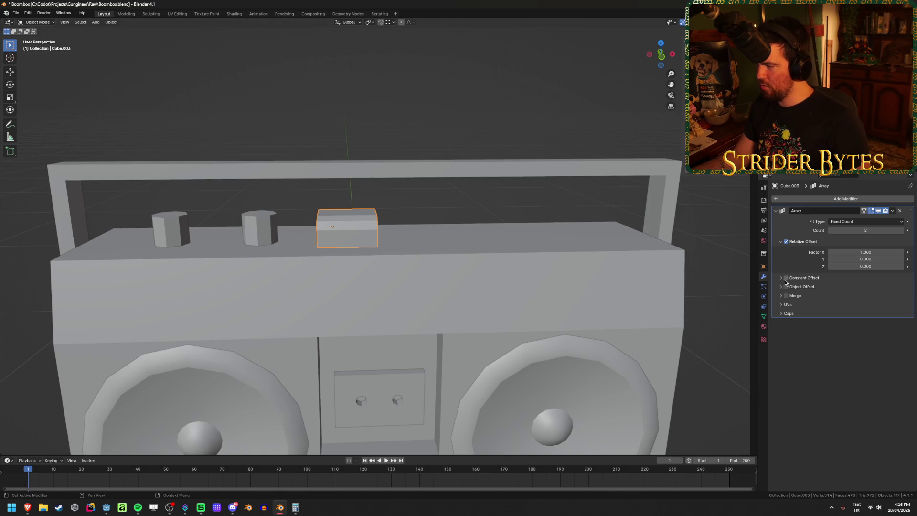
left_click(785, 279)
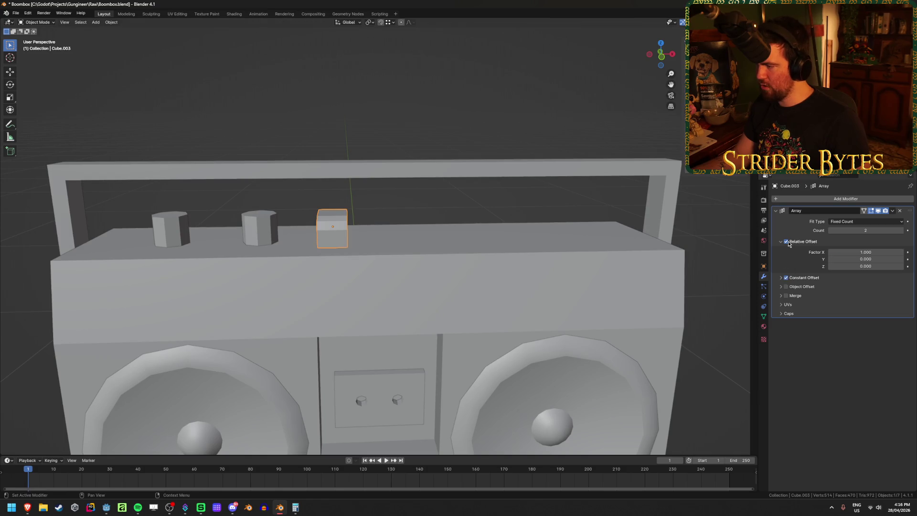
left_click(800, 281)
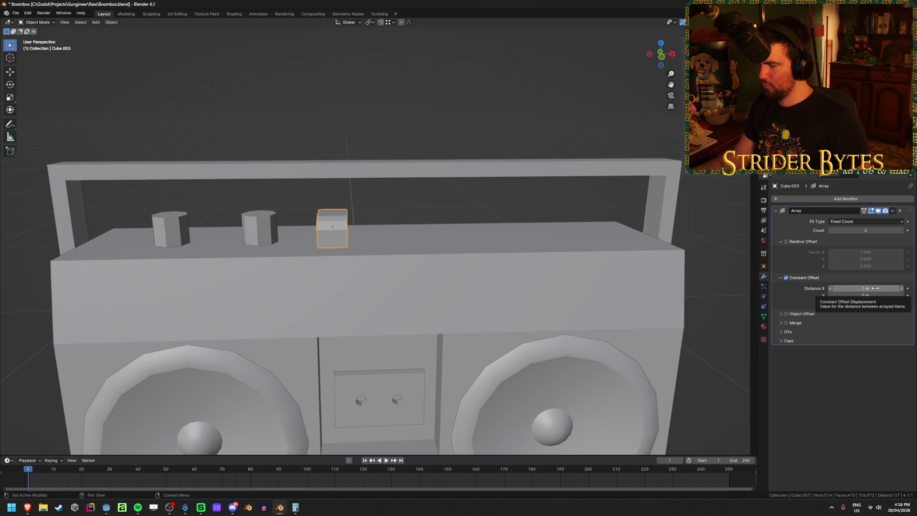
- Set the constant offset distance, trying 0.1, 0.075 and 0.06 before settling on 0.055 m
left_click(875, 288)
type("0.1")
key("Return")
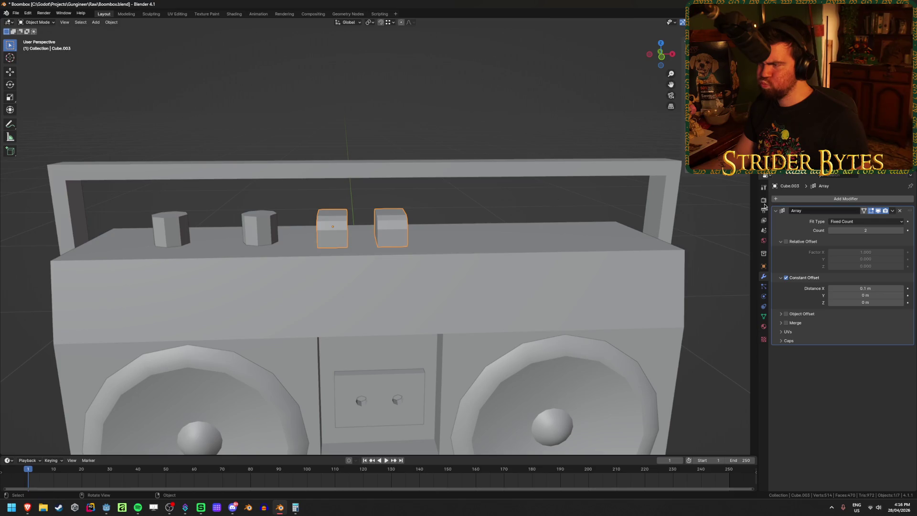
left_click(879, 286)
key("BackSpace")
type(".075")
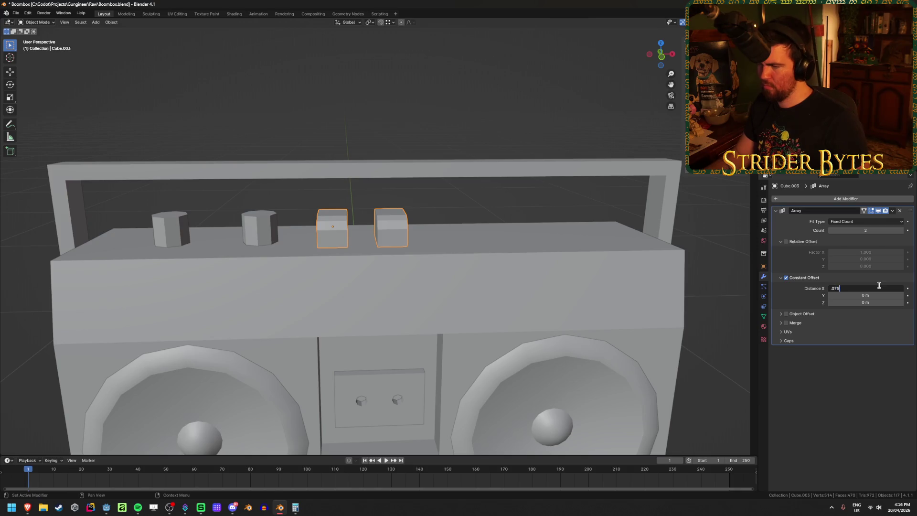
key("Return")
left_click(879, 287)
type(".0")
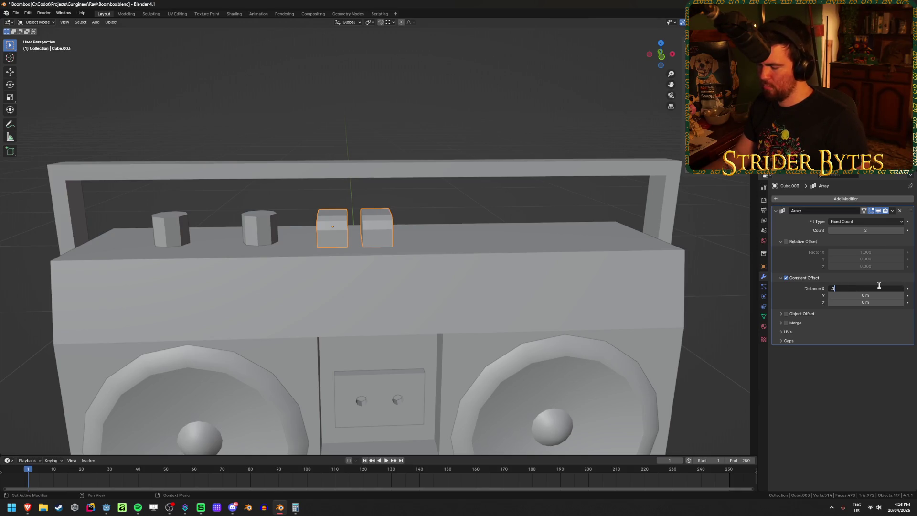
type("6")
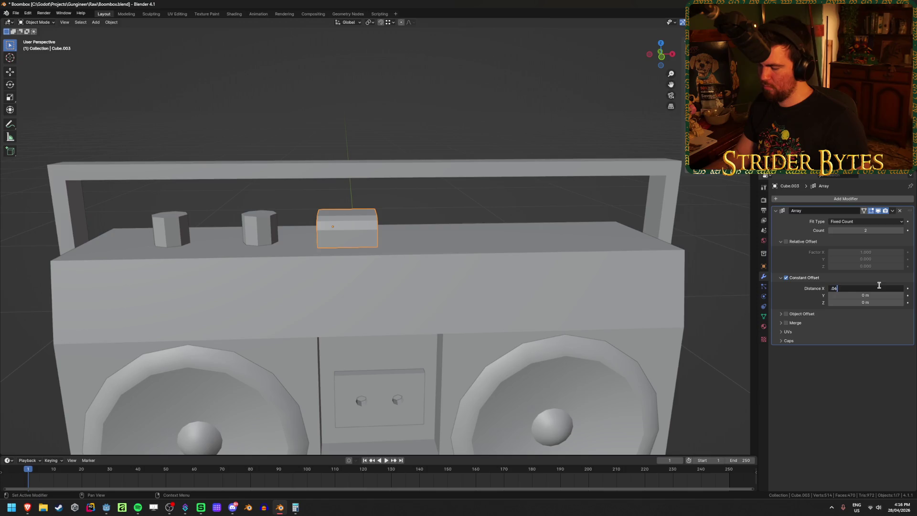
key("Return")
left_click(879, 287)
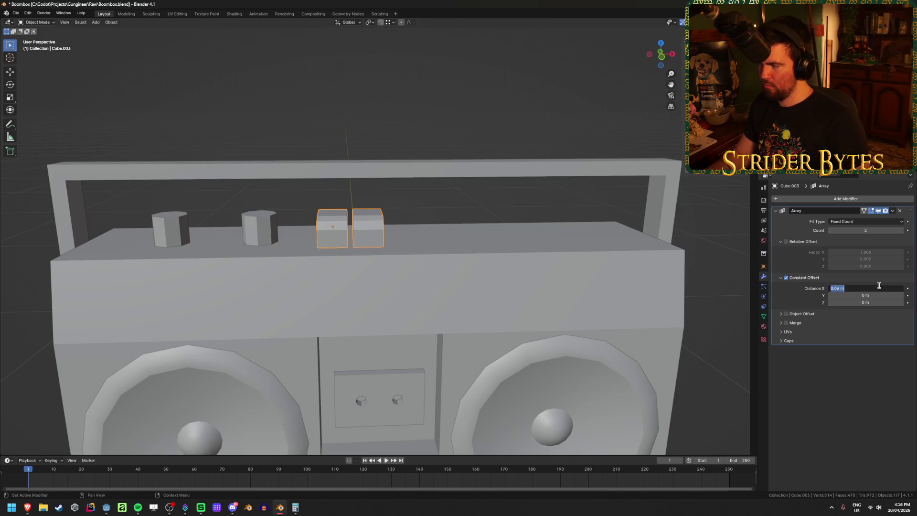
key("Return")
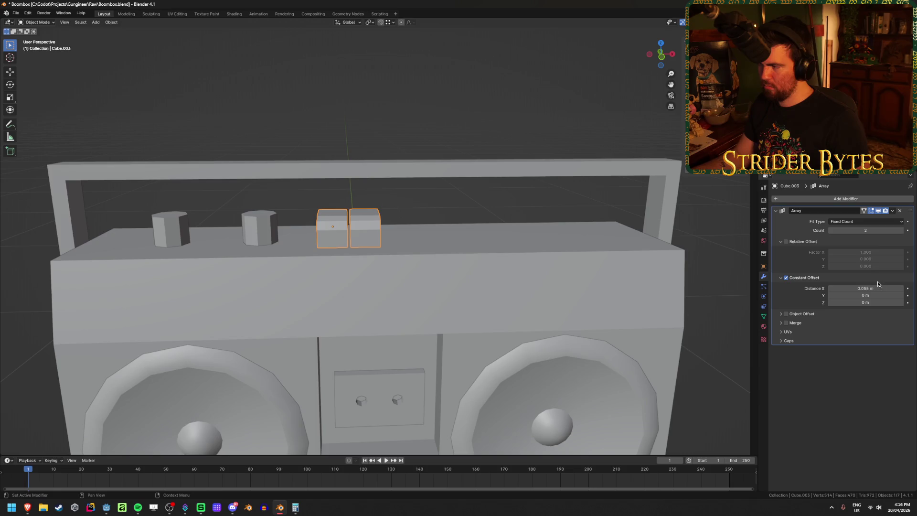
- Raise the array count to 5 buttons
left_click(902, 231)
left_click(902, 230)
left_click(902, 231)
mouse_move(549, 305)
middle_mouse_down()
mouse_move(565, 316)
mouse_move(483, 310)
mouse_move(532, 313)
mouse_move(511, 321)
mouse_move(543, 323)
mouse_move(485, 343)
middle_mouse_up()
scroll(560, 311, "down", 4)
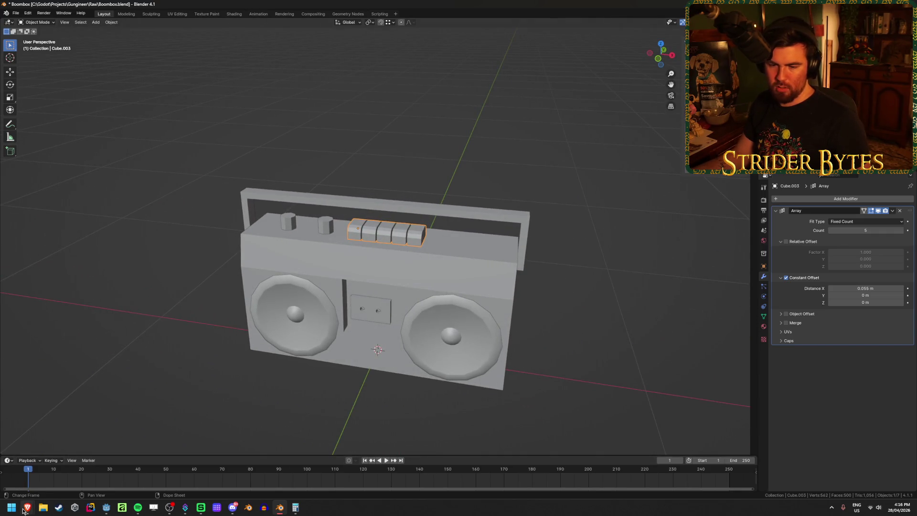
- Compare the button row with the Riptunes and silver boombox references in Brave
mouse_move(26, 508)
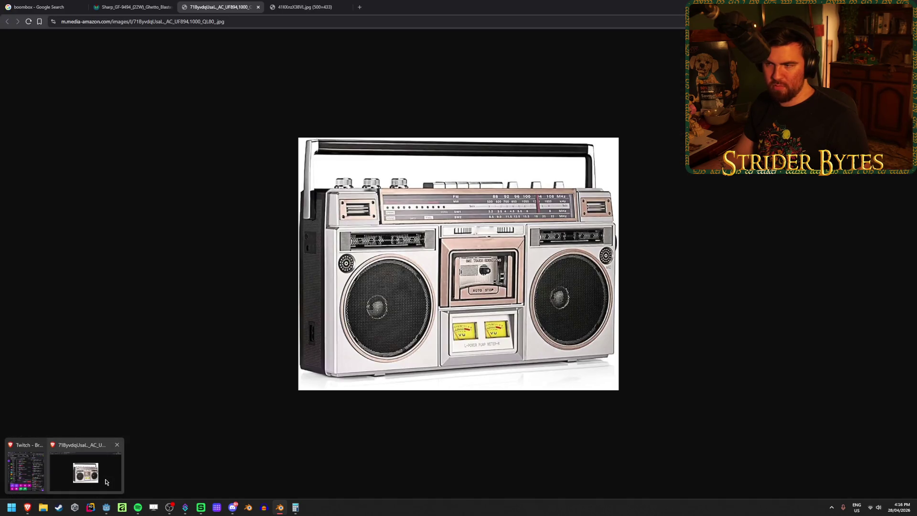
left_click(106, 482)
left_click(308, 7)
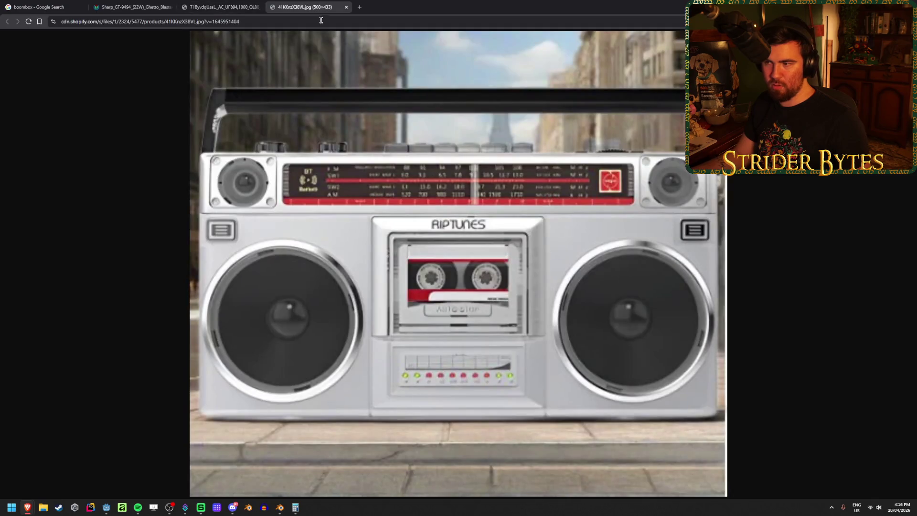
left_click(221, 4)
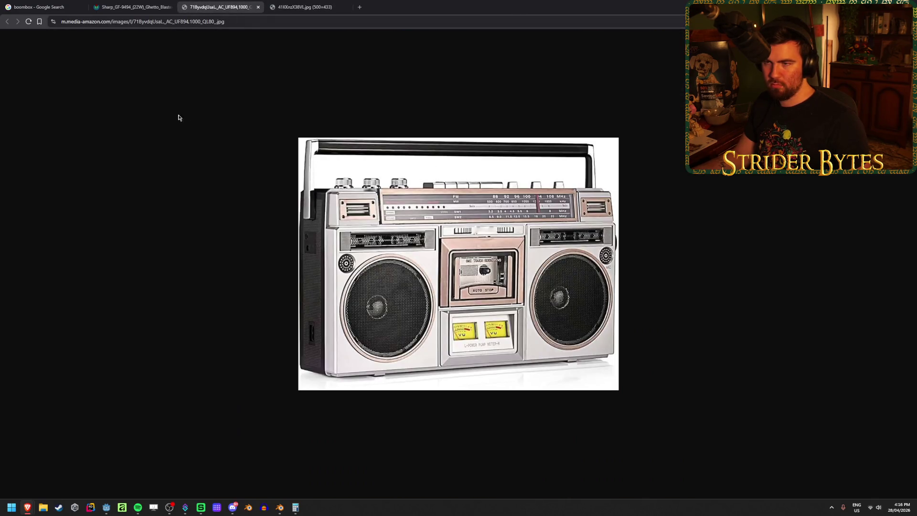
key("alt+Tab")
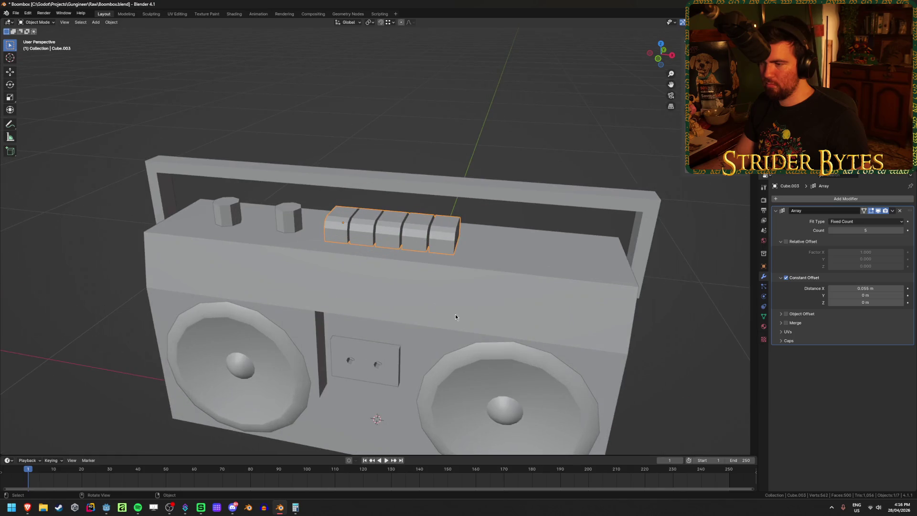
- Reduce the array to four buttons and duplicate the row sideways along X
left_click(830, 231)
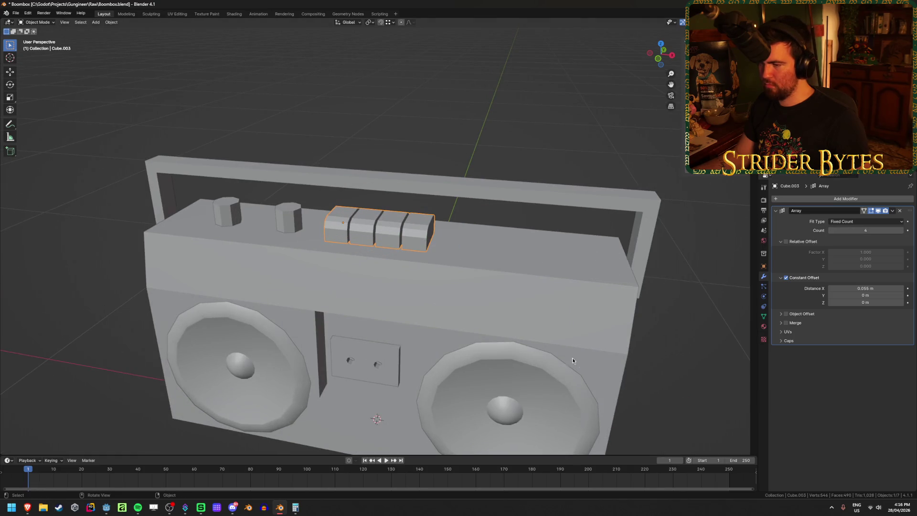
mouse_move(477, 293)
middle_mouse_down()
mouse_move(487, 293)
mouse_move(465, 259)
middle_mouse_up()
key("shift+d")
key("x")
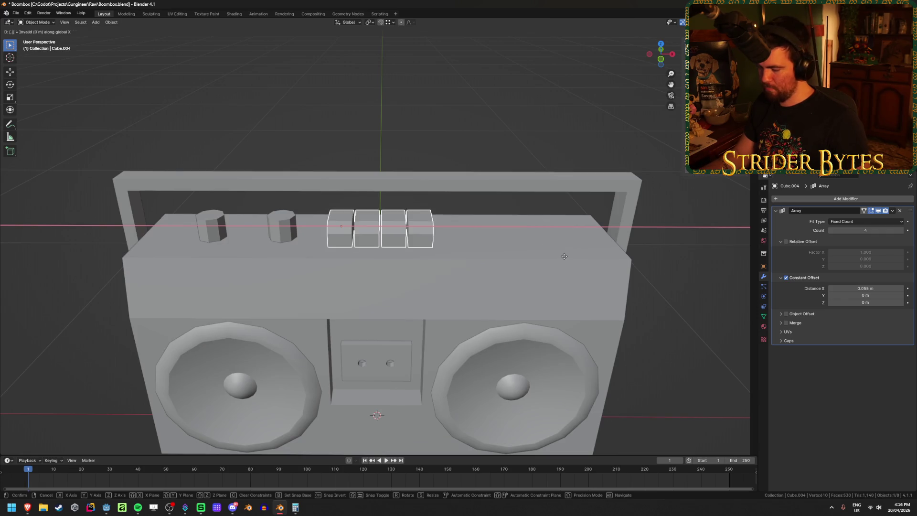
left_click(563, 256)
- Remove the duplicate's array and widen it by moving its right vertices 0.1 m along X
key("KP_1")
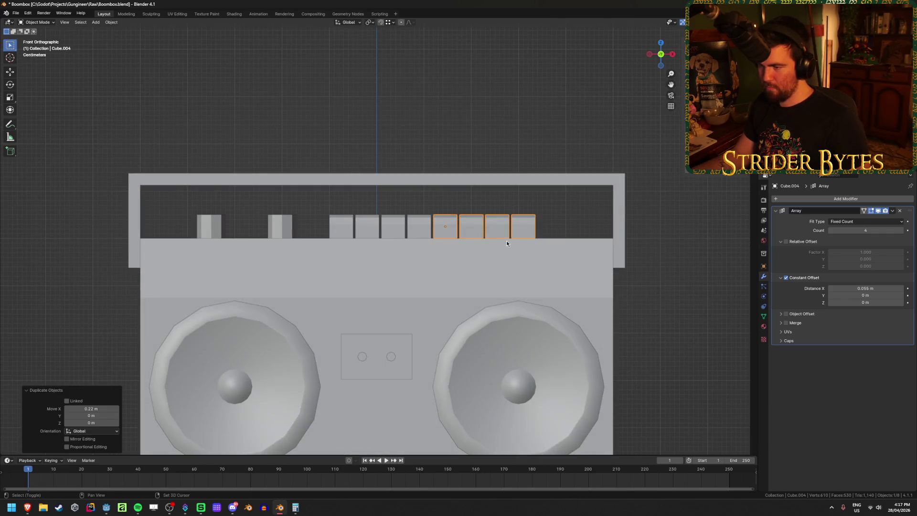
middle_click_drag(506, 240, 511, 270, "shift")
key("ctrl+z")
key("Tab")
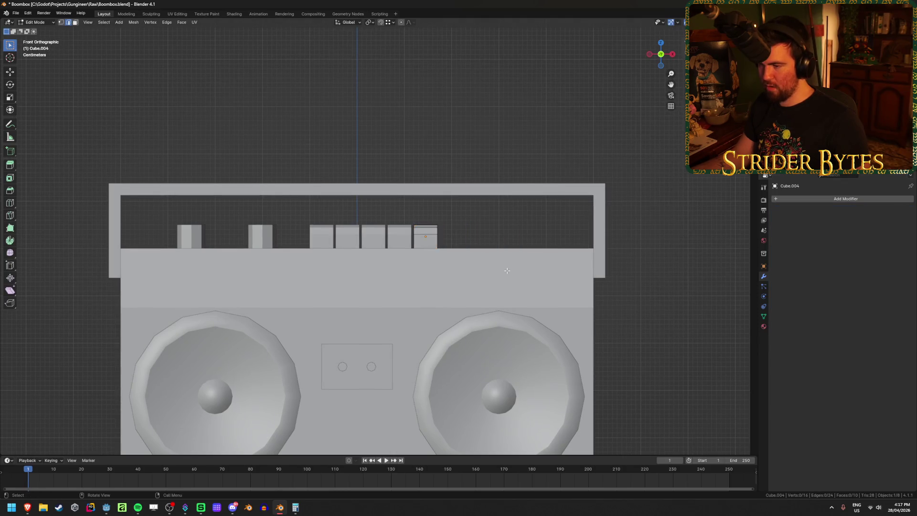
key("alt+z")
key("alt+z")
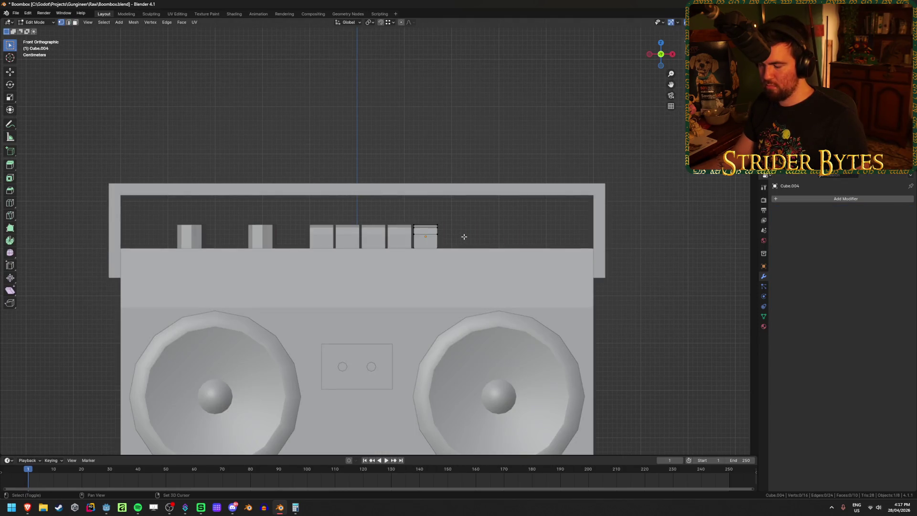
key("alt+z")
left_click_drag(422, 210, 444, 267)
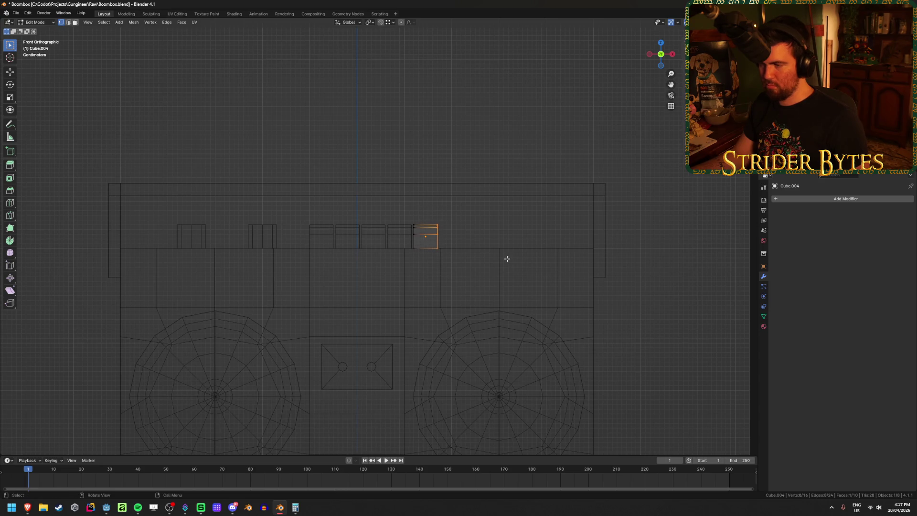
key("g")
key("x")
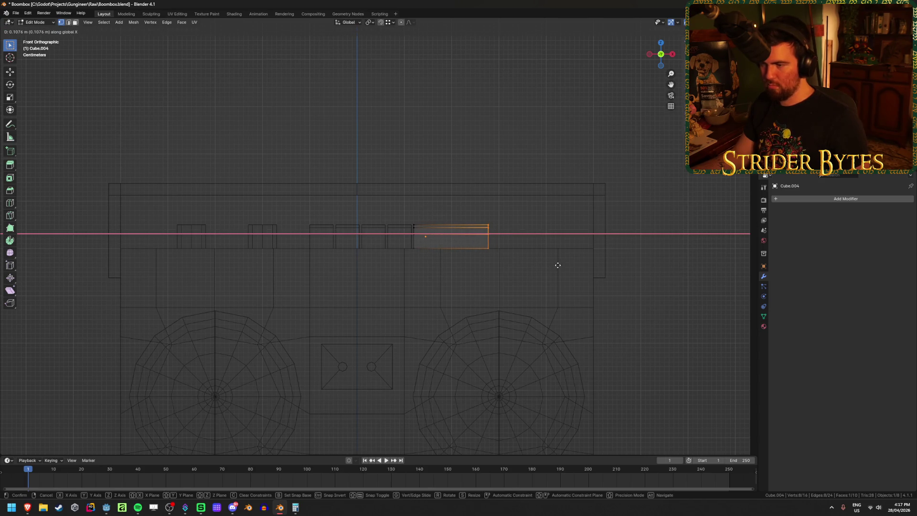
type(".1")
key("Return")
- Set the wide button's origin to its geometry and save Boombox.blend
key("alt+z")
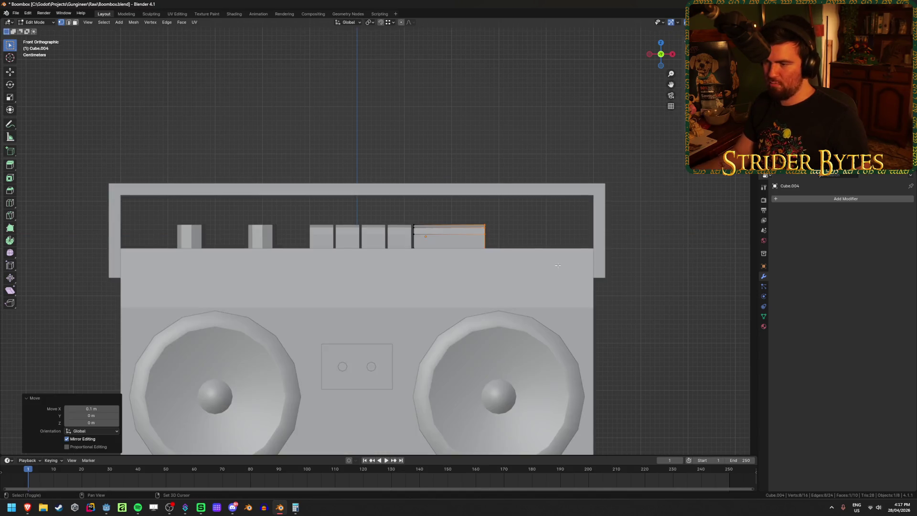
key("Tab")
right_click(534, 242)
mouse_move(506, 274)
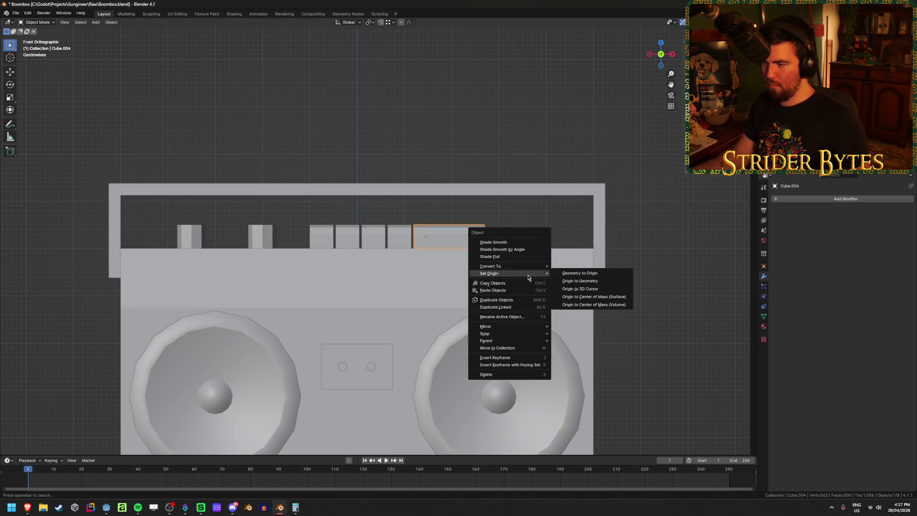
left_click(589, 283)
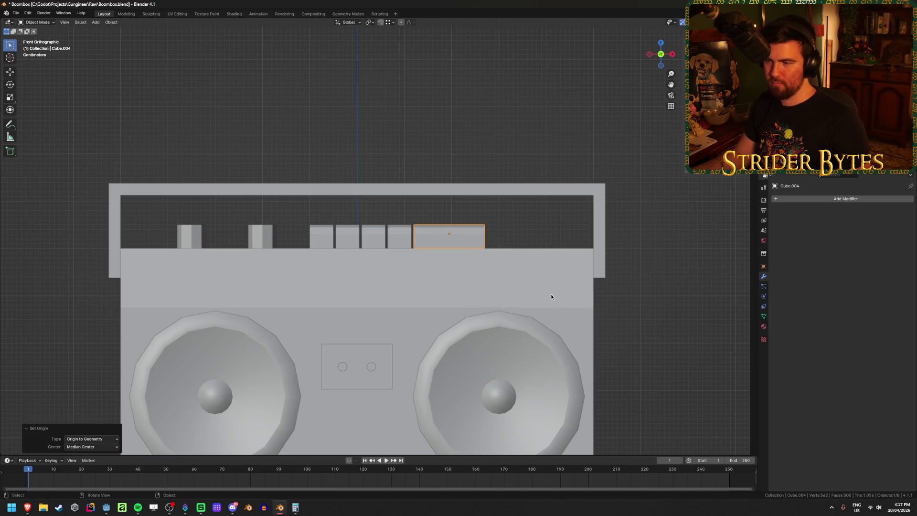
left_click(406, 237)
key("ctrl+s")
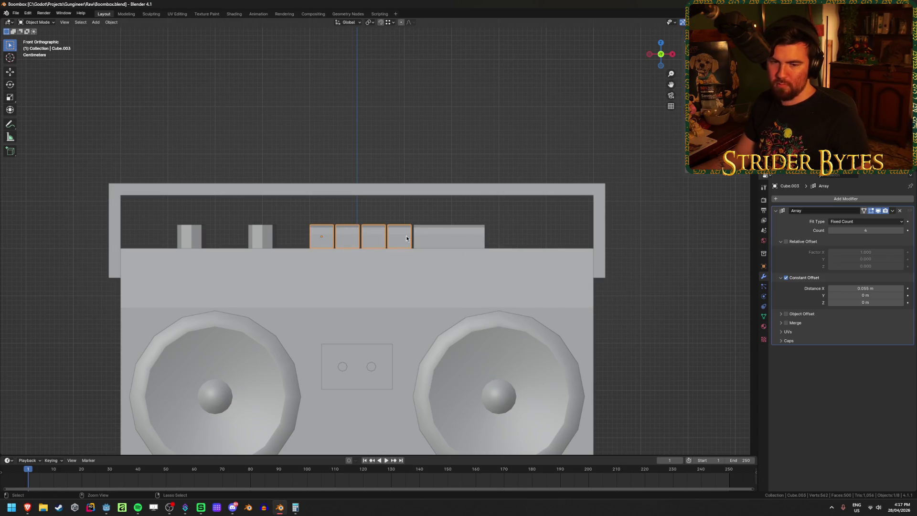
mouse_move(405, 236)
middle_mouse_down()
mouse_move(492, 303)
mouse_move(413, 285)
mouse_move(210, 287)
mouse_move(233, 277)
mouse_move(230, 420)
middle_mouse_up()
key("alt+a")
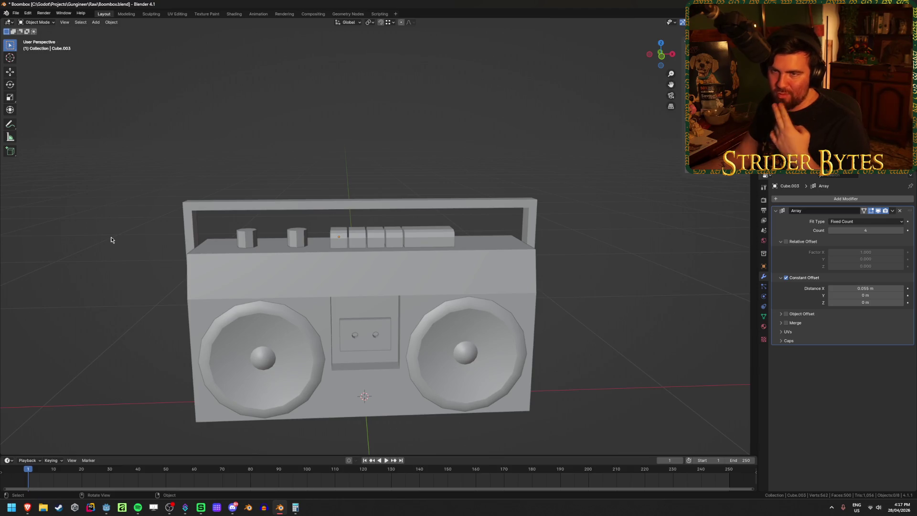
- Save Boombox.blend and bring up the silver boombox reference photo in Brave
key("ctrl+s")
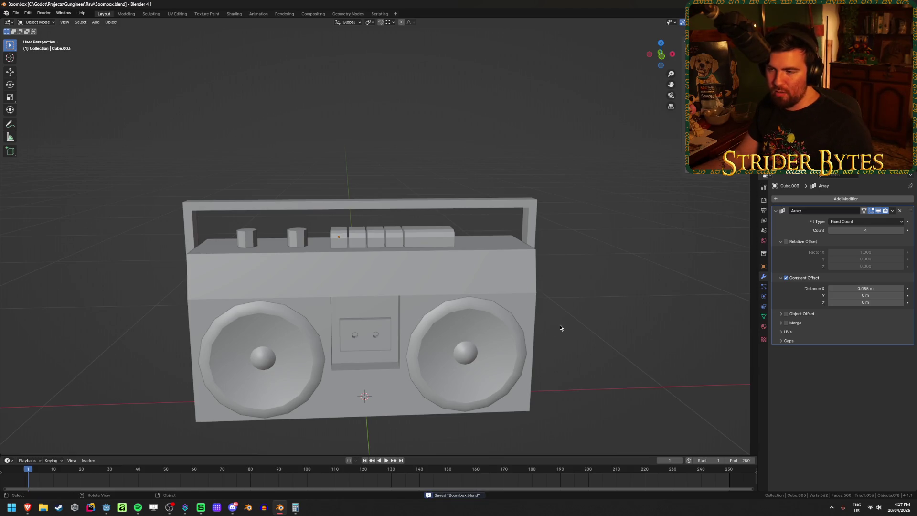
mouse_move(155, 414)
middle_mouse_down()
mouse_move(129, 397)
mouse_move(124, 413)
middle_mouse_up()
mouse_move(26, 512)
left_click(86, 478)
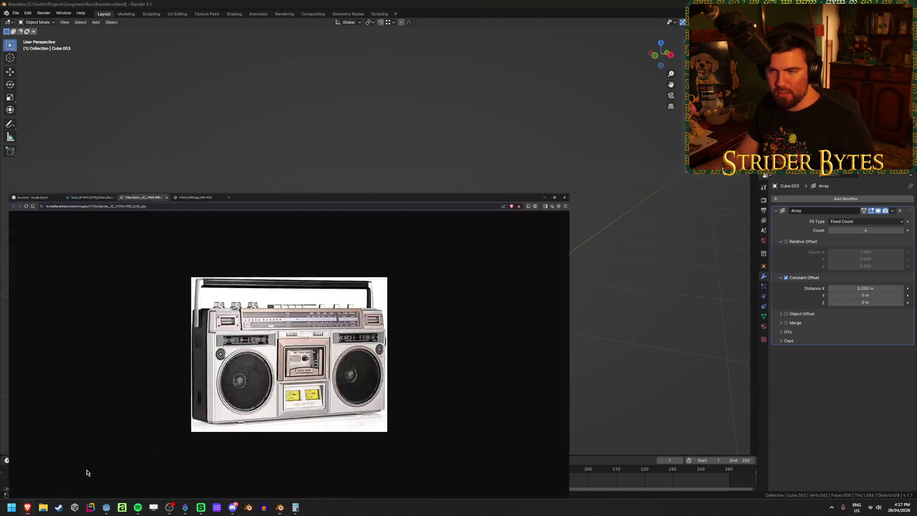
- Let Godot reimport the updated boombox assets, then return to Blender
left_click(103, 508)
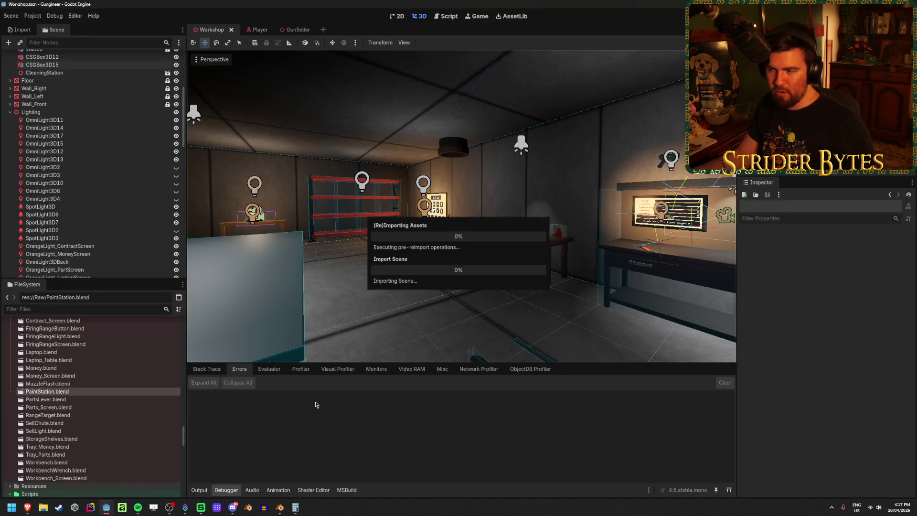
scroll(119, 391, "up", 10)
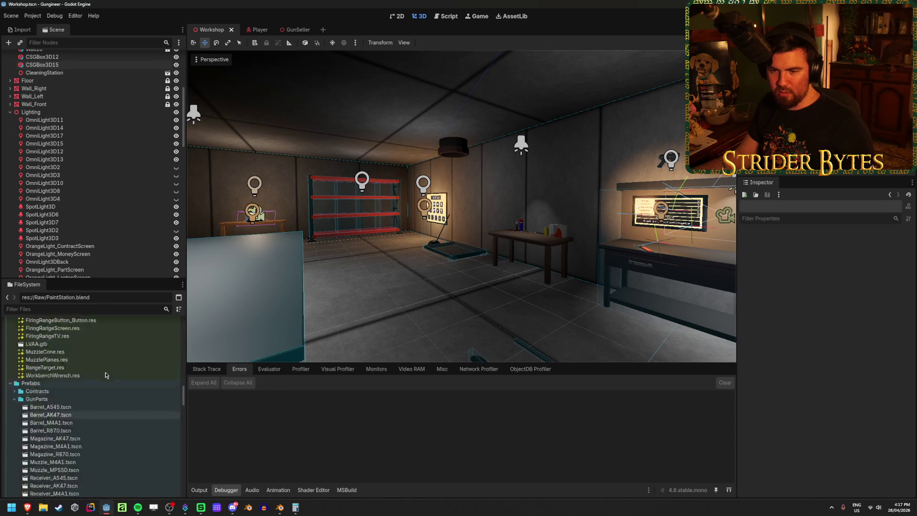
scroll(123, 395, "up", 10)
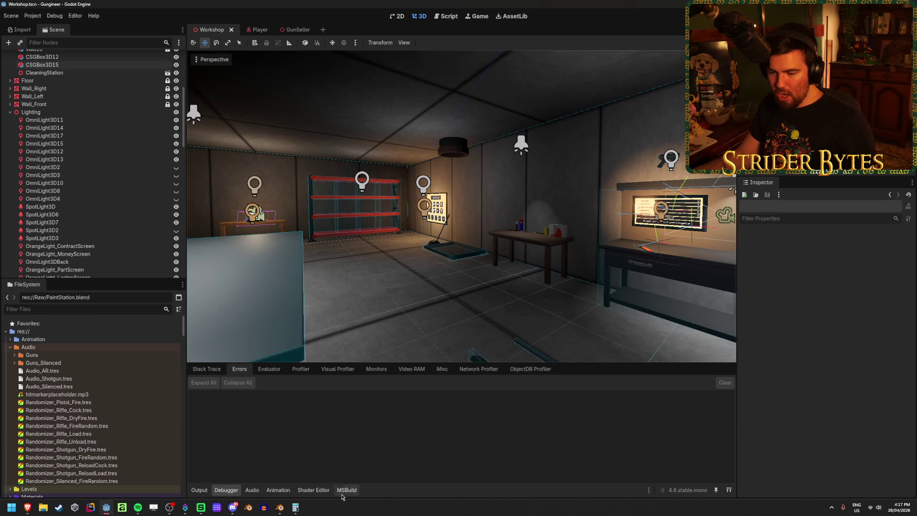
key("alt+Tab")
- Add a cube, enlarge it and widen it along X over the boombox front
key("shift+a")
mouse_move(633, 325)
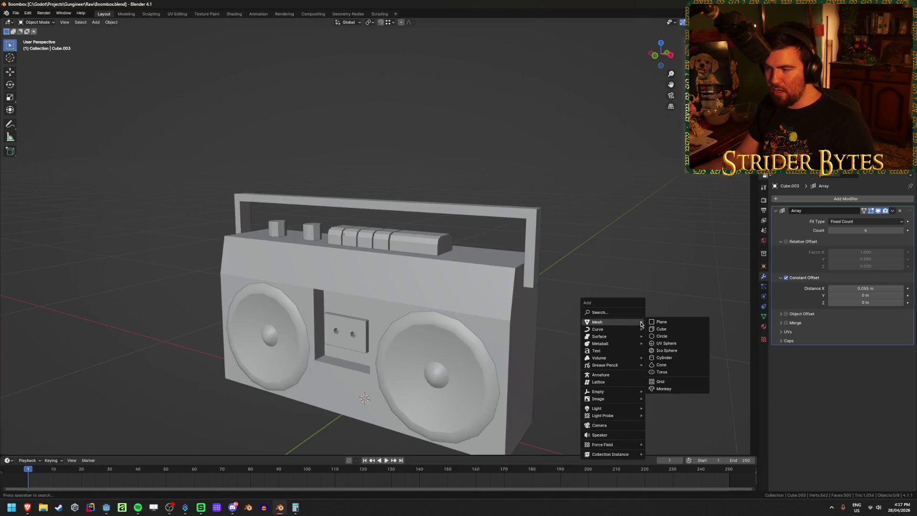
left_click(662, 329)
mouse_move(553, 381)
middle_mouse_down()
mouse_move(420, 385)
mouse_move(461, 372)
middle_mouse_up()
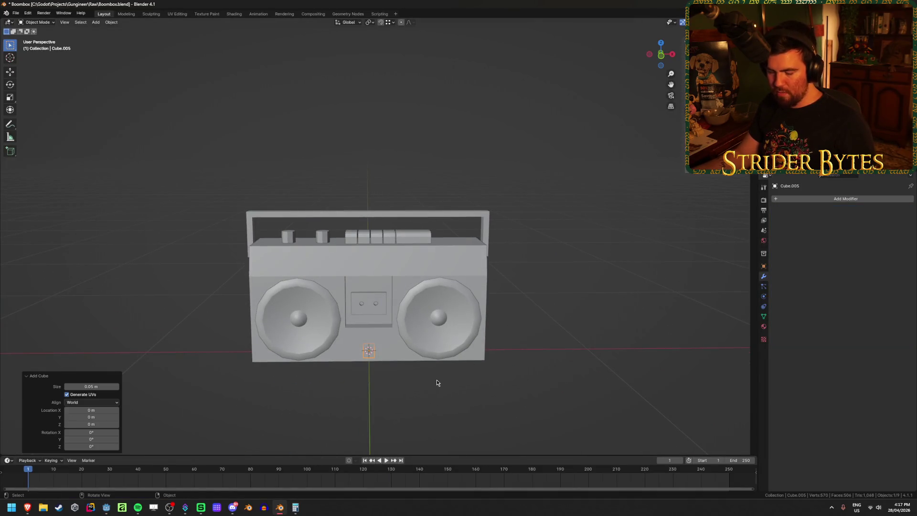
key("s")
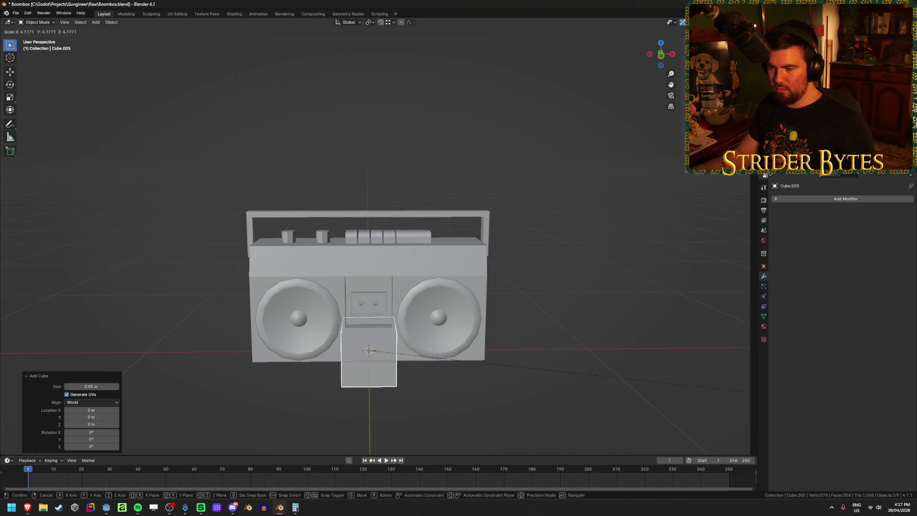
left_click(323, 382)
key("s")
key("x")
left_click(193, 293)
- Raise the test box and flatten it along Z to check its fit
key("g")
key("z")
left_click(292, 221)
key("s")
key("z")
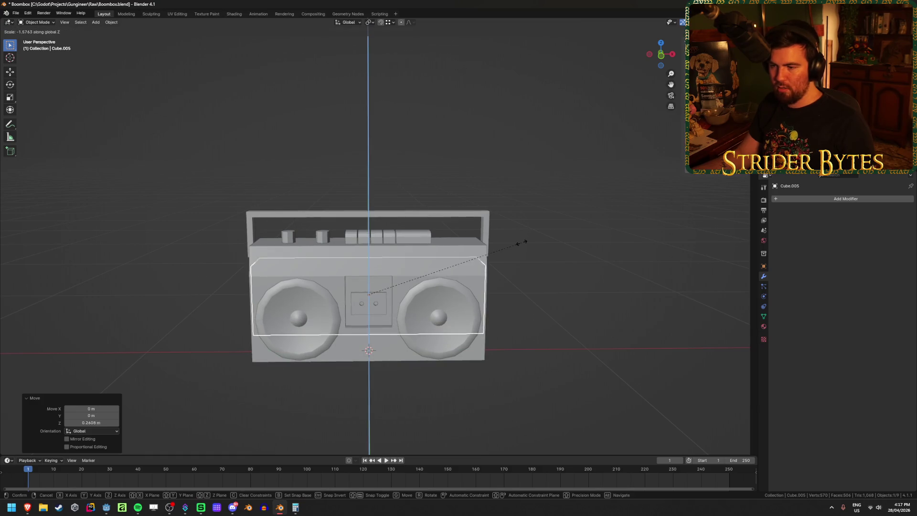
left_click(689, 324)
key("g")
key("z")
left_click(690, 314)
mouse_move(689, 314)
middle_mouse_down()
mouse_move(615, 368)
mouse_move(569, 373)
mouse_move(300, 276)
mouse_move(560, 280)
mouse_move(151, 360)
mouse_move(273, 297)
mouse_move(282, 312)
middle_mouse_up()
- Delete the test box, save Boombox.blend, and switch to Godot to reimport
key("x")
left_click(561, 280)
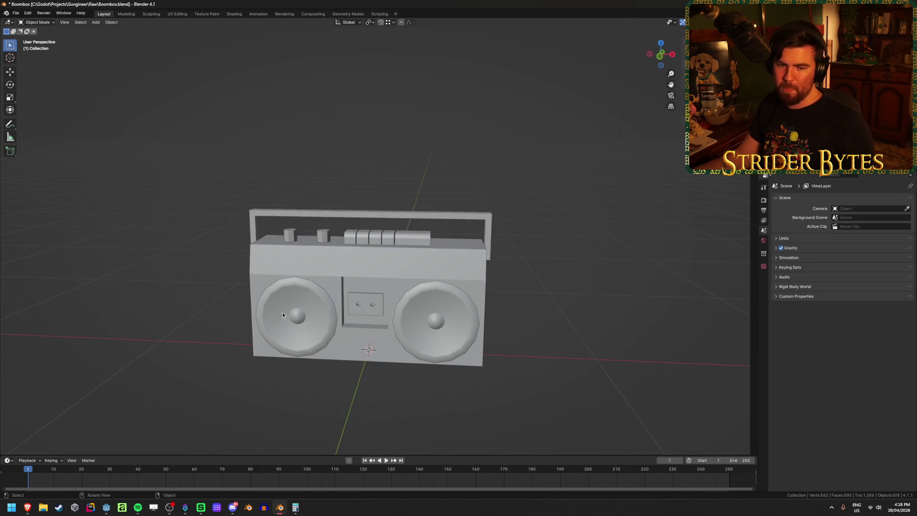
key("ctrl+s")
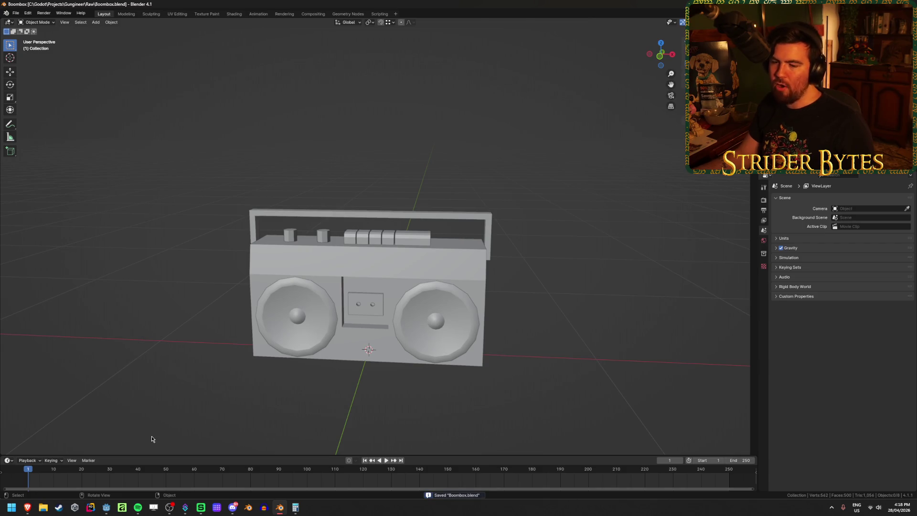
mouse_move(106, 508)
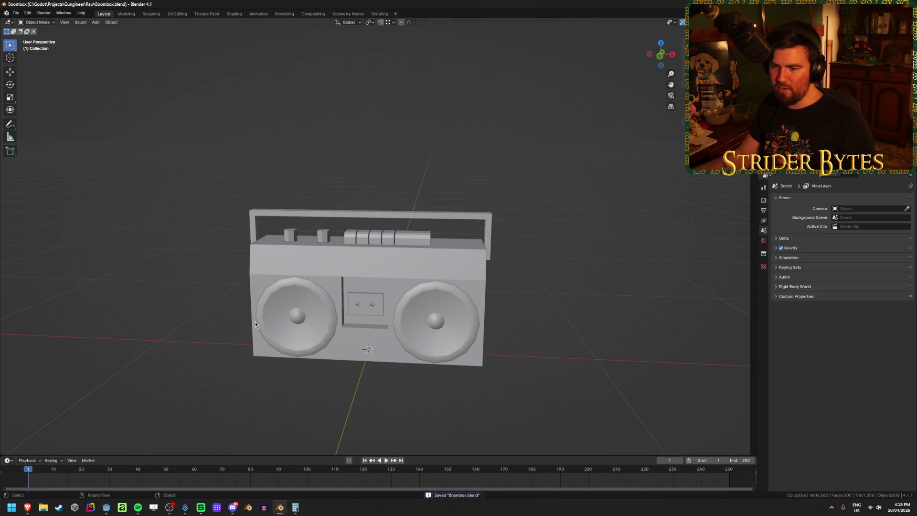
left_click(265, 305)
left_click(236, 349)
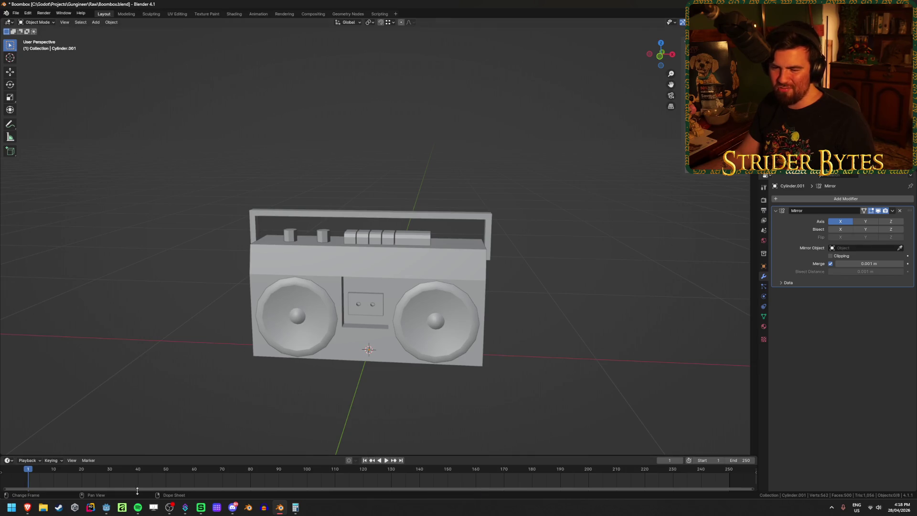
left_click(107, 508)
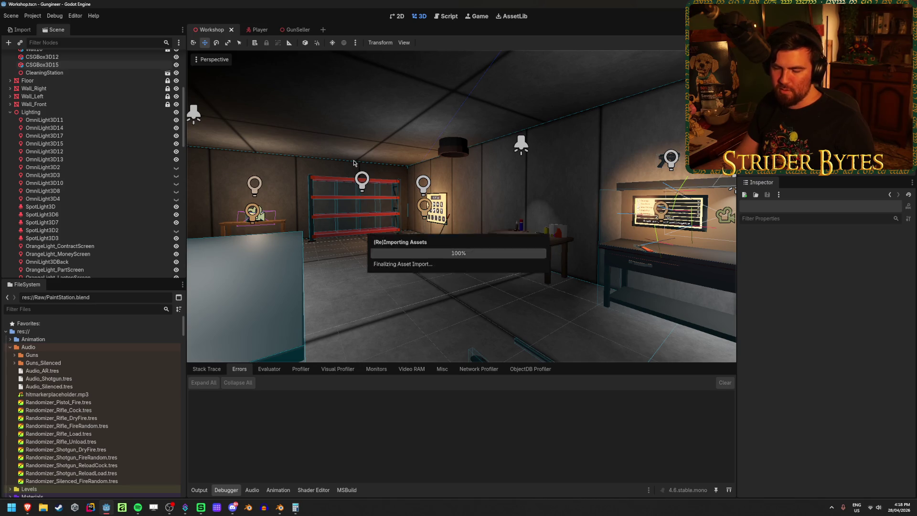
- Open the Receiver_M4A1 scene from the file list and close the Barrel_R870 scene tab
scroll(105, 412, "down", 5)
scroll(105, 412, "down", 10)
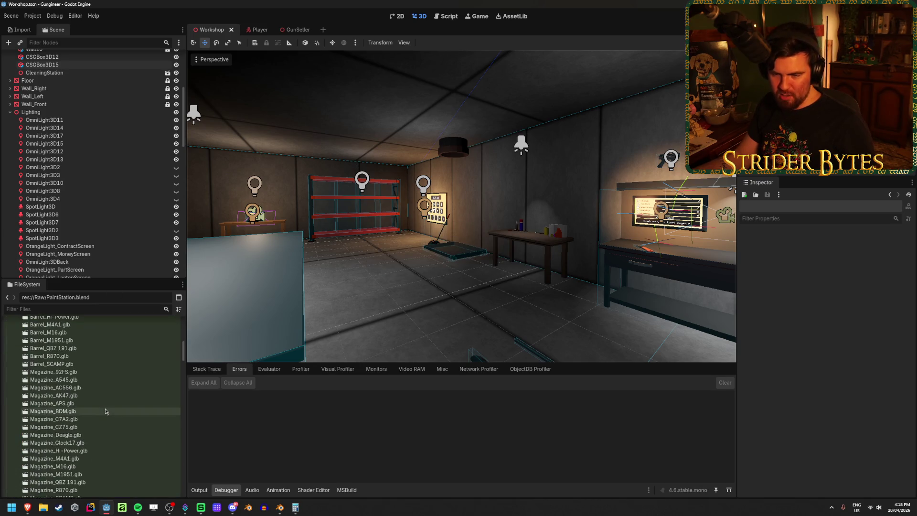
scroll(106, 412, "down", 8)
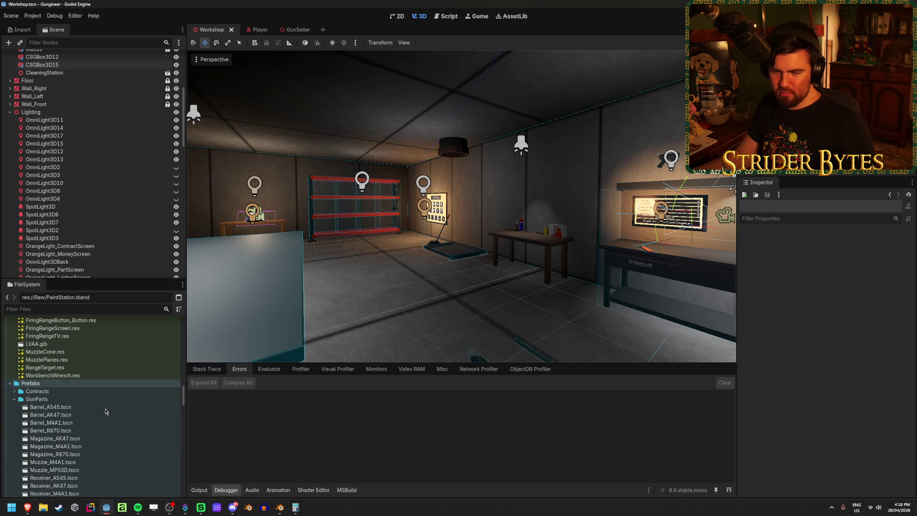
double_click(91, 389)
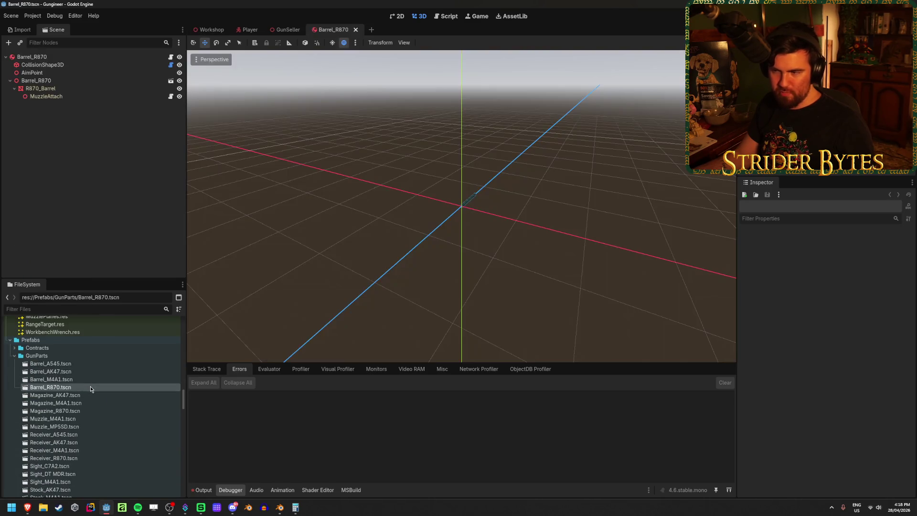
scroll(95, 387, "down", 3)
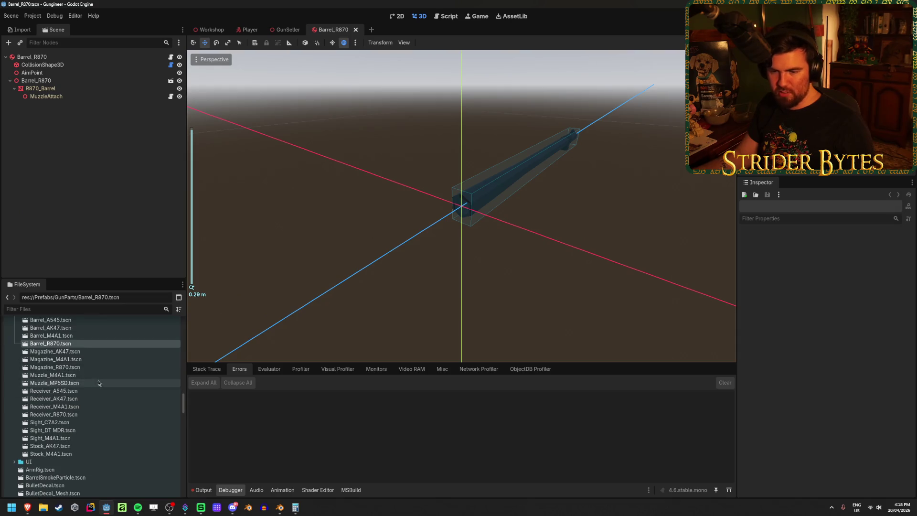
double_click(82, 406)
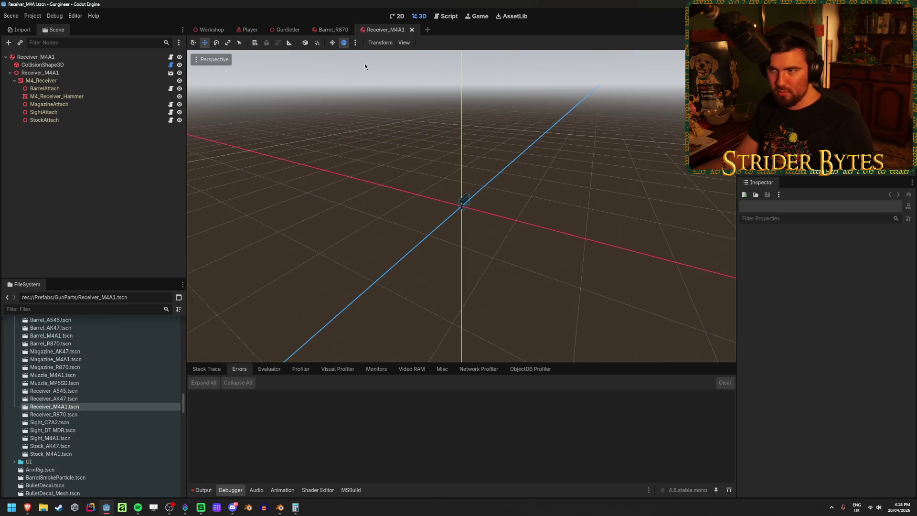
middle_click(323, 31)
scroll(429, 215, "up", 5)
- Clear the BoxShape3D from the receiver's CollisionShape3D Shape property
mouse_move(429, 214)
middle_mouse_down()
mouse_move(570, 226)
mouse_move(532, 250)
mouse_move(287, 157)
middle_mouse_up()
left_click(42, 64)
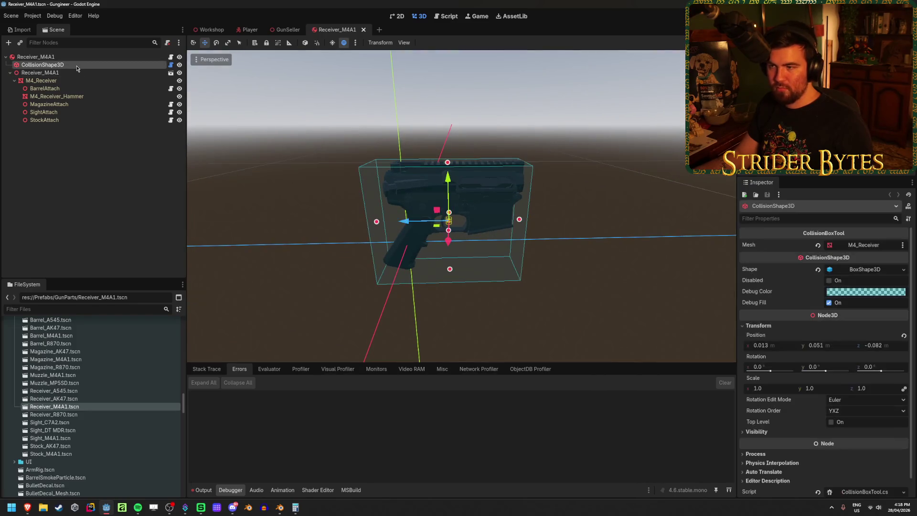
left_click(818, 269)
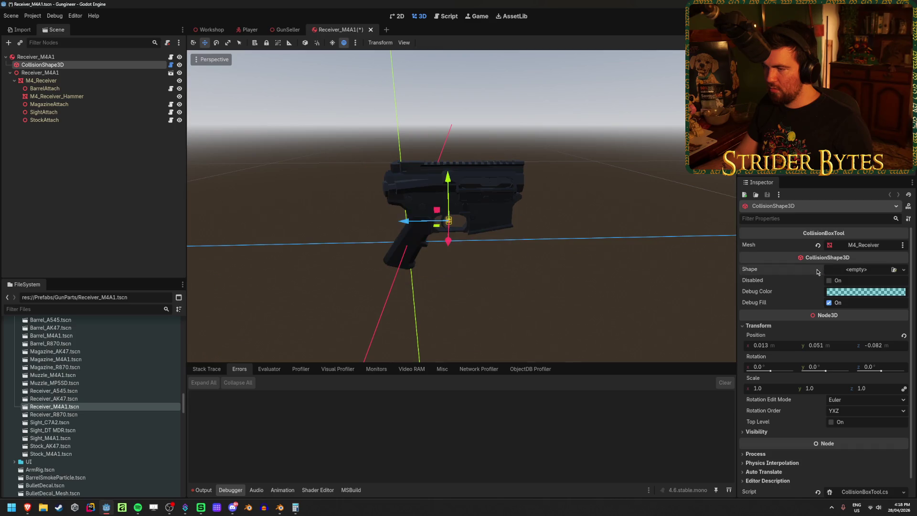
scroll(776, 367, "down", 1)
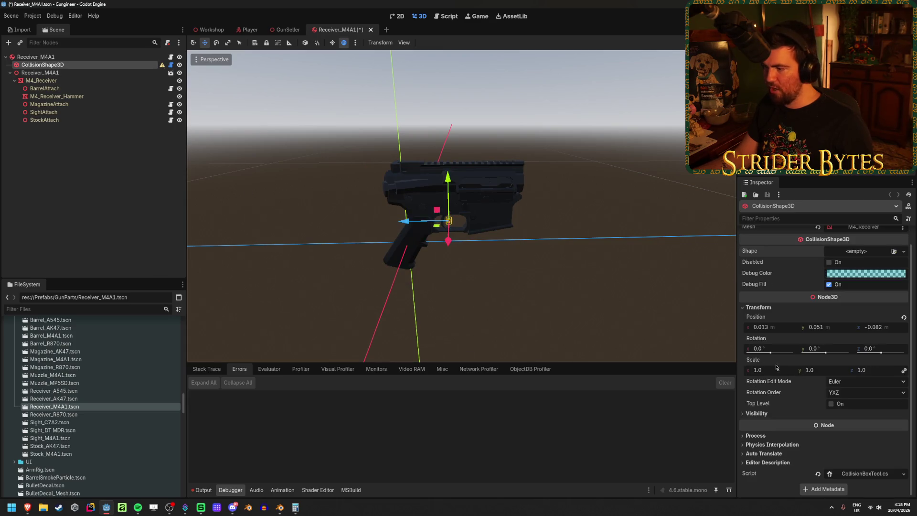
scroll(862, 458, "up", 1)
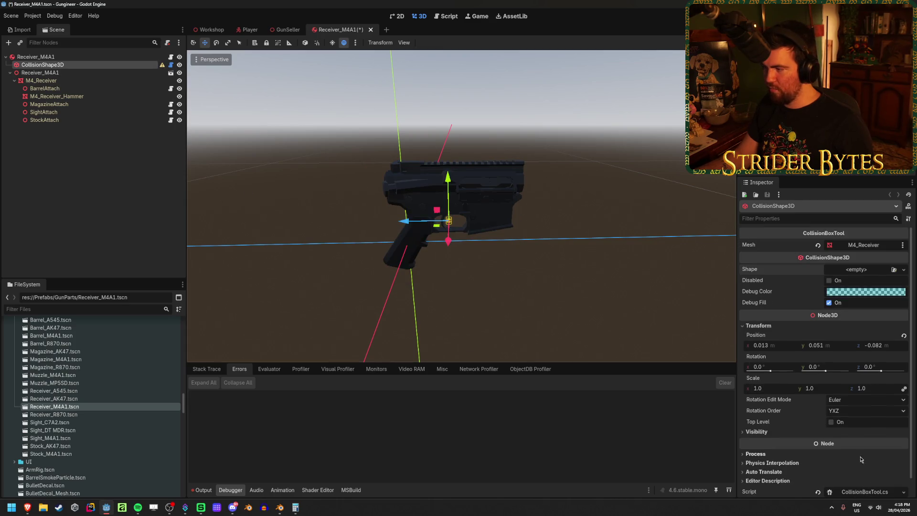
- Reset the Mesh field and assign M4_Receiver so the collision box is rebuilt
left_click(817, 246)
left_click(853, 245)
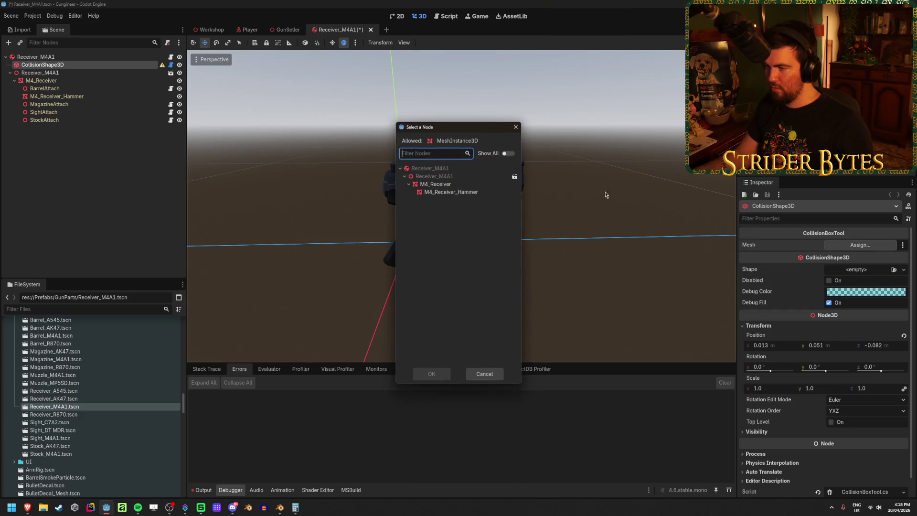
left_click(459, 184)
left_click(432, 374)
middle_click_drag(459, 215, 492, 162)
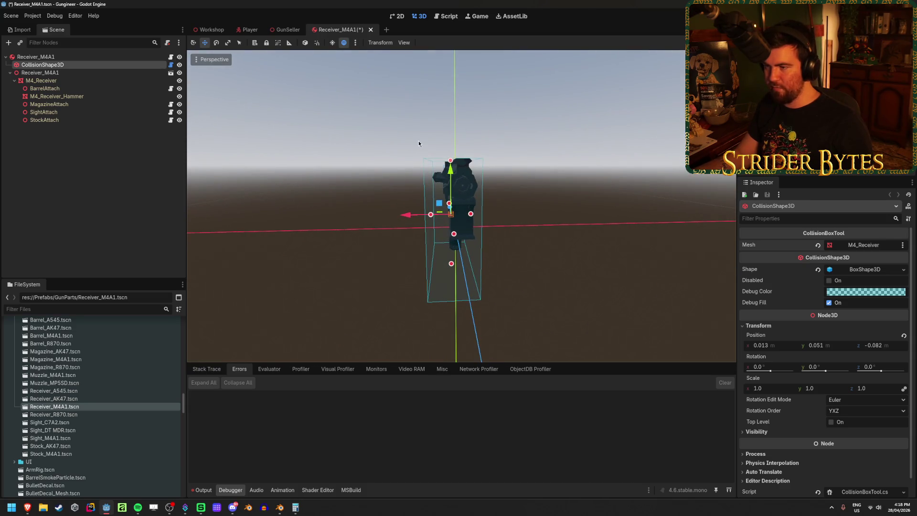
mouse_move(348, 251)
middle_mouse_down()
mouse_move(583, 239)
mouse_move(596, 334)
mouse_move(489, 277)
mouse_move(406, 297)
mouse_move(392, 269)
mouse_move(331, 285)
middle_mouse_up()
- Save the scene, try shrinking the collision box, undo the resize, and save again
key("ctrl+s")
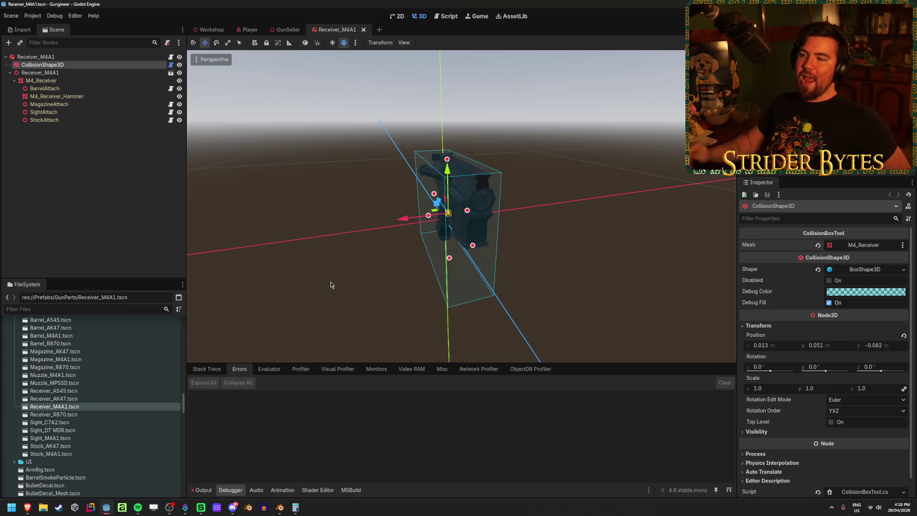
mouse_move(316, 210)
middle_mouse_down()
mouse_move(410, 199)
mouse_move(420, 212)
middle_mouse_up()
scroll(358, 210, "up", 3)
left_click_drag(420, 209, 436, 208)
mouse_move(435, 208)
middle_mouse_down()
mouse_move(426, 224)
mouse_move(495, 215)
middle_mouse_up()
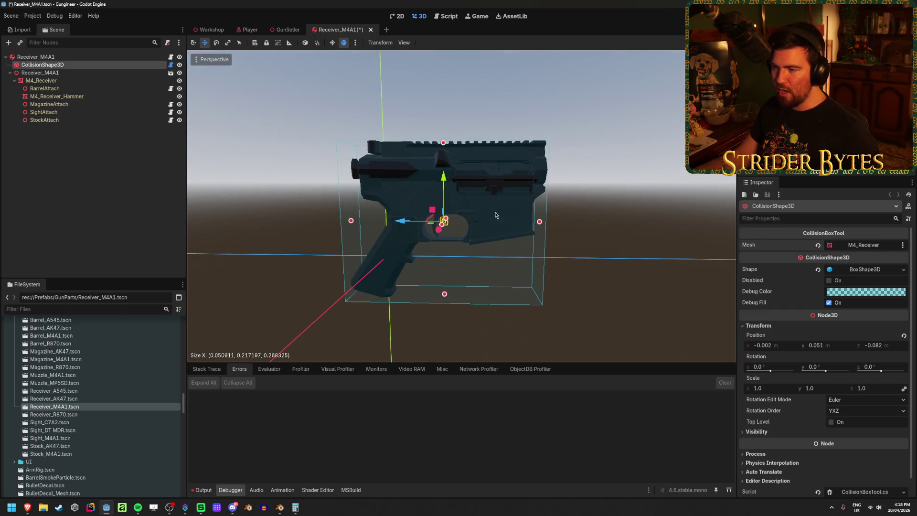
left_click_drag(446, 296, 450, 243)
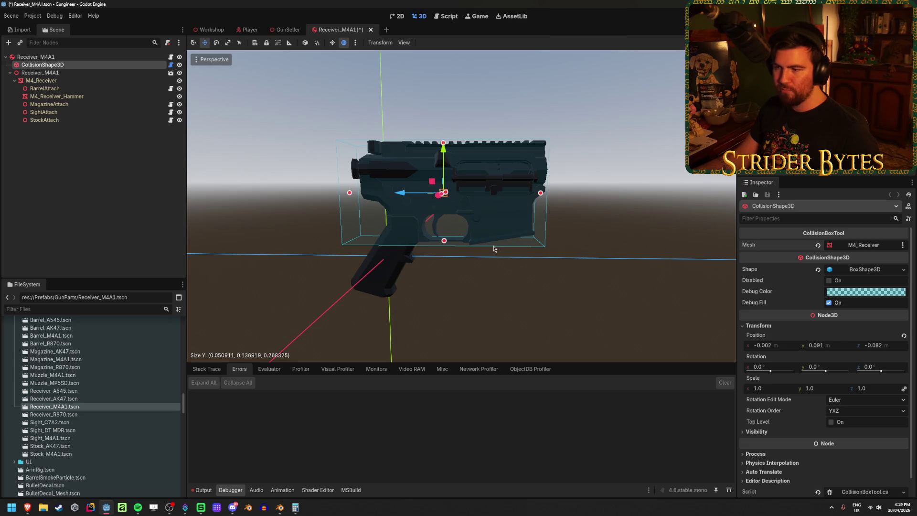
key("ctrl+z")
key("ctrl+z")
middle_click_drag(517, 246, 482, 248)
key("ctrl+s")
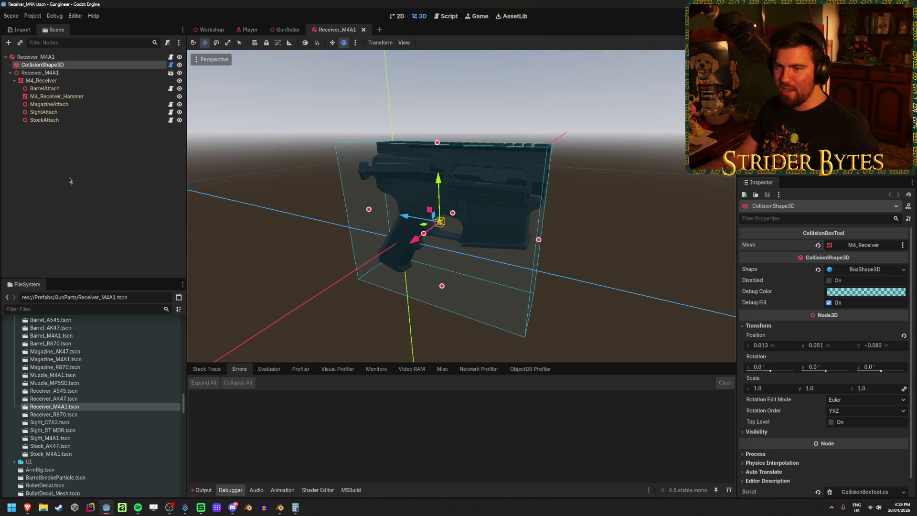
- Open the CollisionBoxTool.cs script resource from the Script property
scroll(817, 294, "down", 1)
left_click(904, 474)
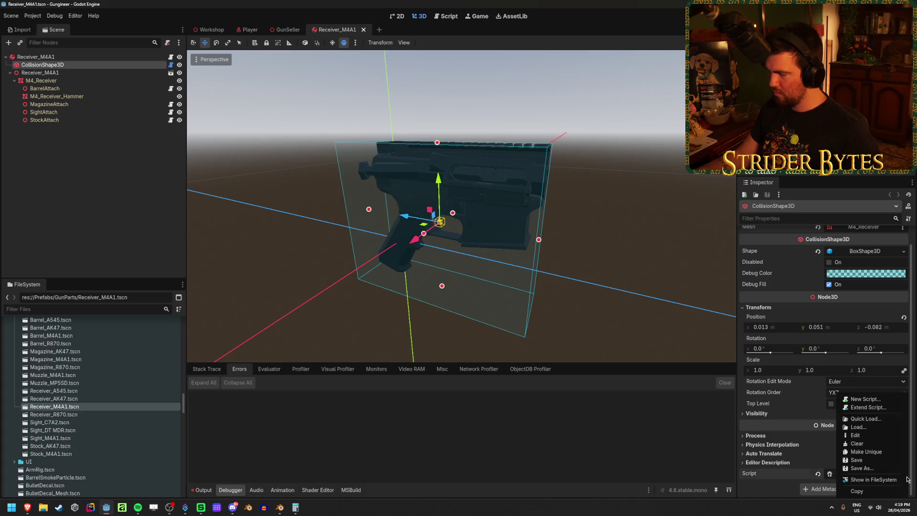
left_click(756, 487)
left_click(858, 477)
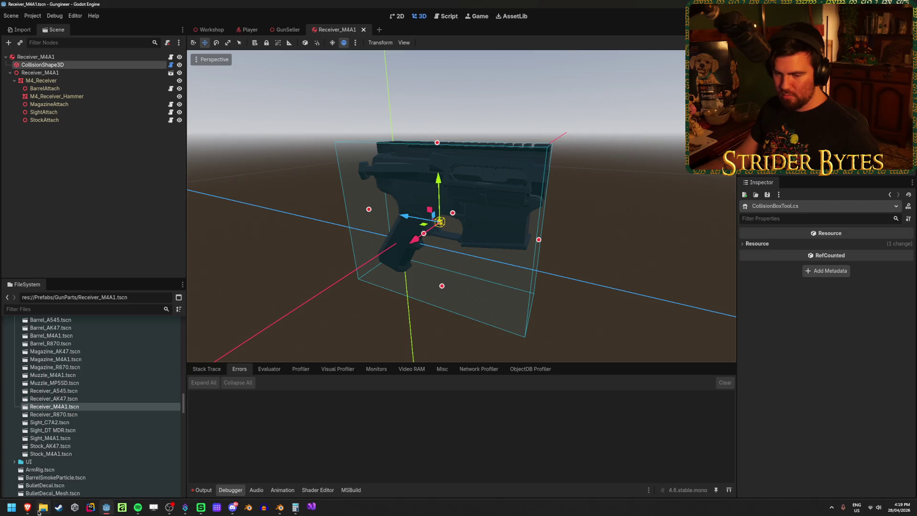
- Bring Visual Studio forward and inspect the GetAabb call in SetCollisionSize, lines 21–23
left_click(12, 507)
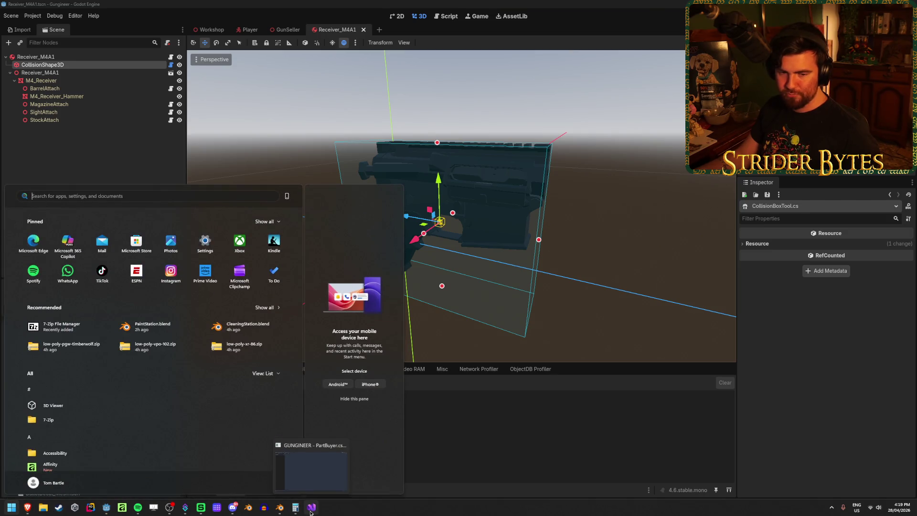
left_click(311, 507)
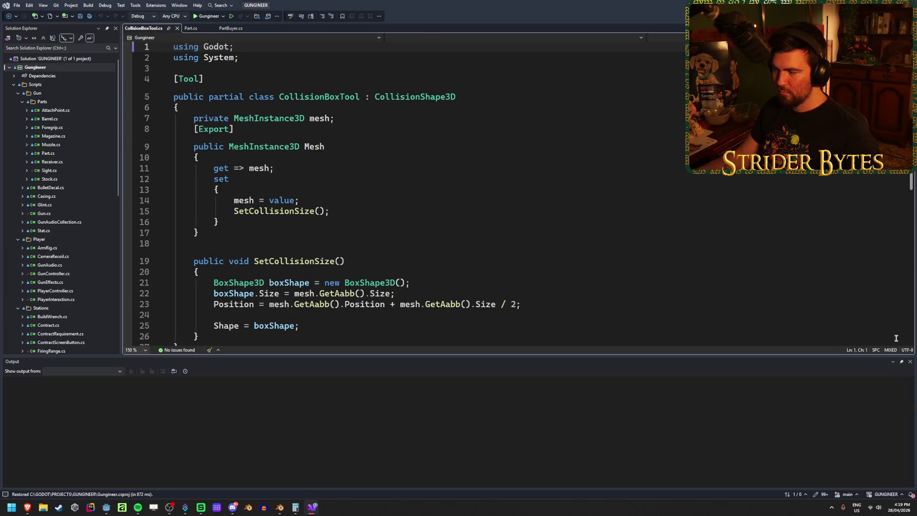
left_click(909, 362)
left_click(525, 304)
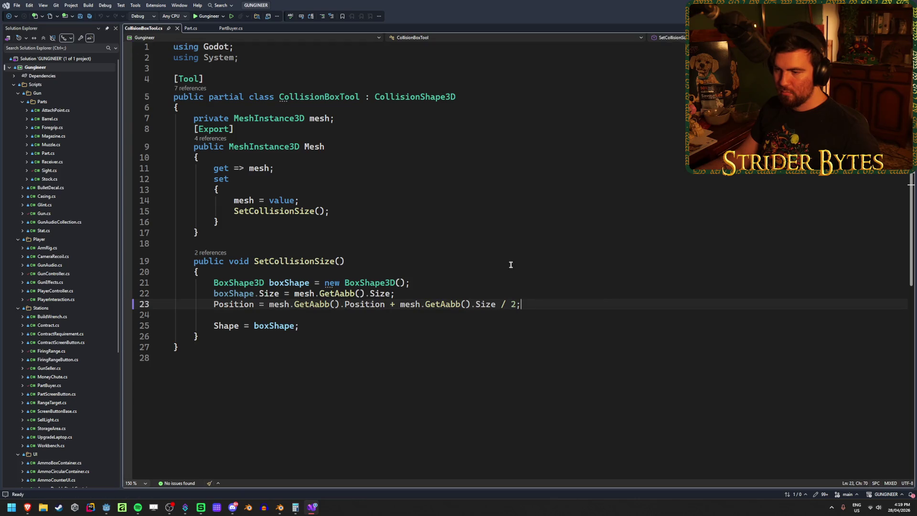
left_click(336, 304)
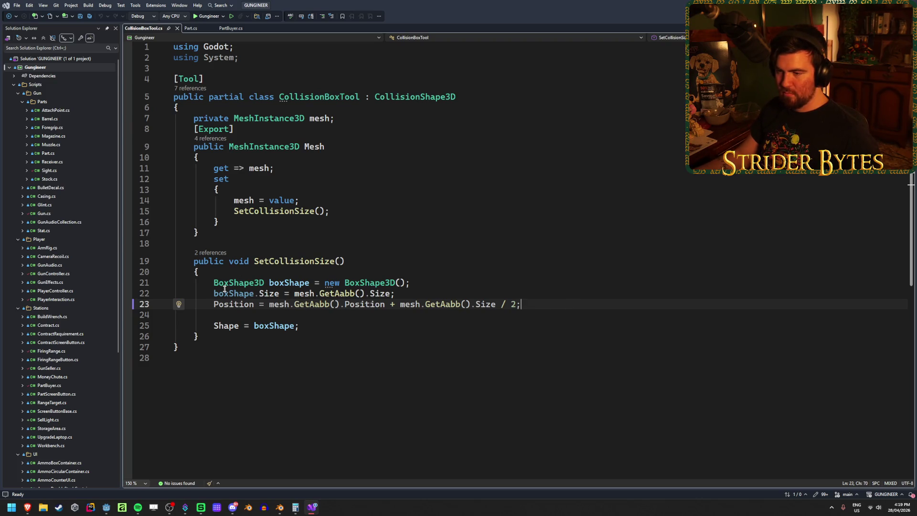
left_click(410, 293)
key("shift+Home")
key("End")
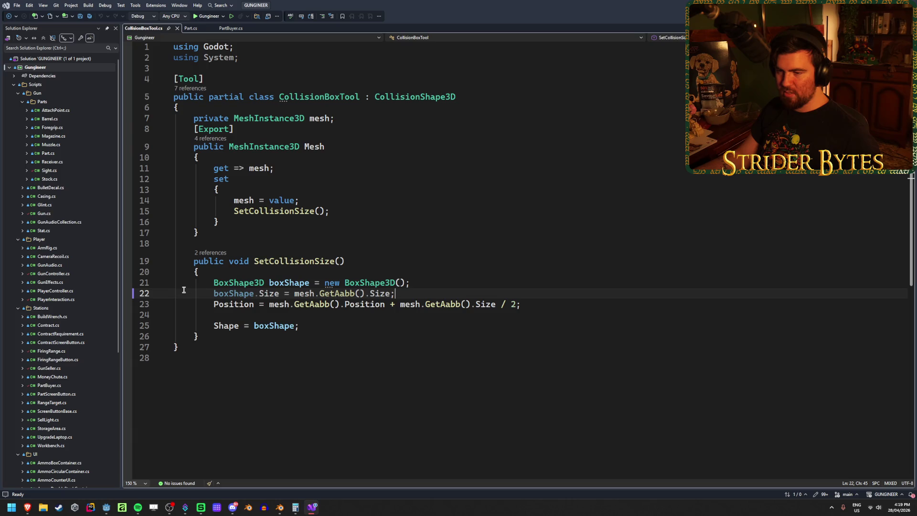
left_click(458, 285)
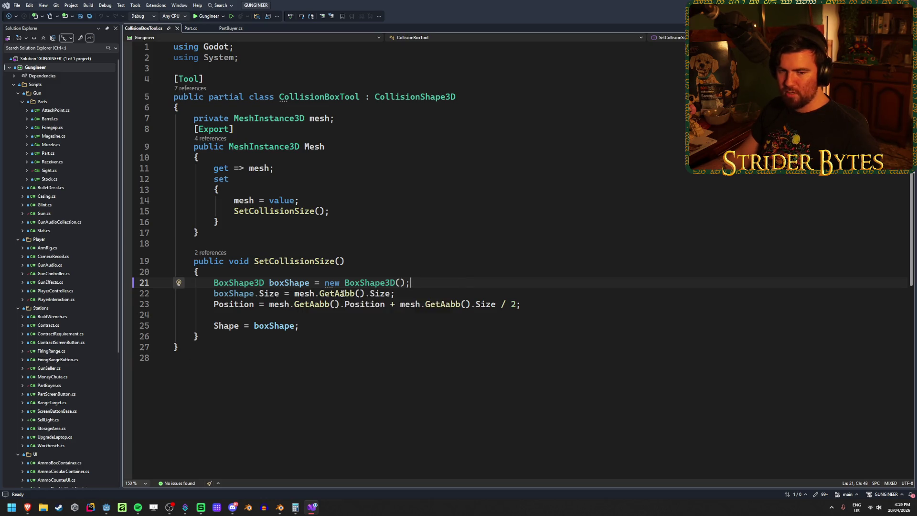
- Select and review parts of lines 22–23, then switch back to Godot
mouse_move(344, 293)
key("Down")
key("Down")
key("Down")
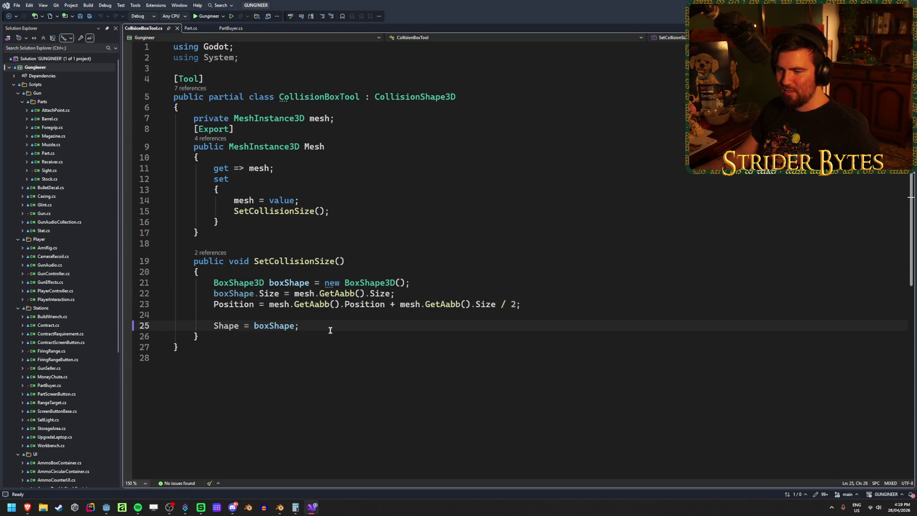
left_click_drag(449, 295, 258, 293)
left_click(234, 293)
left_click(341, 304)
left_click(553, 306)
left_click_drag(553, 306, 345, 304)
left_click(539, 306)
key("Up")
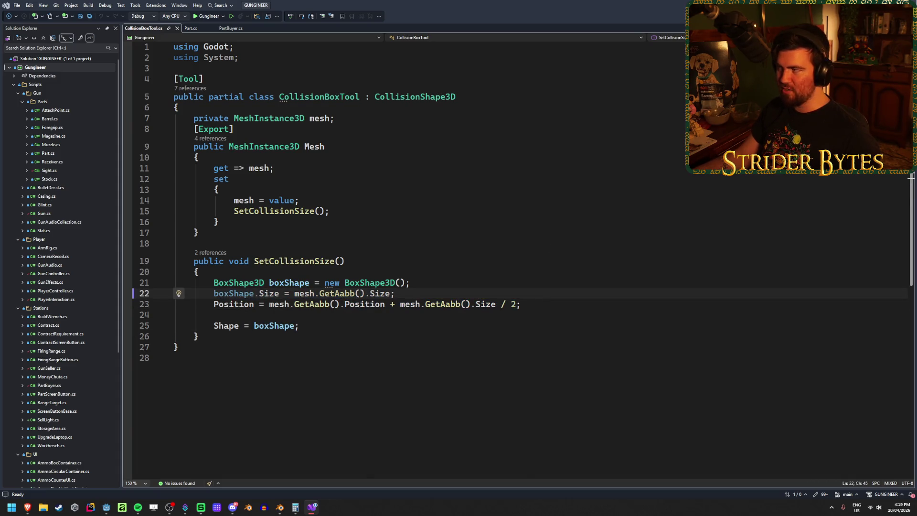
key("alt+Tab")
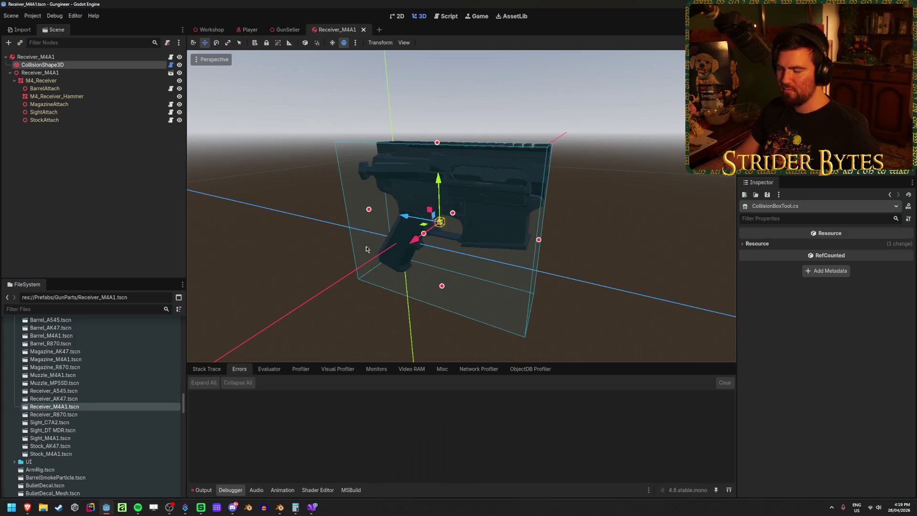
- Deselect the collision shape, save the scene, and inspect the receiver from several angles
mouse_move(355, 238)
middle_mouse_down()
mouse_move(488, 248)
mouse_move(481, 244)
mouse_move(597, 241)
mouse_move(496, 242)
middle_mouse_up()
left_click(120, 175)
middle_click_drag(191, 205, 229, 217)
key("ctrl+s")
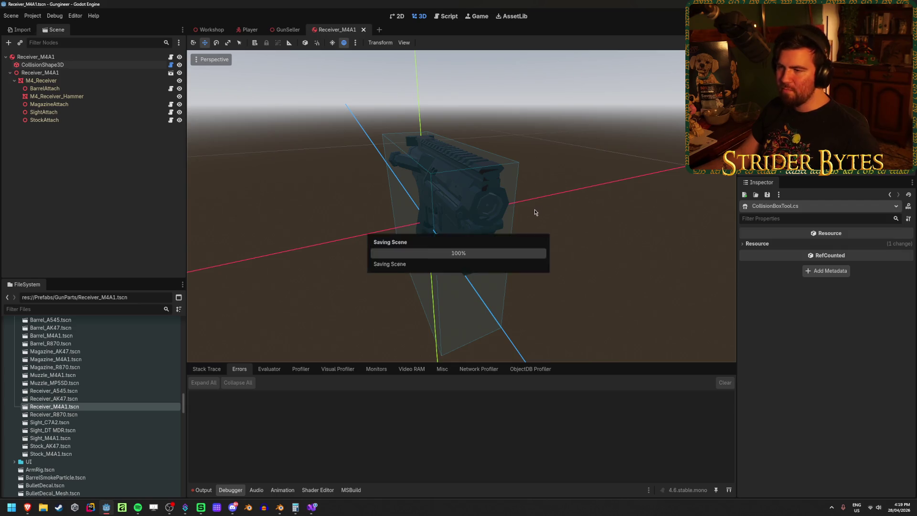
middle_click_drag(543, 217, 517, 215)
mouse_move(407, 210)
middle_mouse_down()
mouse_move(482, 211)
mouse_move(426, 196)
middle_mouse_up()
scroll(481, 174, "up", 5)
mouse_move(343, 230)
middle_mouse_down()
mouse_move(487, 240)
mouse_move(522, 209)
mouse_move(532, 213)
mouse_move(460, 207)
mouse_move(394, 170)
mouse_move(447, 239)
mouse_move(430, 229)
middle_mouse_up()
scroll(487, 239, "down", 3)
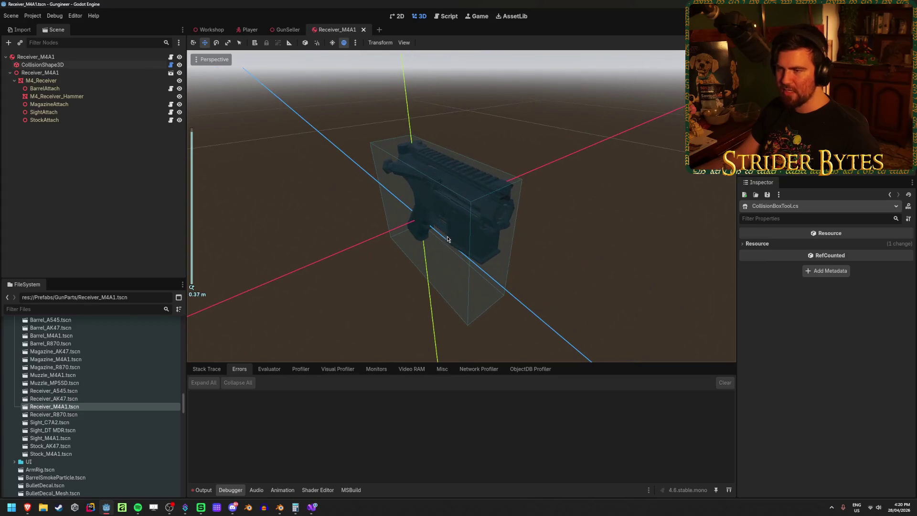
- Trial-resize the collision box (Size Y 0.136, depth 0.243), undo it, and save
left_click(43, 65)
mouse_move(375, 242)
middle_mouse_down()
mouse_move(342, 255)
mouse_move(340, 239)
mouse_move(368, 229)
mouse_move(317, 254)
mouse_move(334, 244)
middle_mouse_up()
scroll(342, 256, "up", 1)
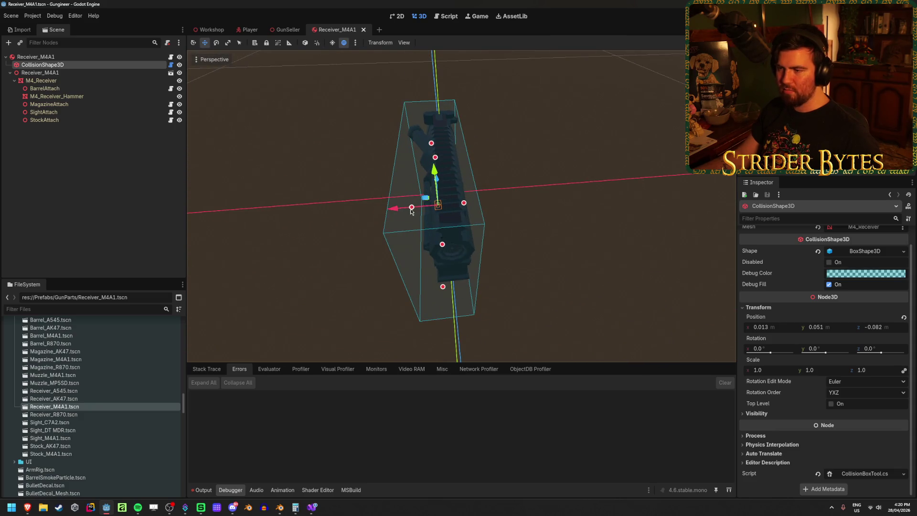
left_click_drag(412, 209, 430, 207)
mouse_move(430, 206)
middle_mouse_down()
mouse_move(489, 194)
mouse_move(439, 301)
middle_mouse_up()
left_click_drag(440, 301, 449, 240)
left_click_drag(328, 197, 377, 309)
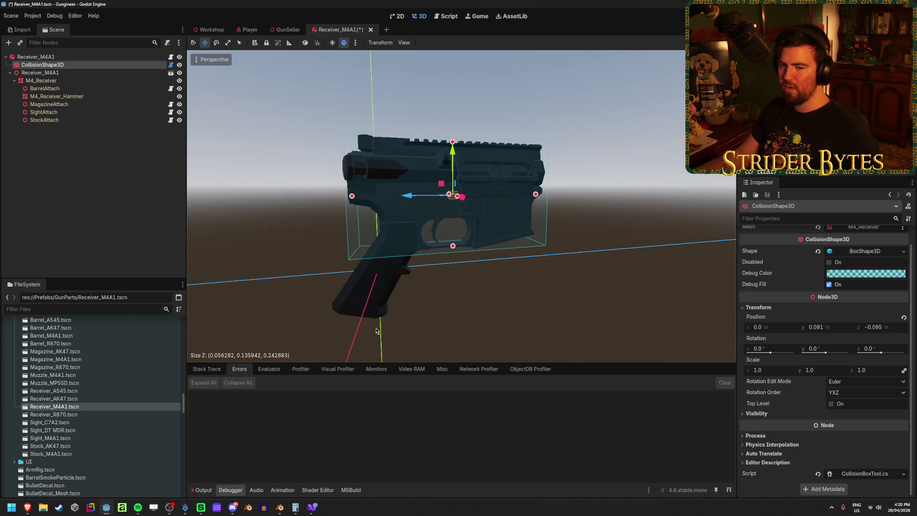
key("ctrl+z")
key("ctrl+z")
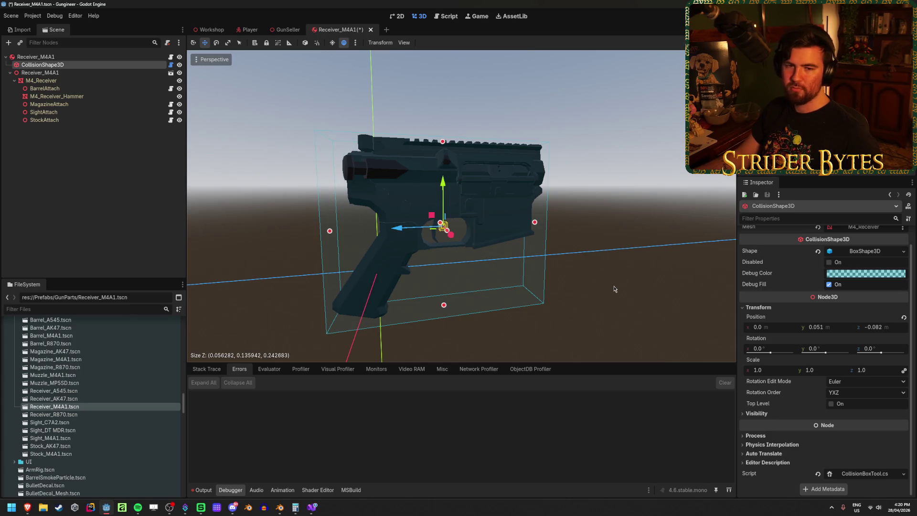
key("ctrl+s")
- Deselect the collision shape, view the receiver from the side, and return to Blender
mouse_move(614, 289)
middle_mouse_down()
mouse_move(534, 290)
mouse_move(361, 261)
middle_mouse_up()
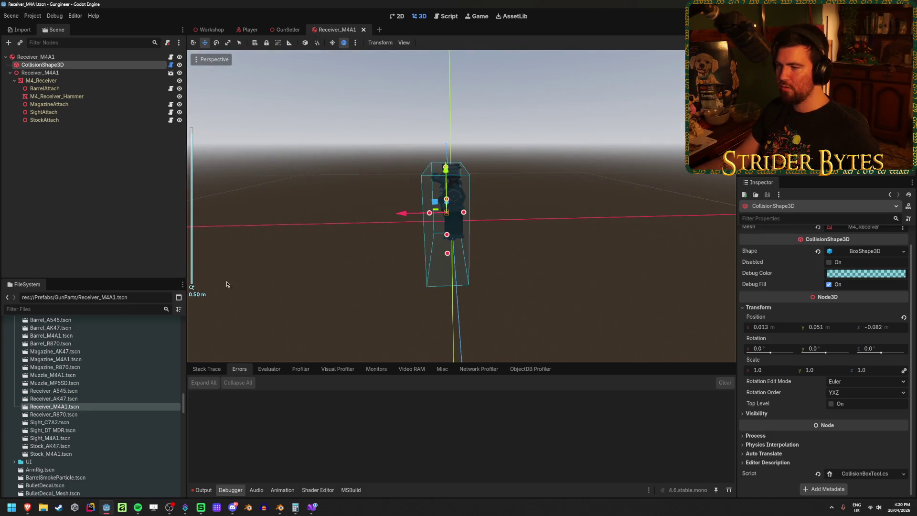
left_click(362, 261)
middle_click_drag(450, 196, 483, 202)
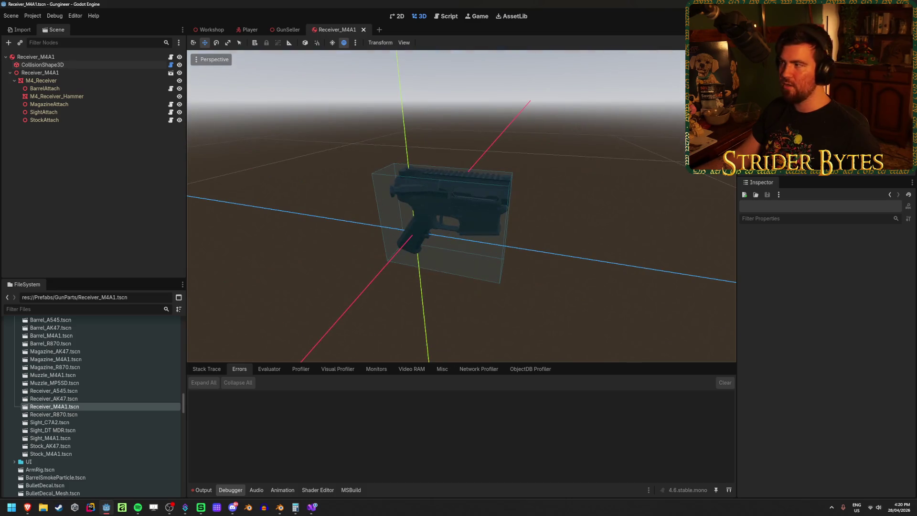
key("alt+Tab")
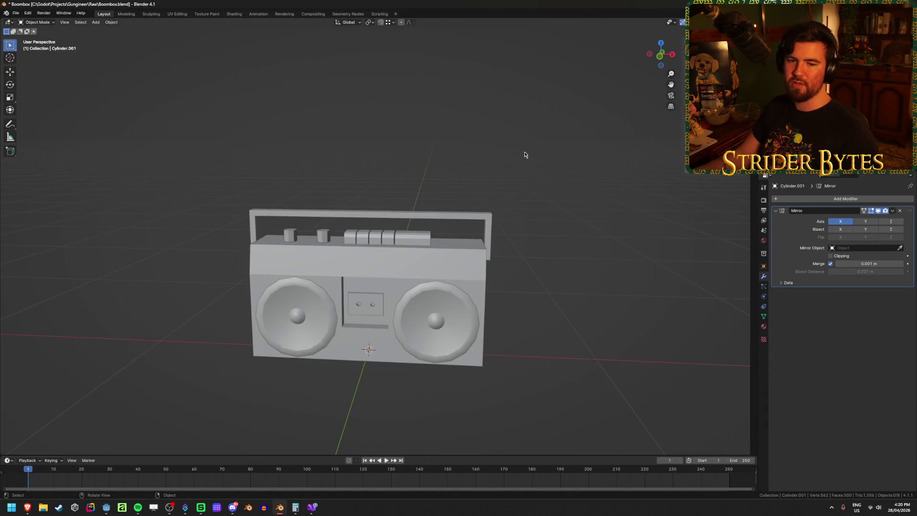
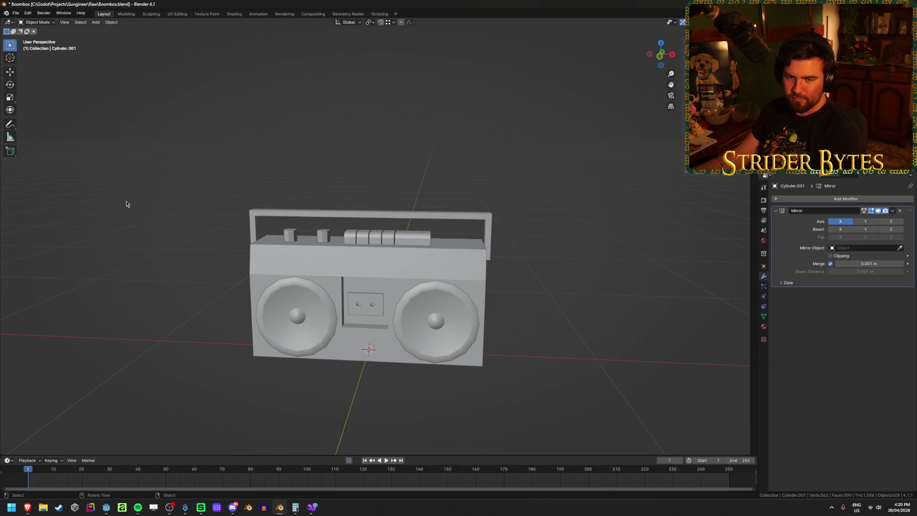
- Switch to Brave and flip through the boombox reference photo tabs, ending on the 'boombox' image results
scroll(180, 251, "up", 1)
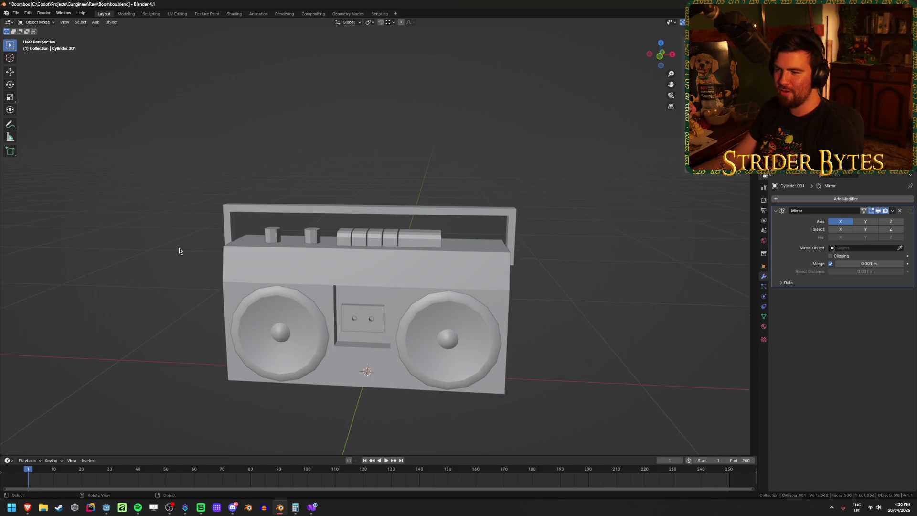
mouse_move(28, 507)
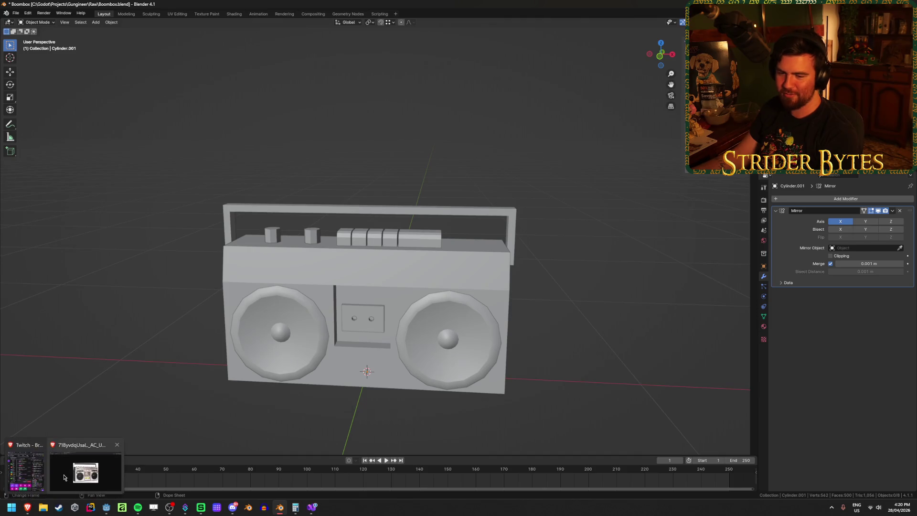
left_click(64, 476)
left_click(287, 7)
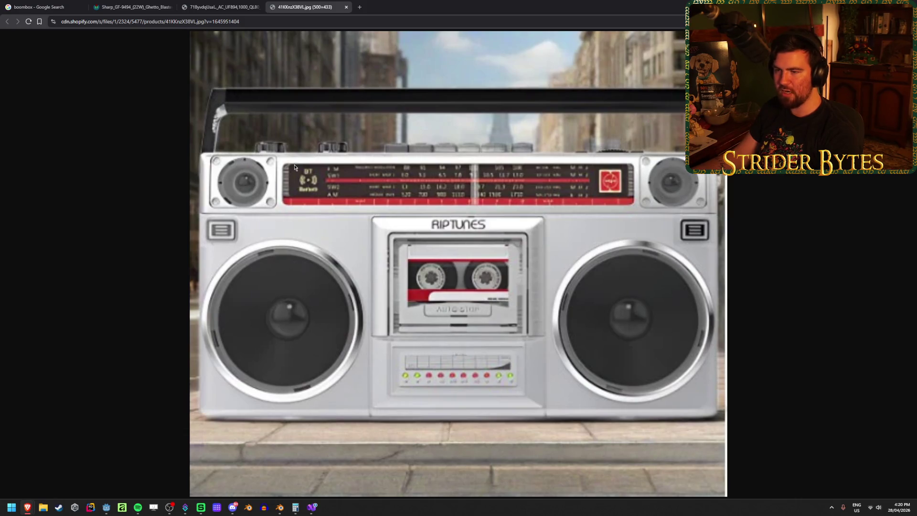
left_click(234, 6)
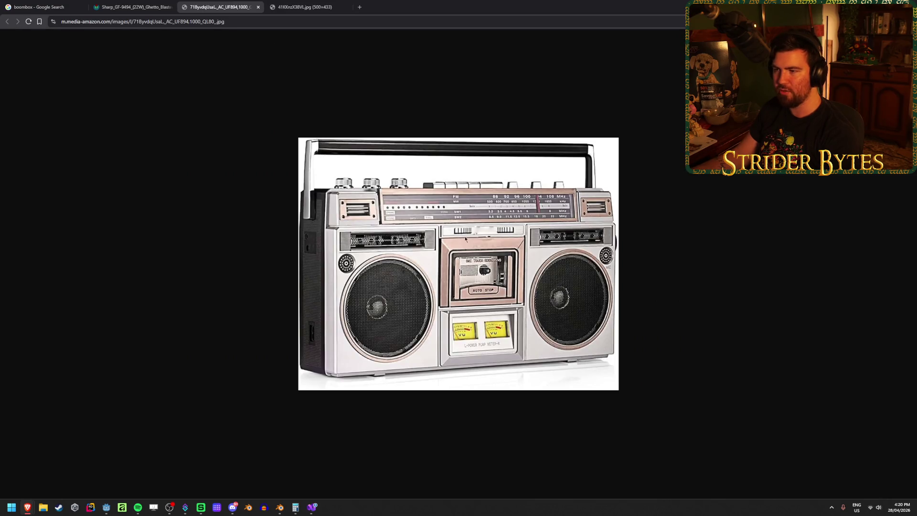
left_click(123, 4)
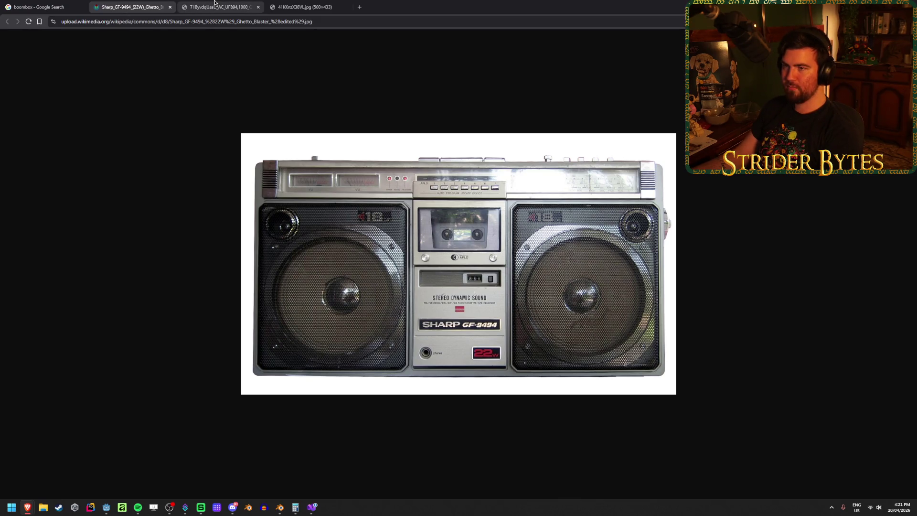
left_click(215, 3)
left_click(36, 5)
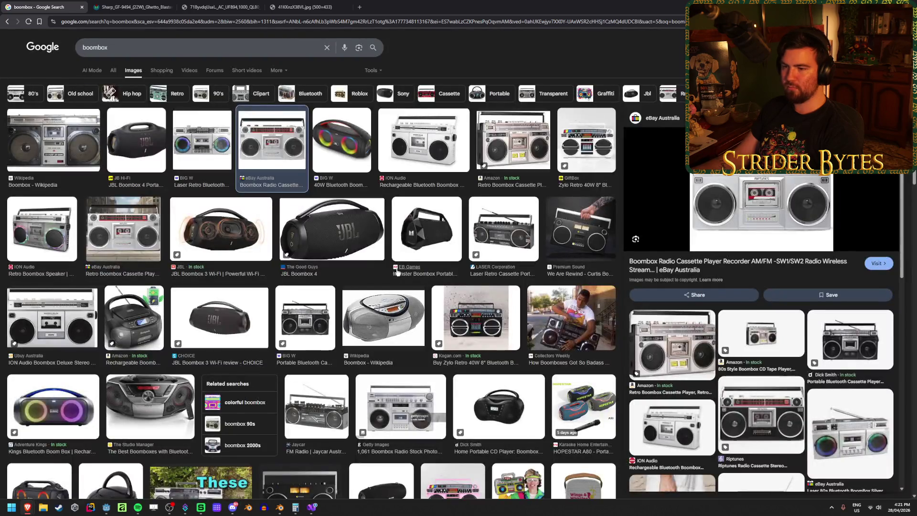
- Search images for 'tapedeck', then go back and refine the query to 'boombox stereo'
triple_click(182, 53)
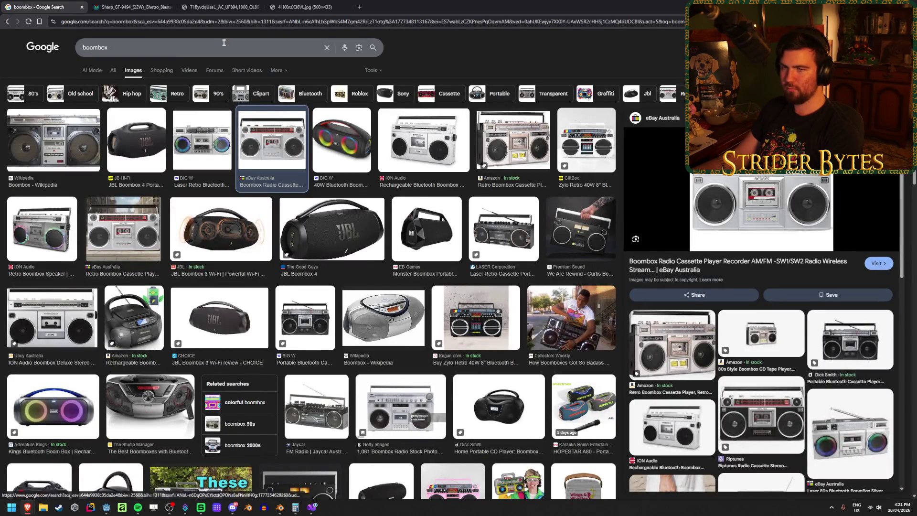
type("tapedeck")
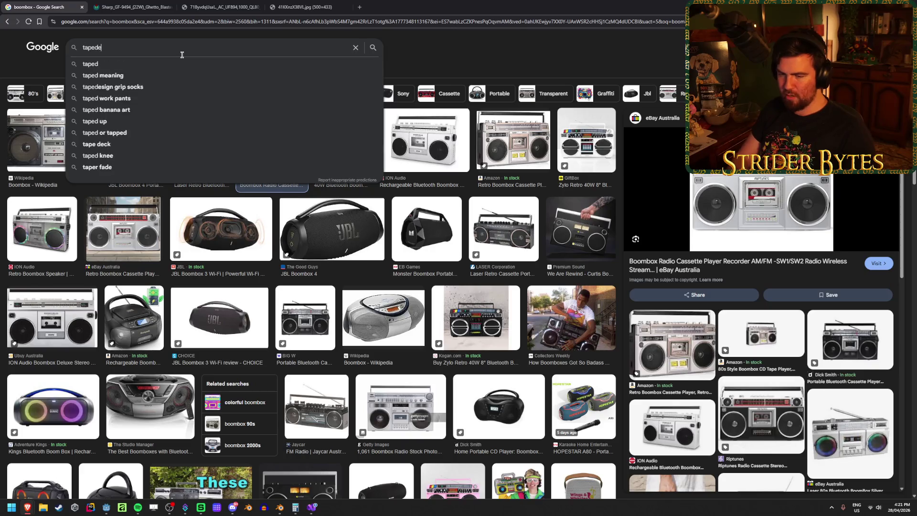
key("Return")
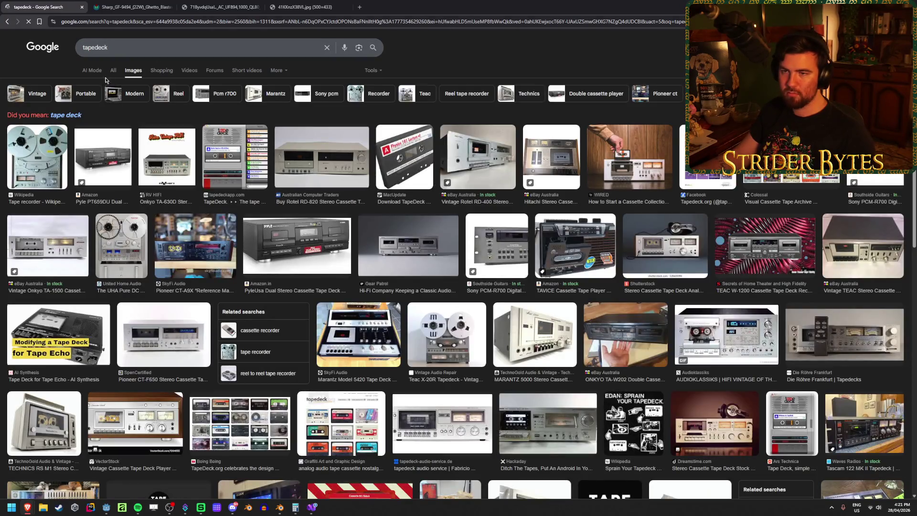
left_click(7, 21)
left_click(125, 54)
type("stereo")
key("Return")
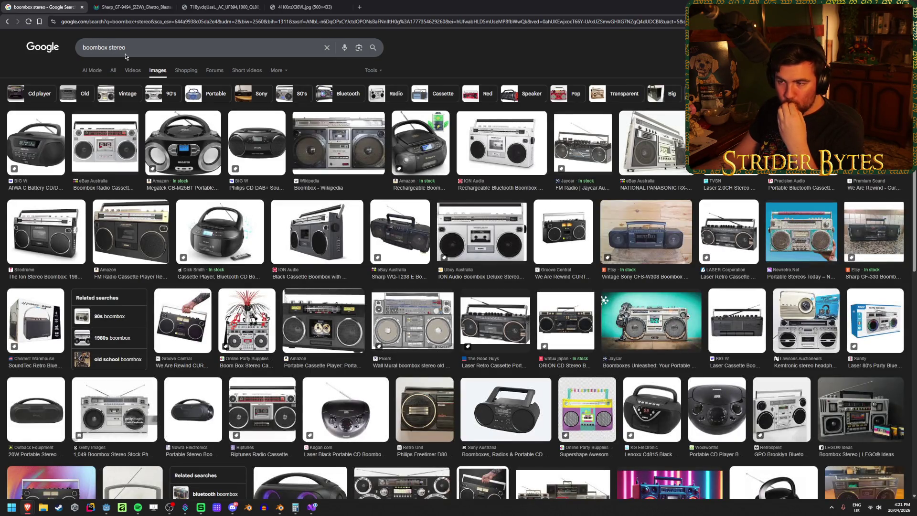
- Preview several boombox thumbnails, ending on the GPO Retro Brooklyn, then minimize the browser
left_click(300, 211)
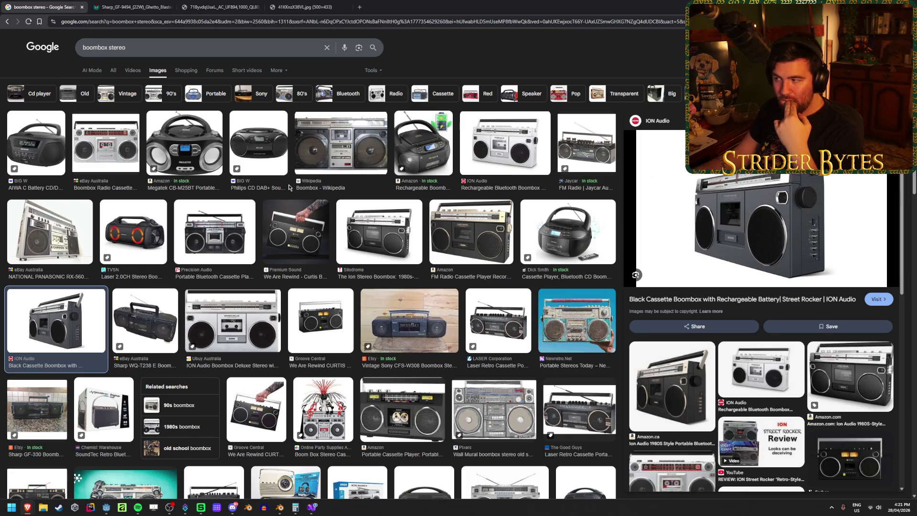
left_click(493, 409)
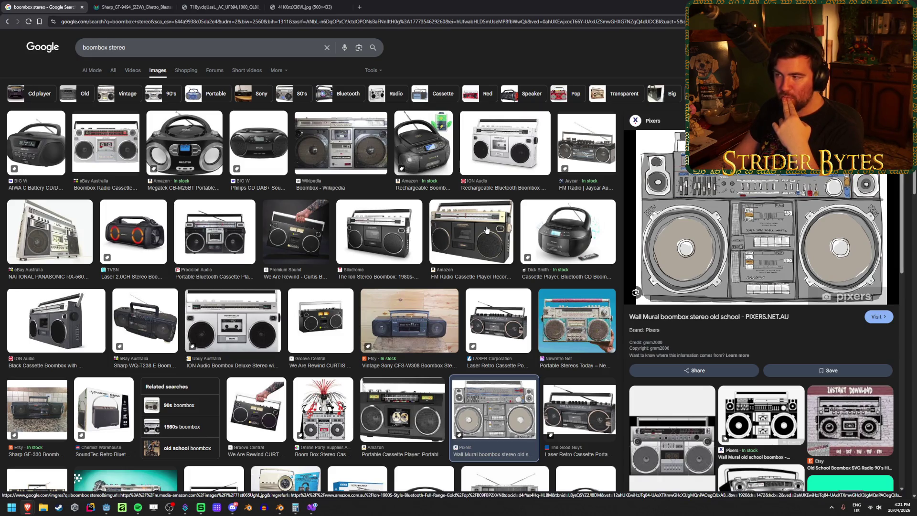
left_click(340, 144)
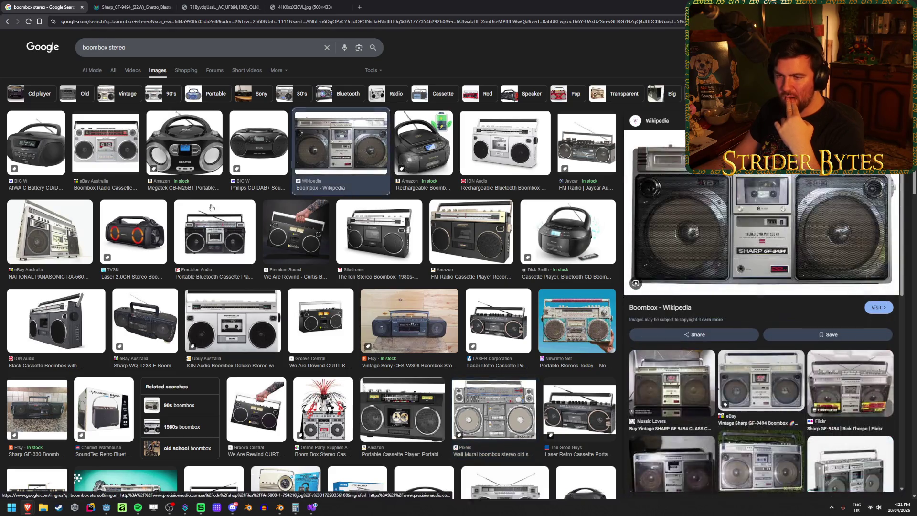
scroll(211, 208, "down", 5)
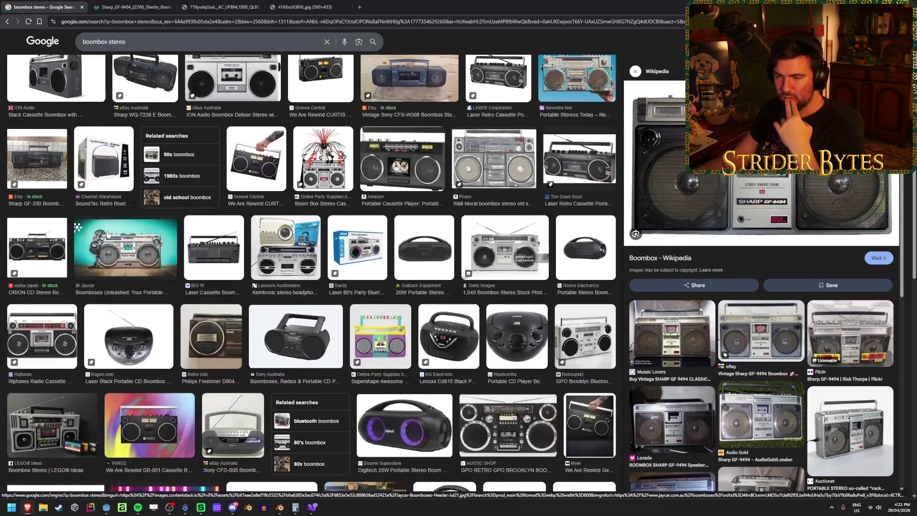
scroll(108, 234, "up", 1)
left_click(150, 280)
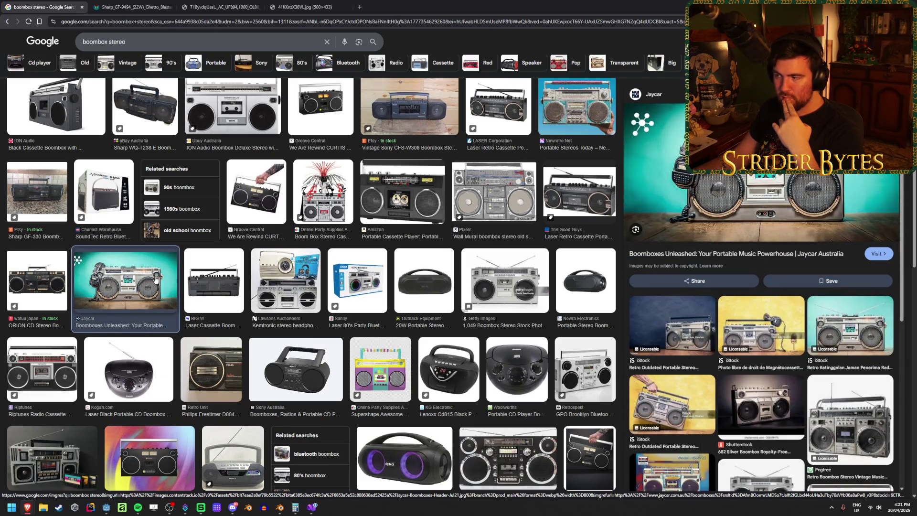
scroll(181, 279, "down", 5)
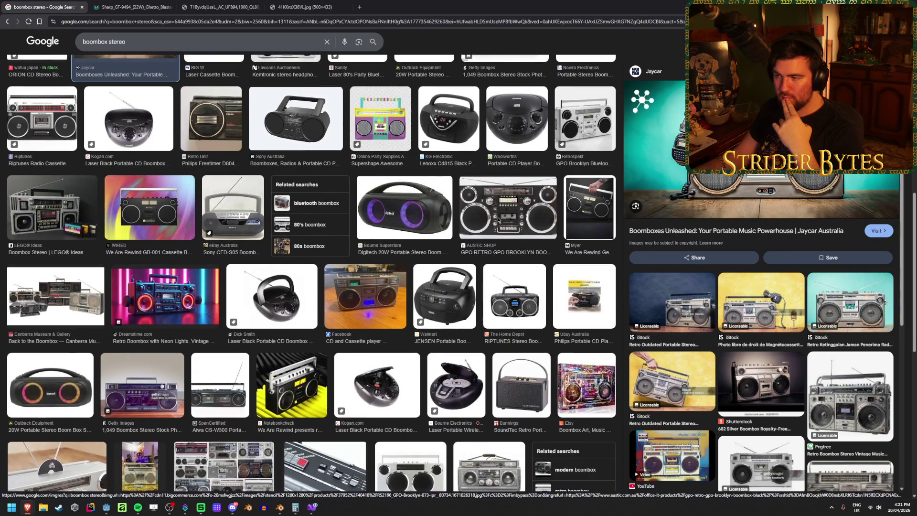
left_click(497, 221)
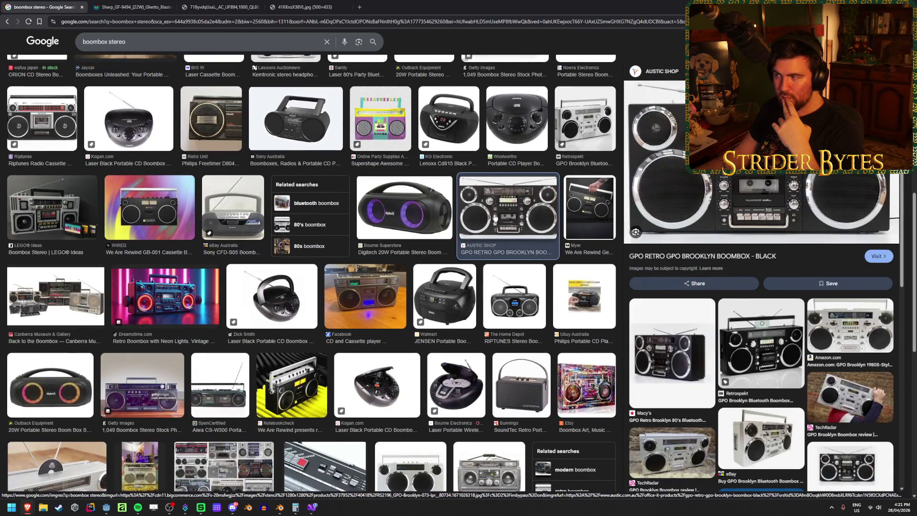
scroll(494, 219, "up", 10)
key("super+Down")
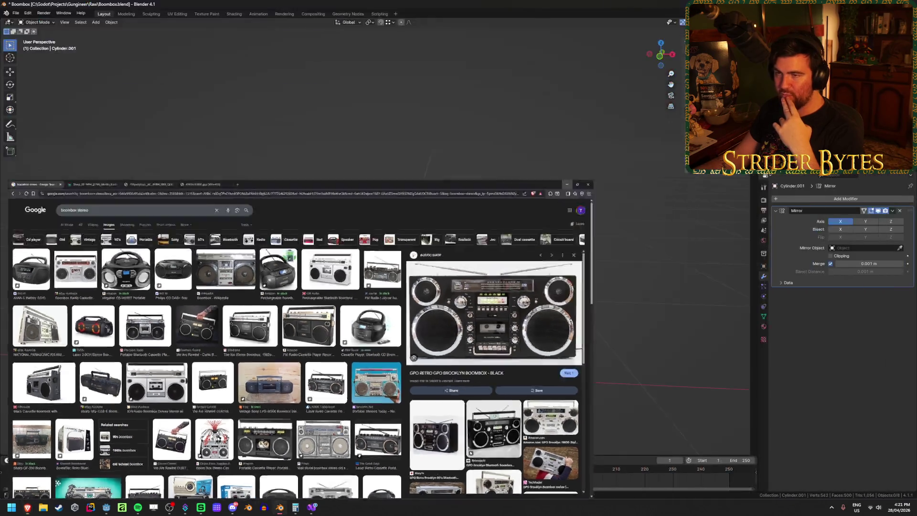
key("Tab")
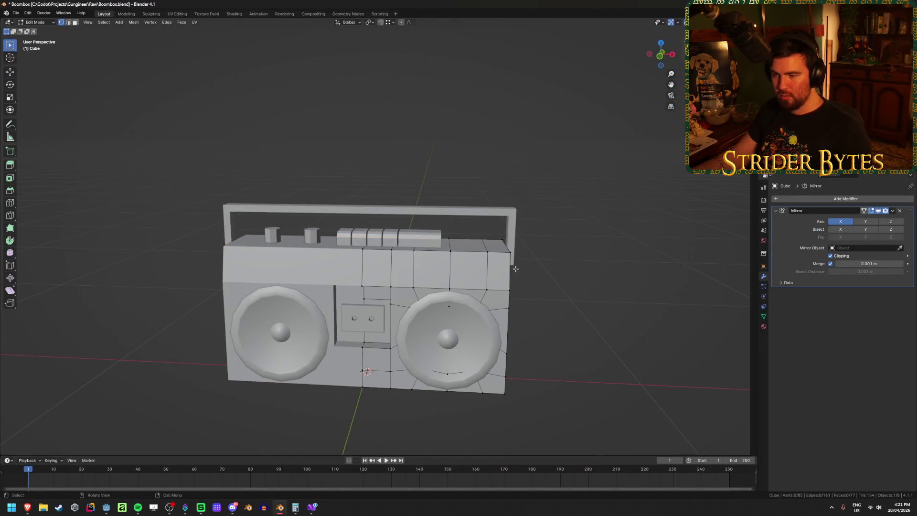
mouse_move(522, 272)
middle_mouse_down()
mouse_move(511, 260)
mouse_move(523, 249)
middle_mouse_up()
scroll(497, 261, "up", 3)
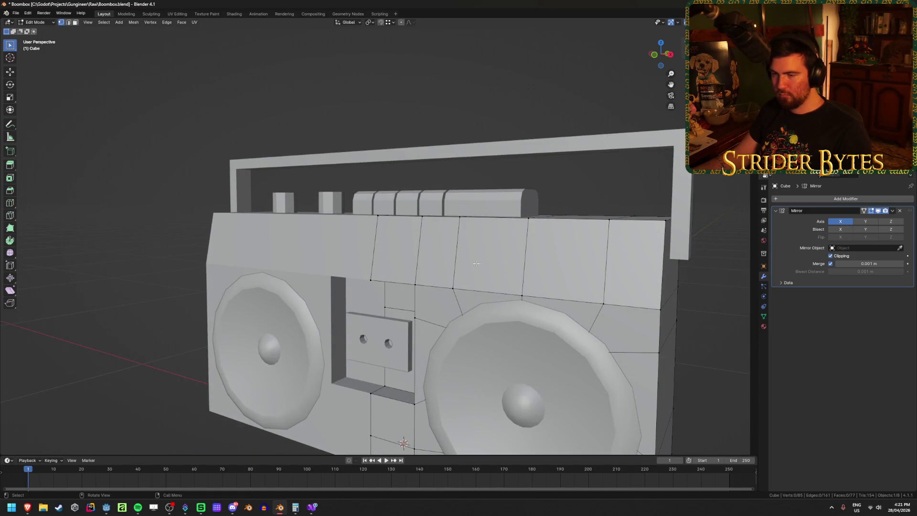
key("Tab")
middle_click_drag(180, 229, 146, 228)
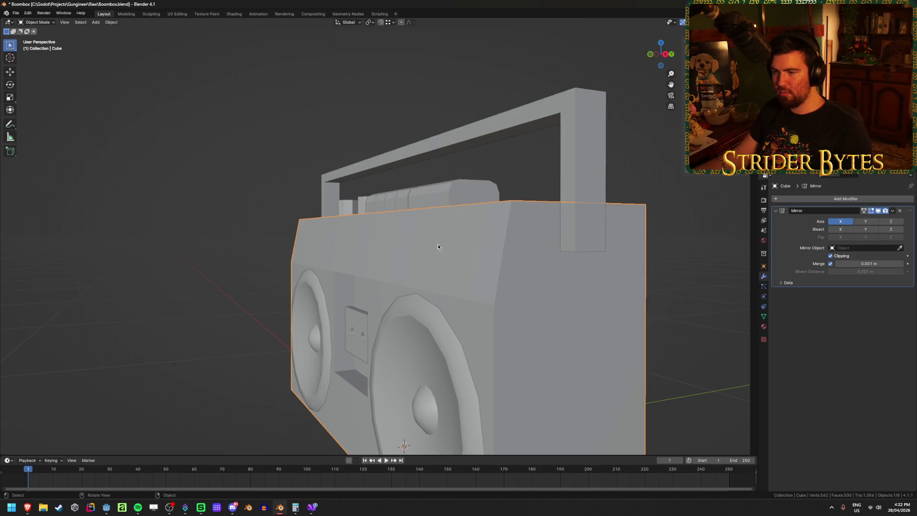
middle_click_drag(515, 296, 597, 310)
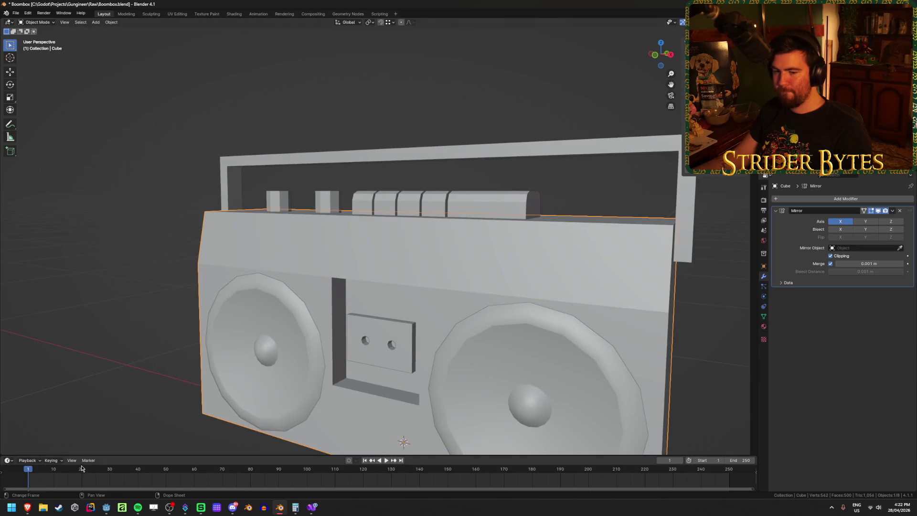
left_click(28, 508)
left_click(206, 4)
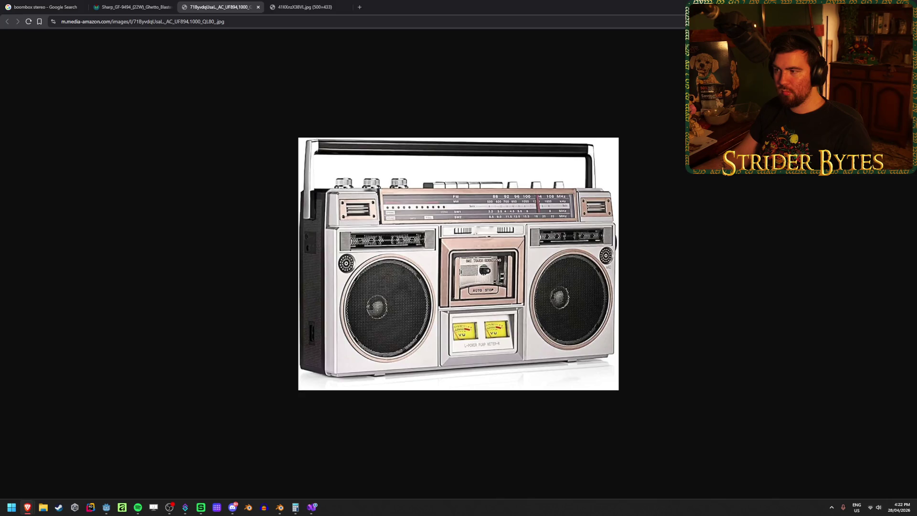
key("alt+Tab")
mouse_move(520, 299)
middle_mouse_down()
mouse_move(454, 302)
mouse_move(505, 317)
middle_mouse_up()
left_click(642, 292)
- Add a new cube and flatten it to 0.3 along Y
key("shift+a")
mouse_move(643, 292)
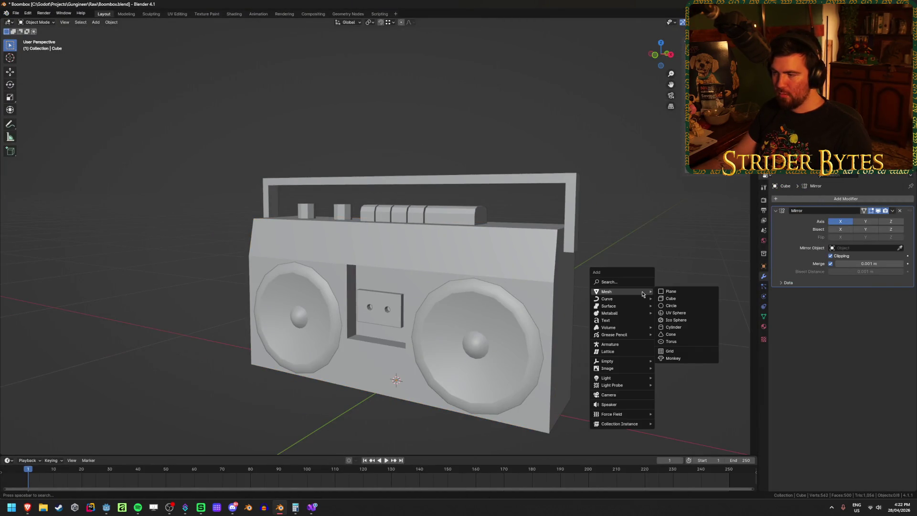
left_click(670, 298)
middle_click_drag(533, 346, 481, 344)
key("Tab")
key("alt+z")
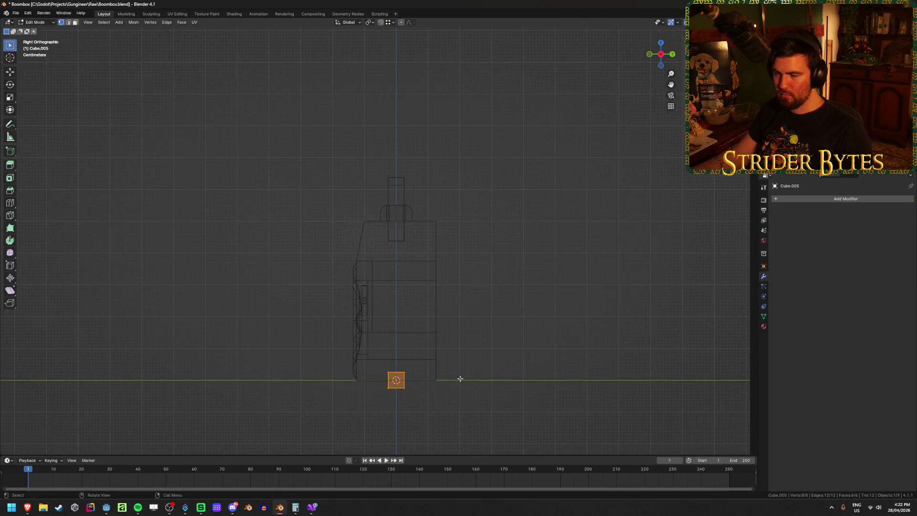
left_click_drag(397, 356, 417, 418)
key("Tab")
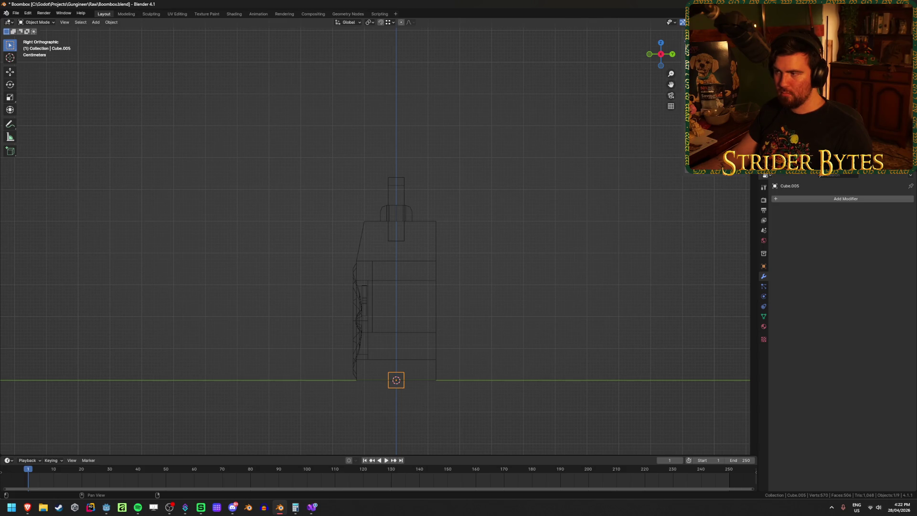
type("sy0.3")
key("Return")
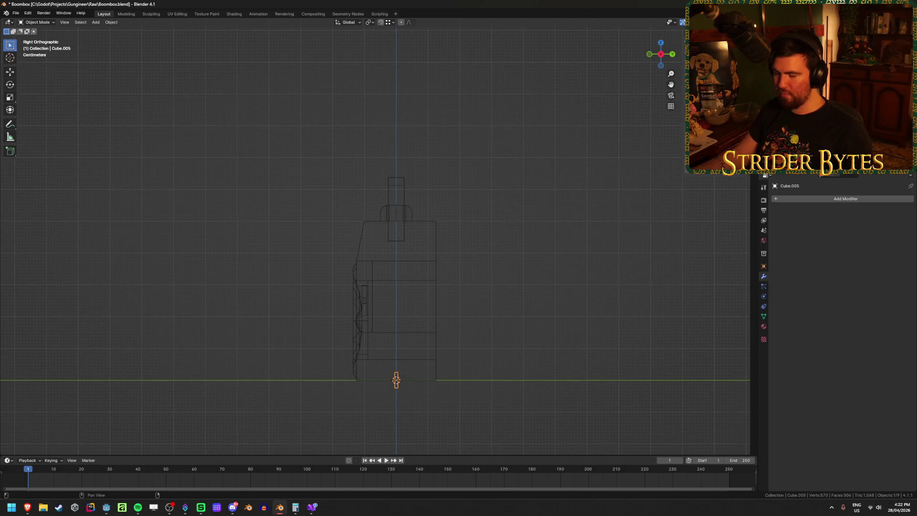
- Check the boombox from front and back views and select an edge loop around the body
scroll(481, 331, "up", 4)
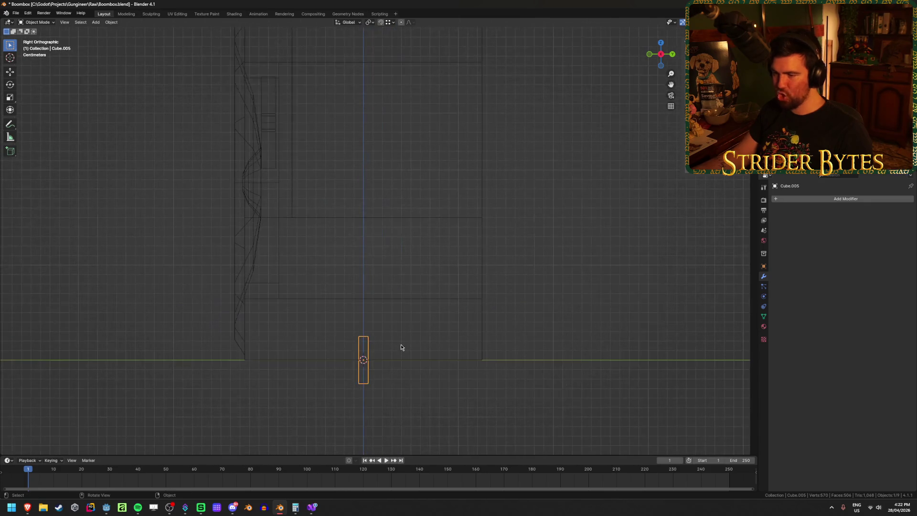
mouse_move(400, 339)
middle_mouse_down()
mouse_move(460, 324)
mouse_move(489, 223)
mouse_move(453, 221)
mouse_move(453, 202)
mouse_move(455, 307)
middle_mouse_up()
key("KP_1")
scroll(463, 315, "down", 5)
key("shift+z")
key("Tab")
key("Tab")
left_click(454, 306)
key("Tab")
key("grave")
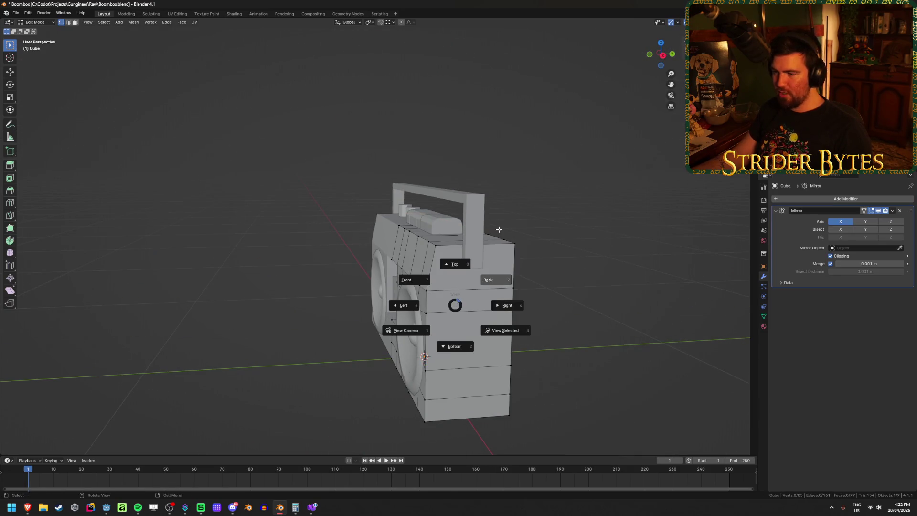
left_click(608, 222)
mouse_move(608, 222)
middle_mouse_down()
mouse_move(429, 268)
mouse_move(389, 268)
mouse_move(379, 282)
middle_mouse_up()
left_click(309, 297, "alt")
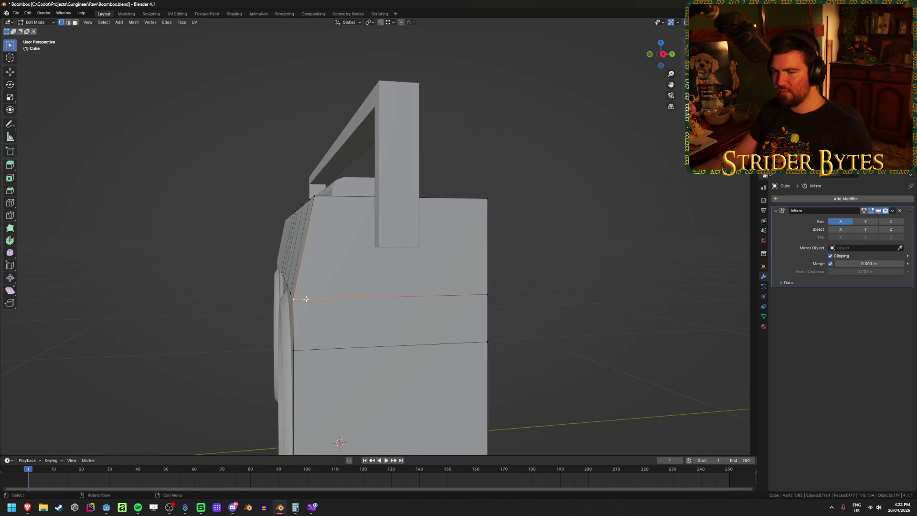
key("Tab")
scroll(306, 299, "down", 4)
key("shift+z")
- Move the small cube from the origin to the boombox's upper front in Right view
left_click(351, 382)
key("KP_3")
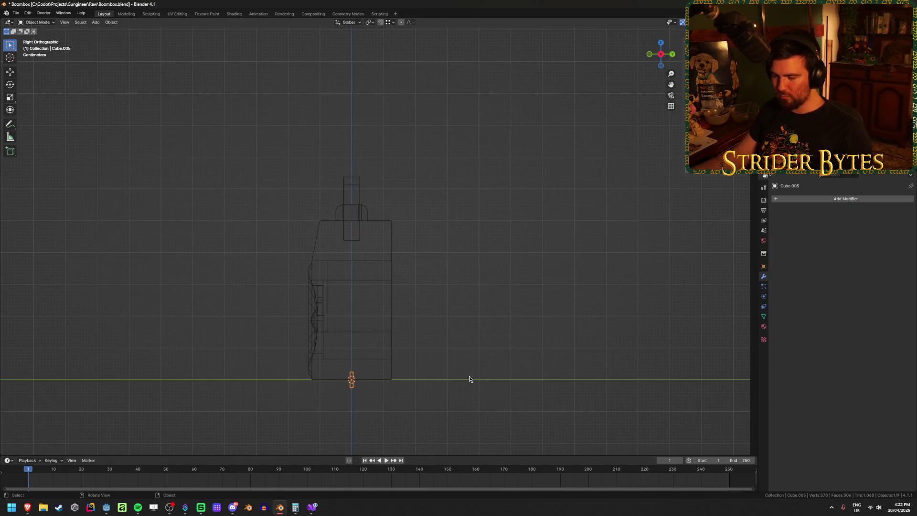
key("g")
left_click(431, 240)
key("KP_Decimal")
scroll(467, 242, "down", 5)
- Tilt the block 12° and nudge it flush against the slanted front face
key("r")
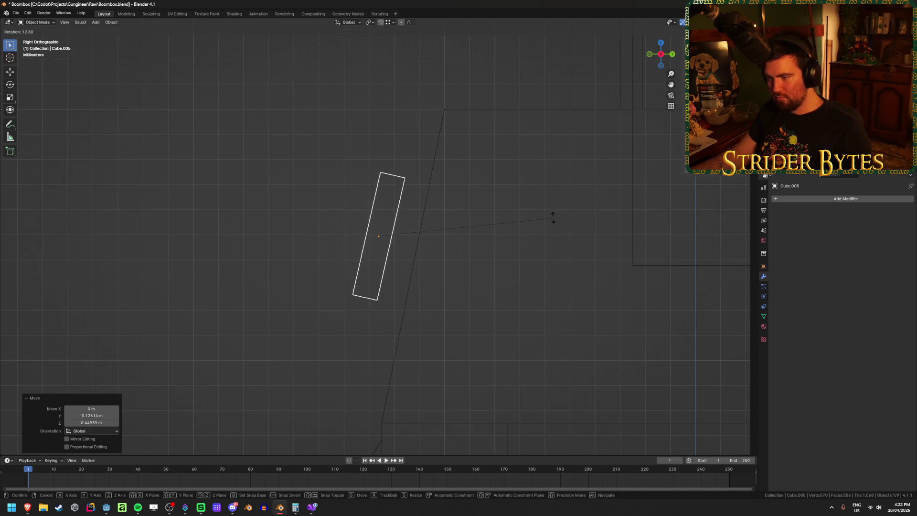
left_click(553, 216)
key("g")
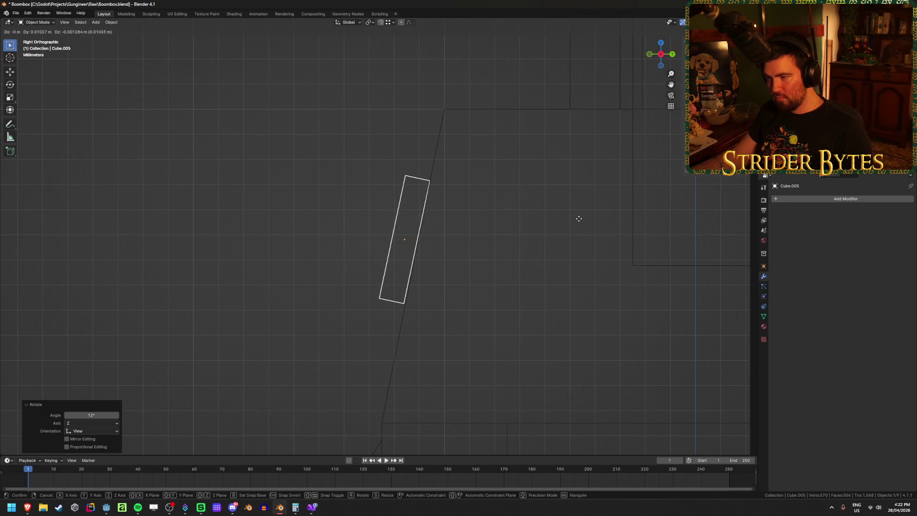
left_click(580, 219)
key("r")
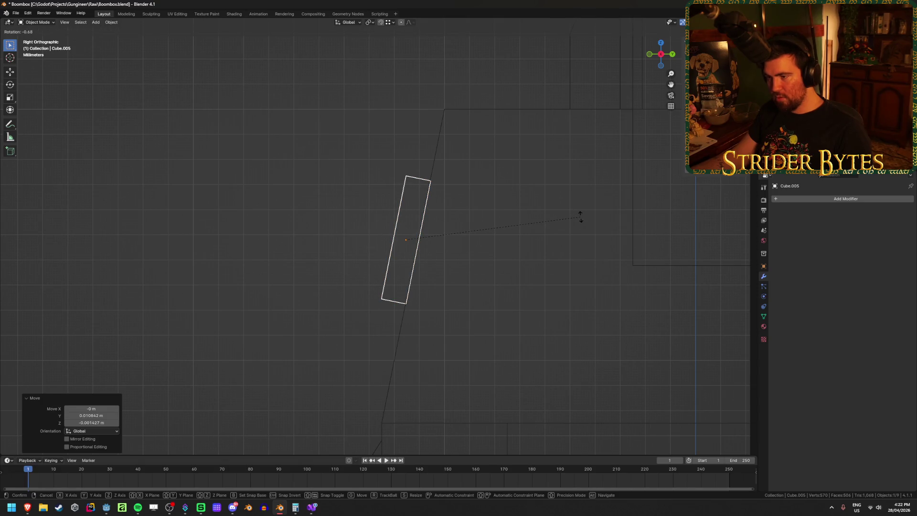
left_click(580, 217)
middle_click_drag(575, 223, 461, 291)
key("shift+z")
scroll(465, 288, "down", 10)
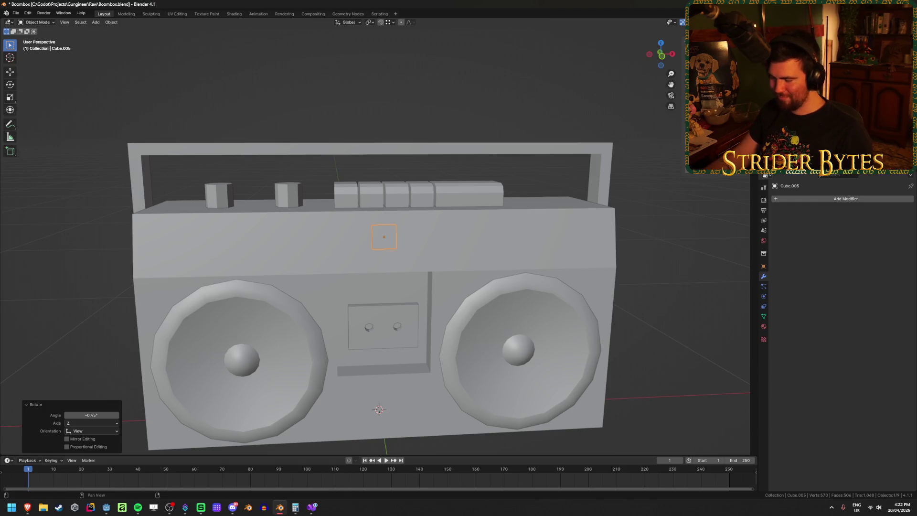
key("ctrl+a")
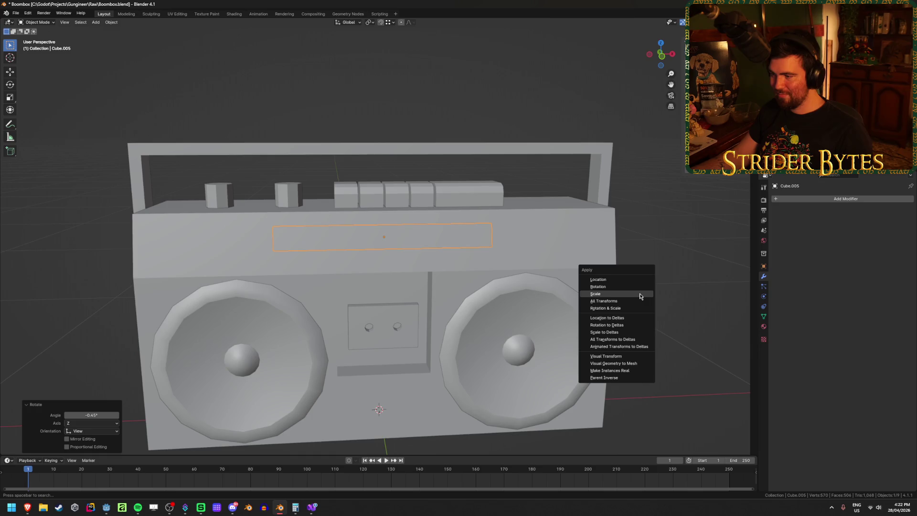
- Apply the block's scale and double its width along X
left_click(640, 296)
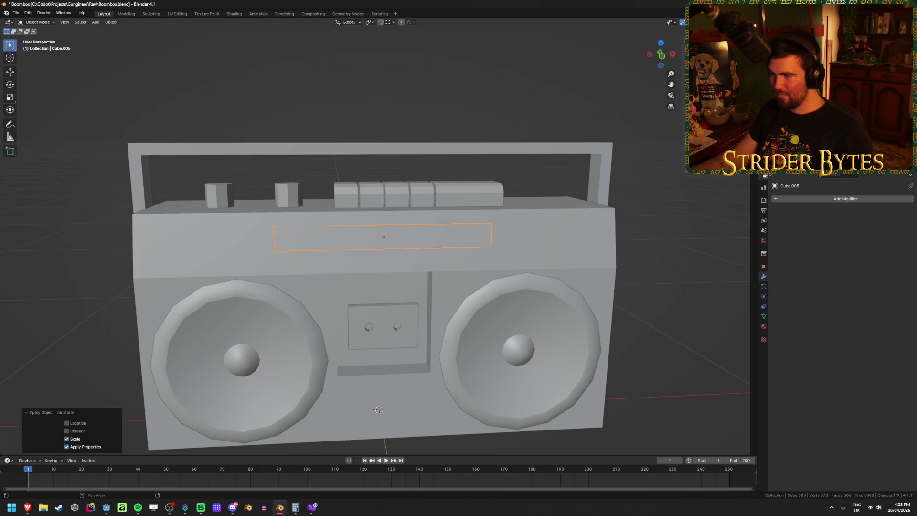
key("s")
key("x")
key("2")
key("Return")
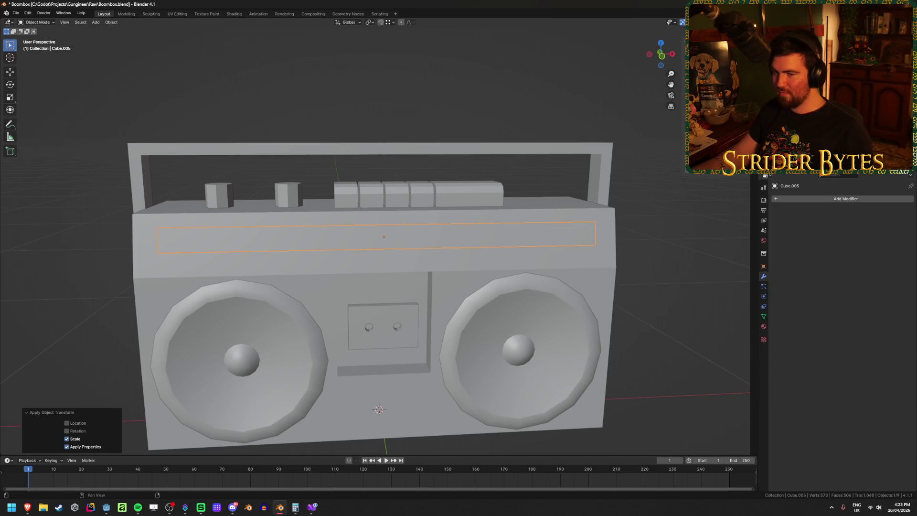
- Sink the strip about 0.0033 m into the front along its local Z axis
middle_click_drag(624, 261, 544, 249)
key("g")
key("y")
key("y")
key("z")
key("z")
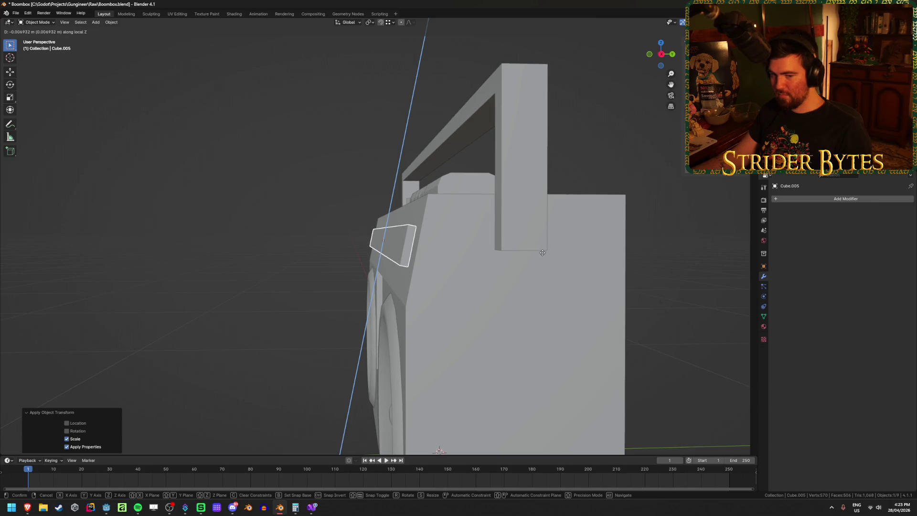
left_click(540, 253)
middle_click_drag(541, 253, 468, 305)
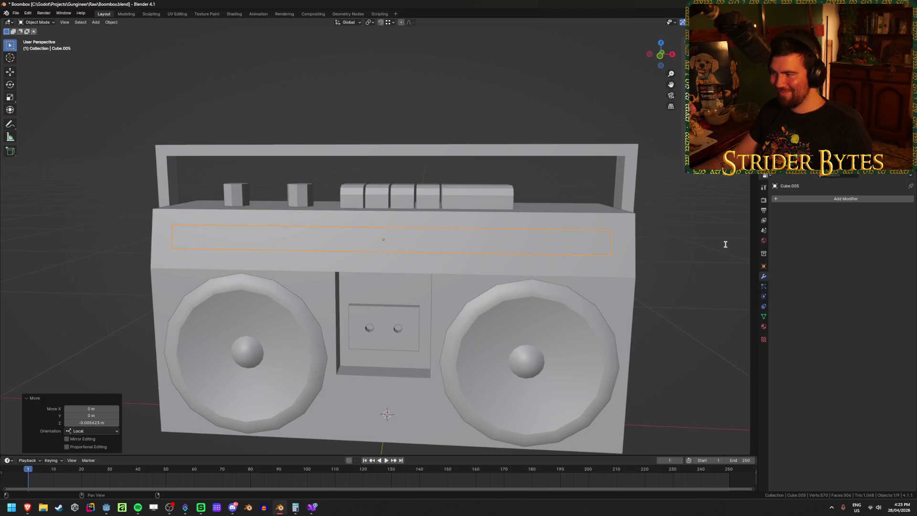
middle_click_drag(723, 243, 646, 242)
key("g")
key("z")
key("z")
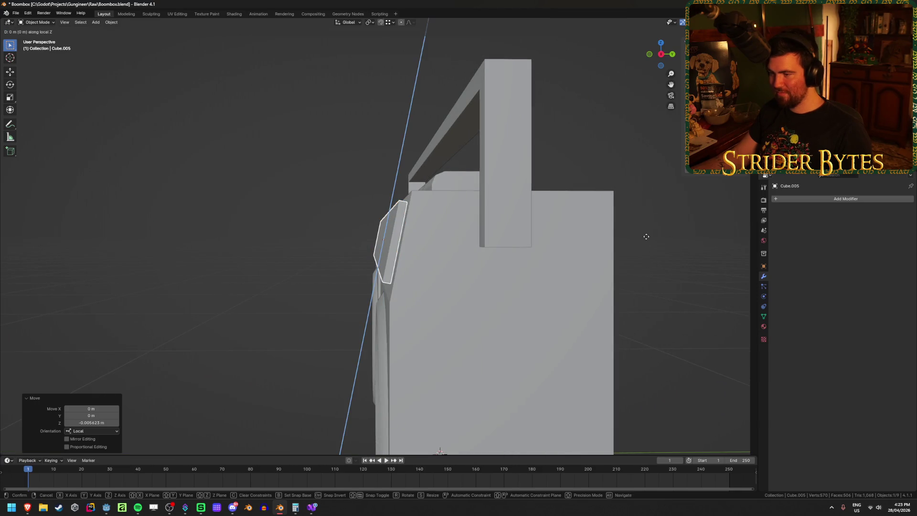
left_click(644, 238)
mouse_move(646, 239)
middle_mouse_down()
mouse_move(469, 263)
mouse_move(449, 281)
mouse_move(470, 281)
middle_mouse_up()
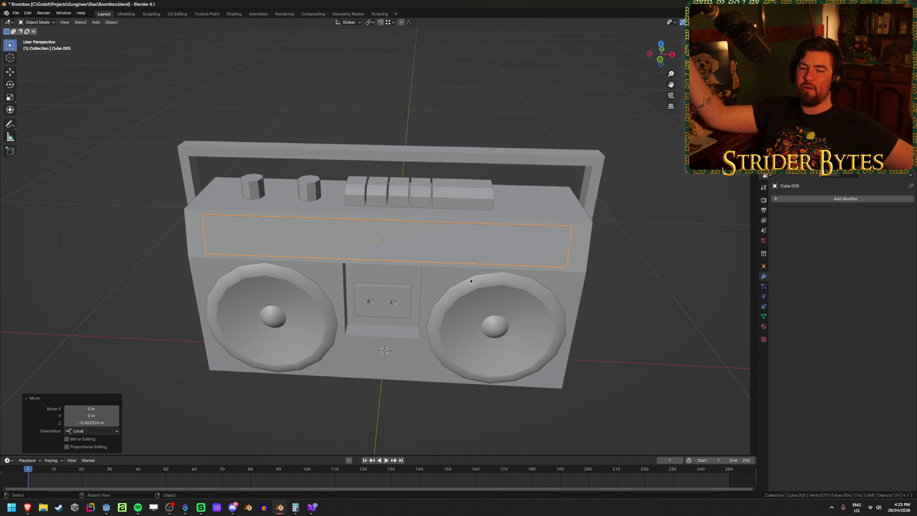
mouse_move(370, 202)
middle_mouse_down()
mouse_move(376, 243)
mouse_move(395, 232)
mouse_move(343, 299)
mouse_move(352, 299)
mouse_move(272, 306)
middle_mouse_up()
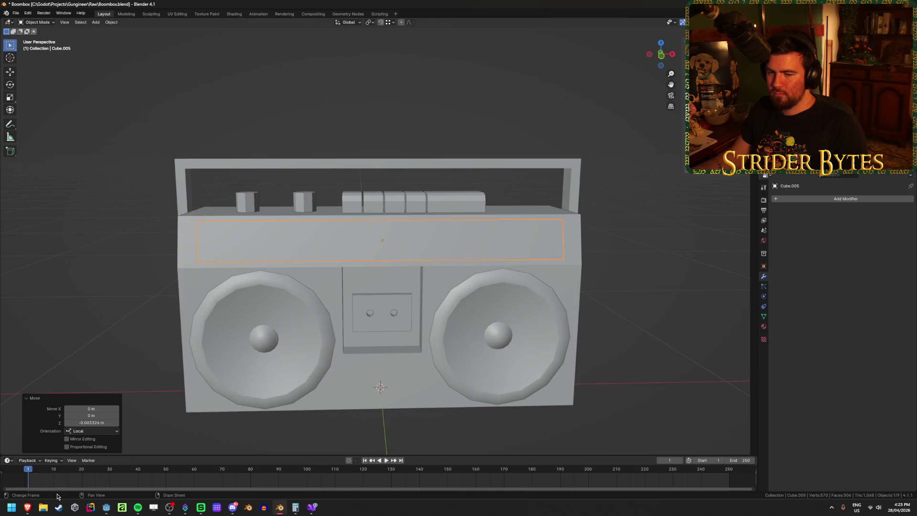
- Bring up Brave and compare the Sharp GF-9494 and Riptunes boombox reference photos
mouse_move(27, 509)
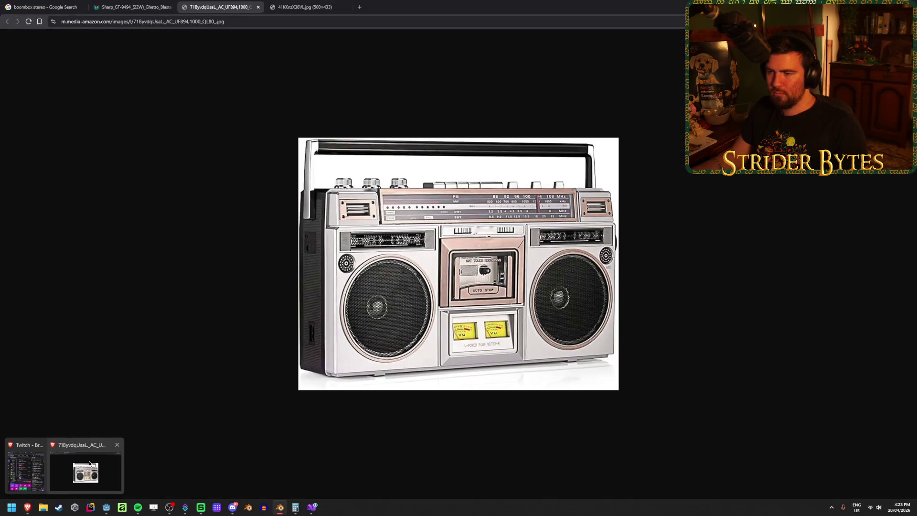
left_click(89, 463)
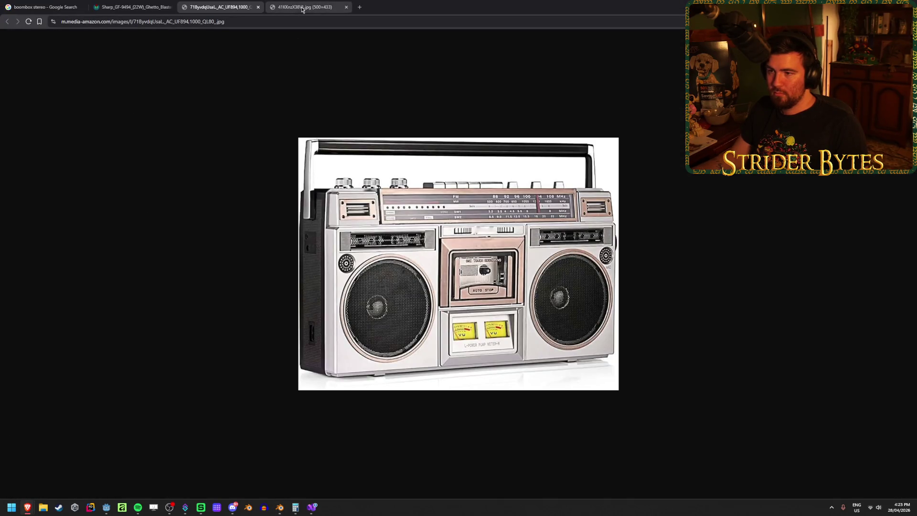
left_click(119, 3)
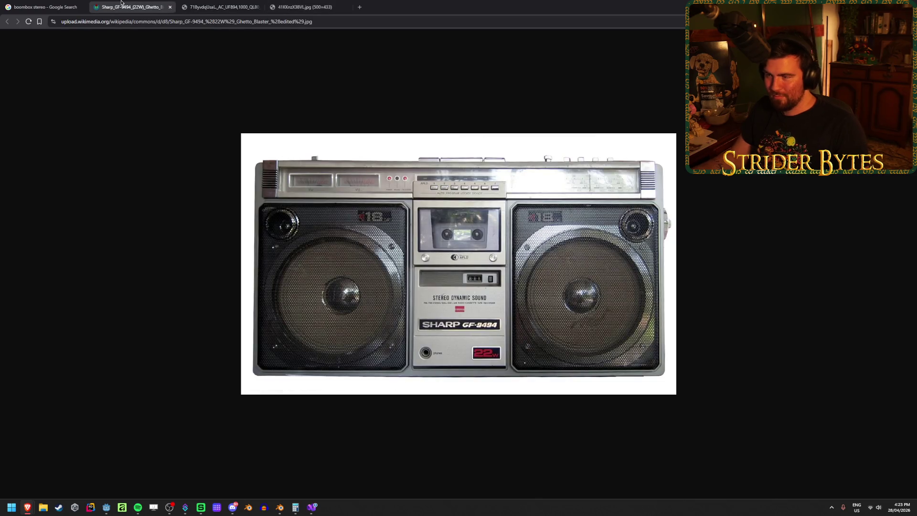
left_click(301, 3)
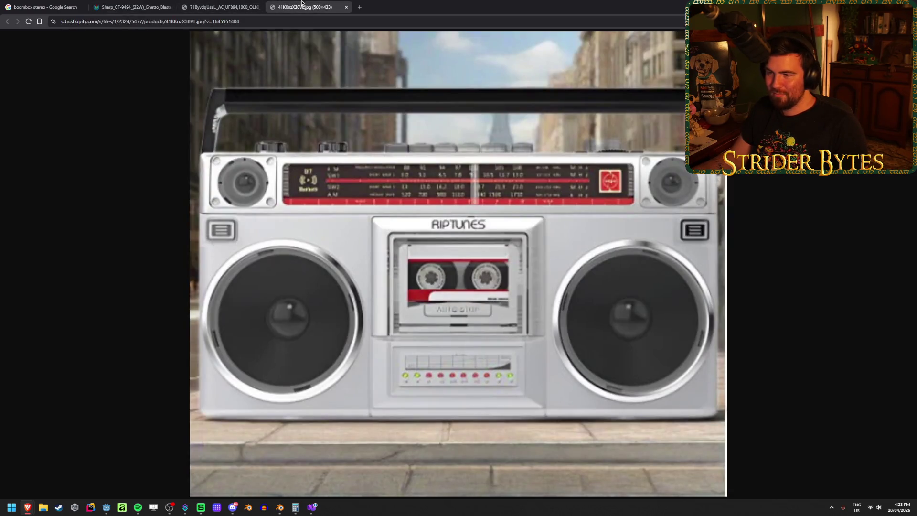
- Back in Blender, narrow the display strip slightly along X and save Boombox.blend
key("alt+Tab")
middle_click_drag(622, 213, 622, 212, "shift")
key("s")
key("x")
mouse_move(459, 306)
middle_mouse_down()
mouse_move(550, 285)
mouse_move(542, 284)
middle_mouse_up()
key("ctrl+s")
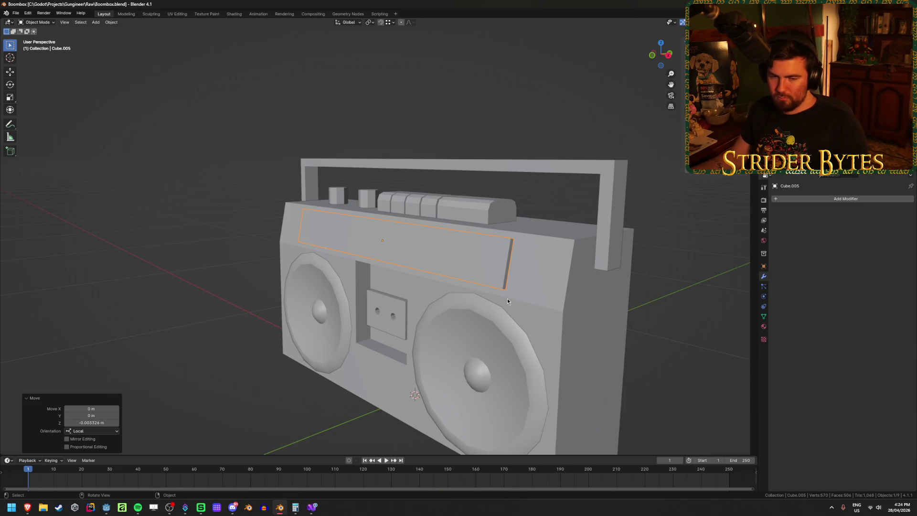
- Check the silver boombox reference photo again, then return to Blender
mouse_move(503, 294)
middle_mouse_down()
mouse_move(567, 301)
mouse_move(489, 279)
middle_mouse_up()
scroll(559, 293, "up", 1)
scroll(559, 294, "down", 5)
scroll(525, 298, "up", 2)
scroll(489, 280, "up", 3)
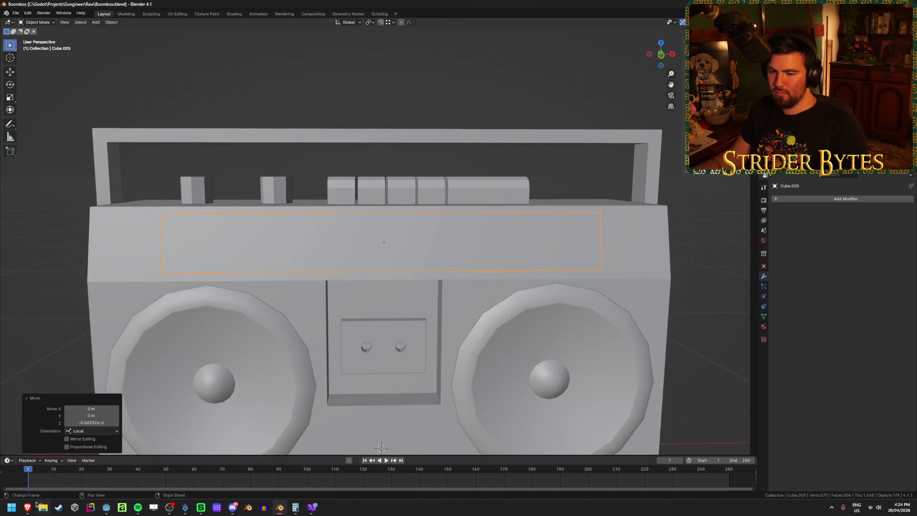
mouse_move(27, 507)
mouse_move(93, 472)
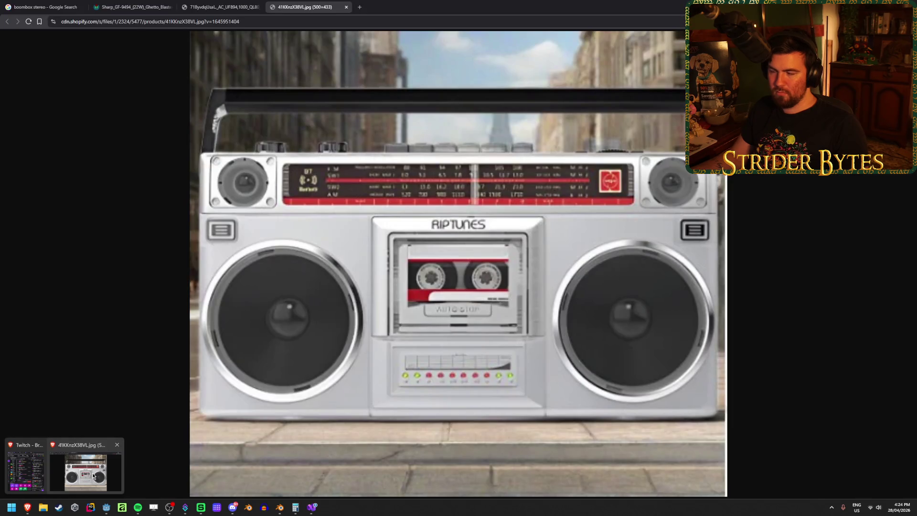
left_click(93, 472)
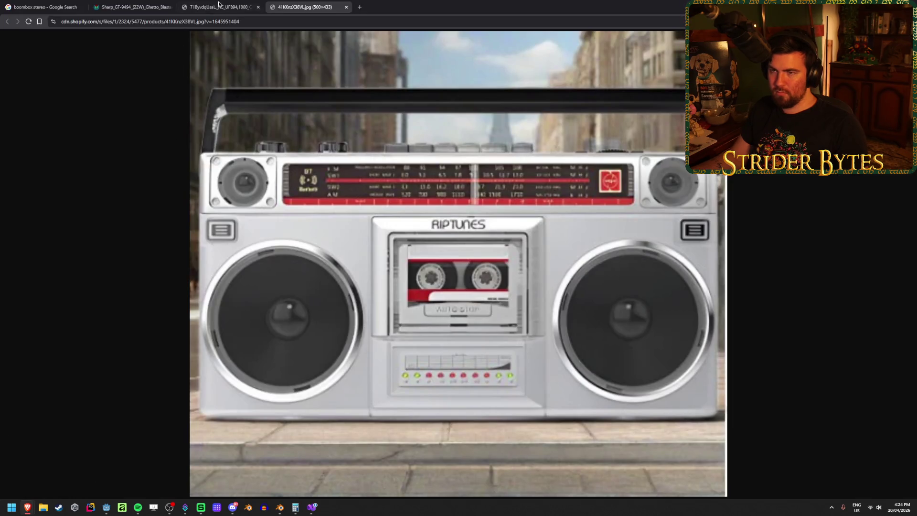
left_click(228, 2)
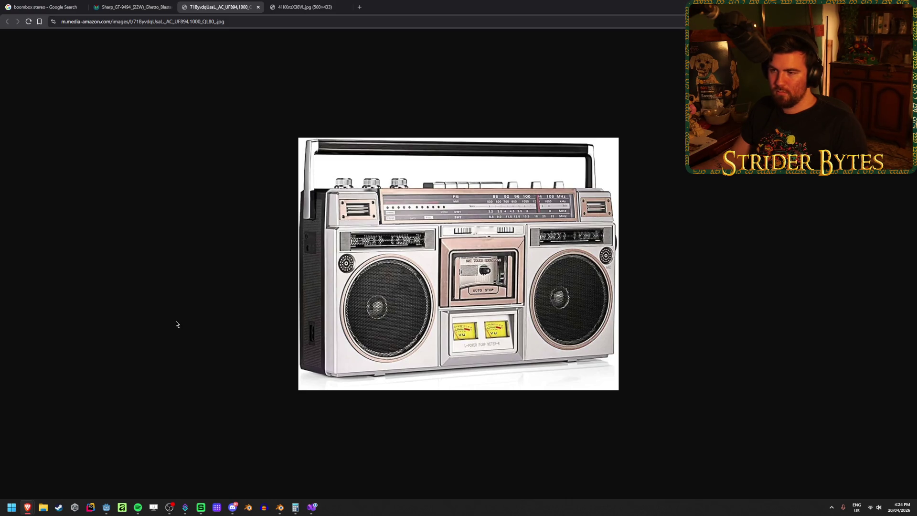
left_click(279, 507)
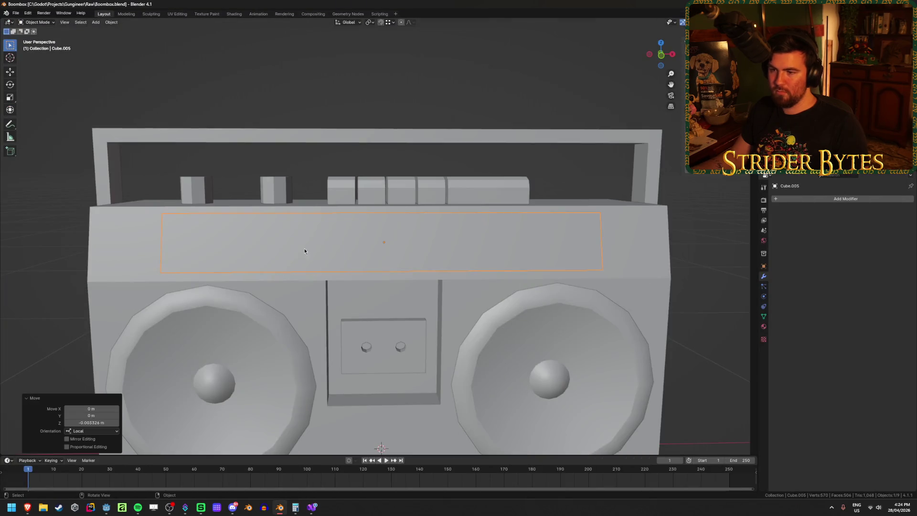
- Inset the display strip's front face by 0.005 m
key("Tab")
left_click(339, 254)
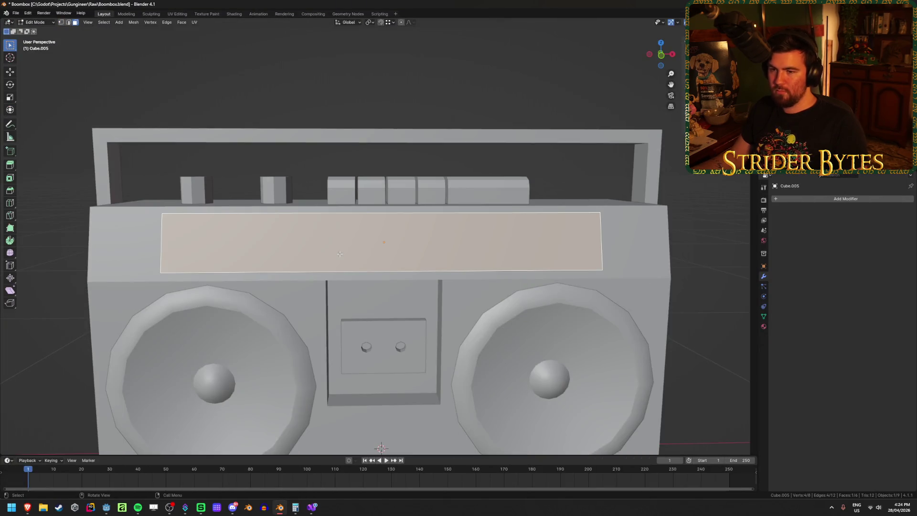
key("Tab")
right_click(538, 219)
left_click(549, 242)
key("Tab")
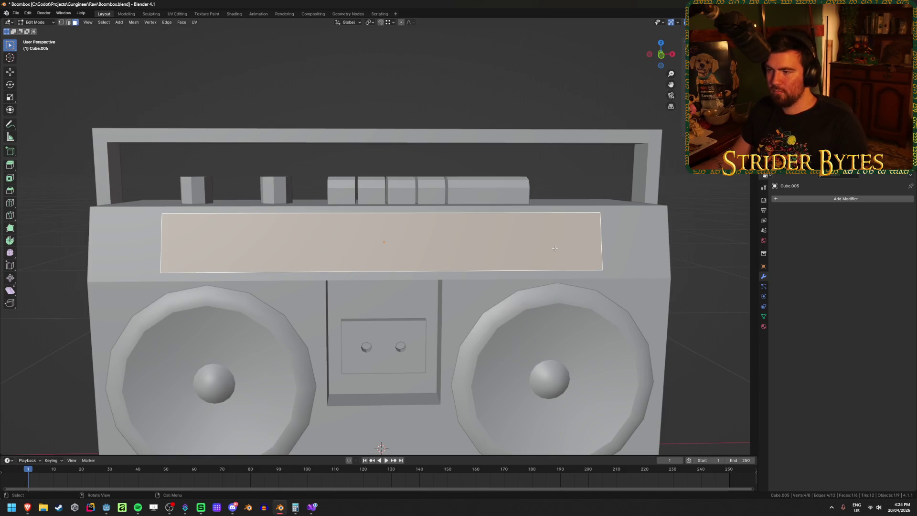
key("i")
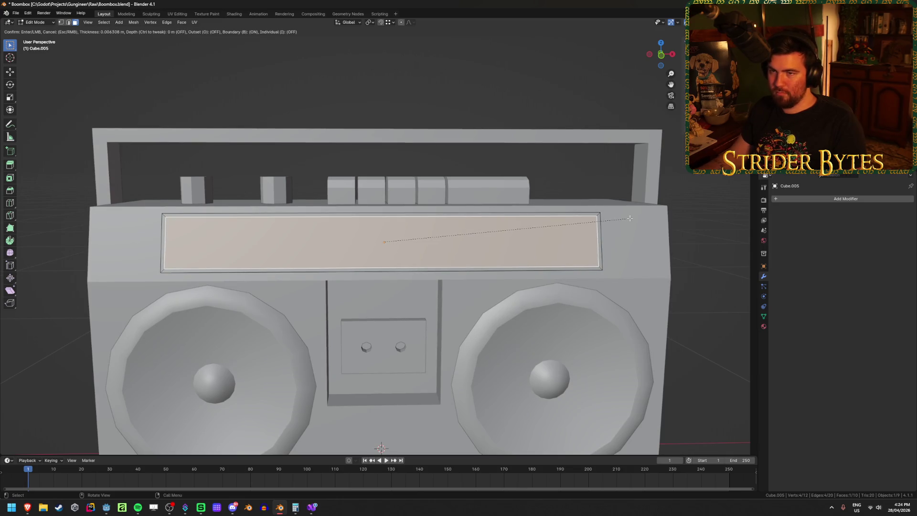
type("0.005")
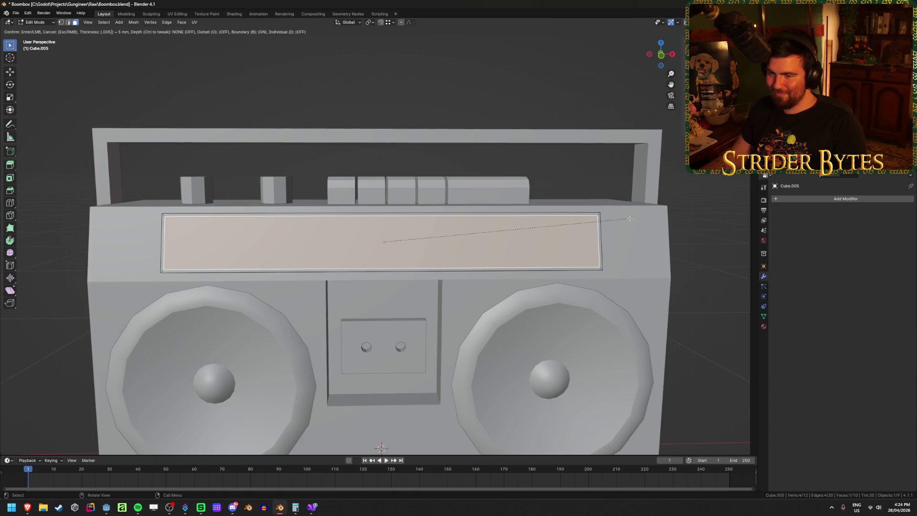
key("Return")
- Extrude the inner display face 7.5 mm inward, replacing an initial 1 mm attempt
middle_click_drag(630, 218, 543, 212)
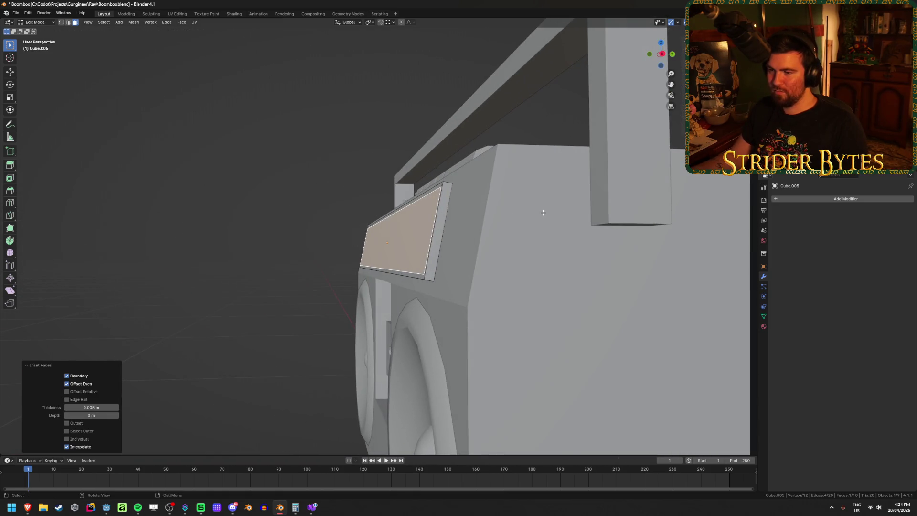
mouse_move(442, 225)
middle_mouse_down()
mouse_move(455, 230)
mouse_move(393, 242)
mouse_move(414, 245)
middle_mouse_up()
key("shift+z")
key("shift+z")
left_click(414, 246)
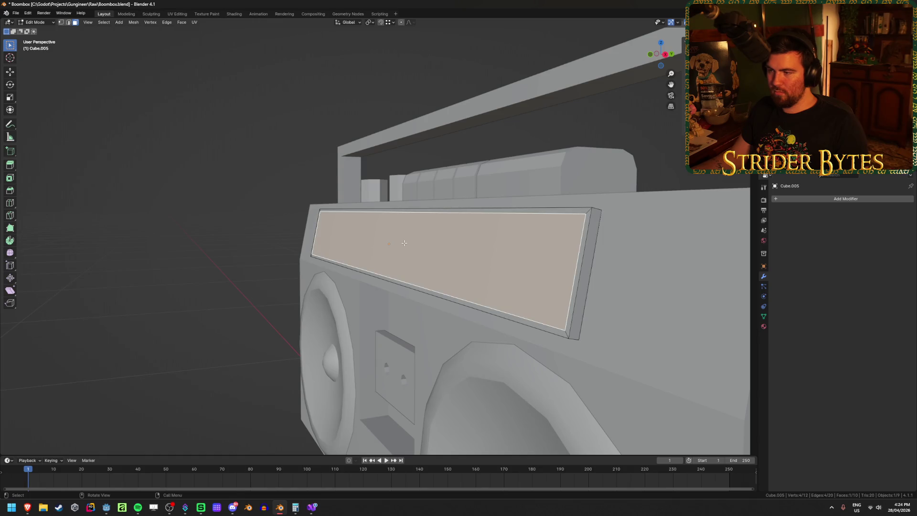
key("e")
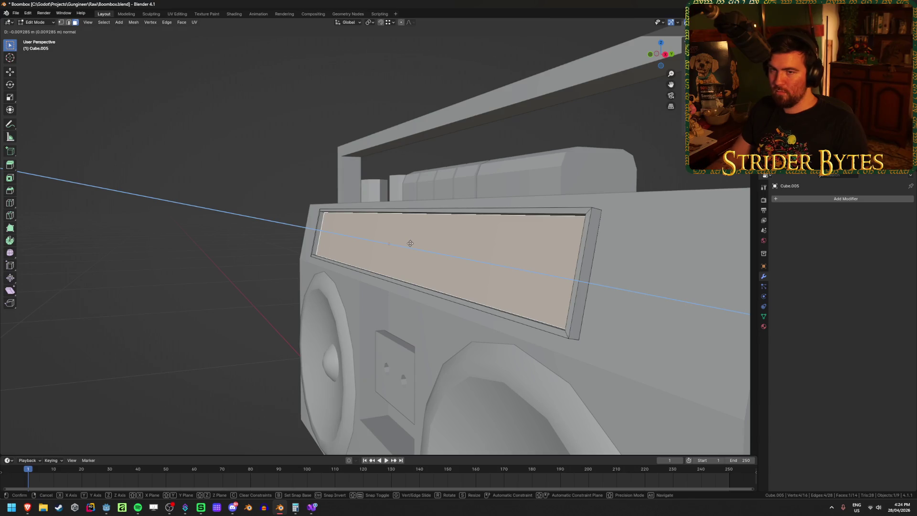
type("-.001")
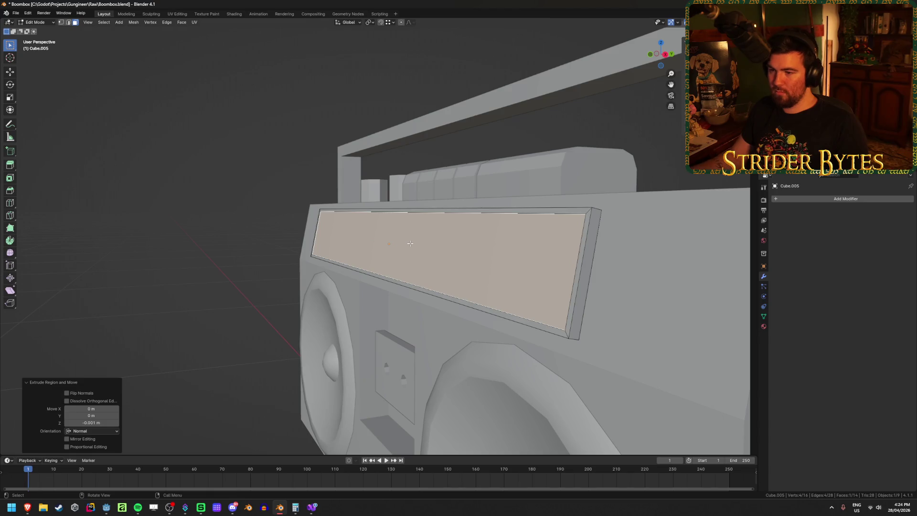
key("ctrl+z")
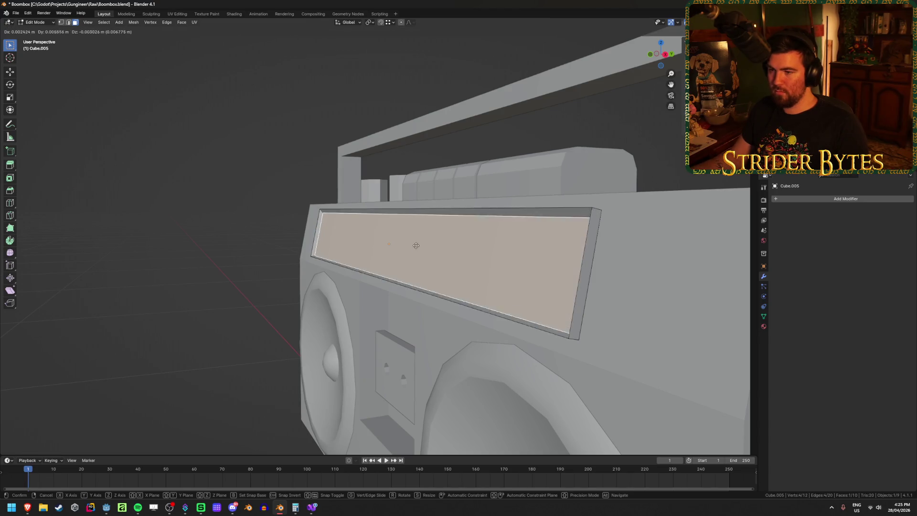
key("e")
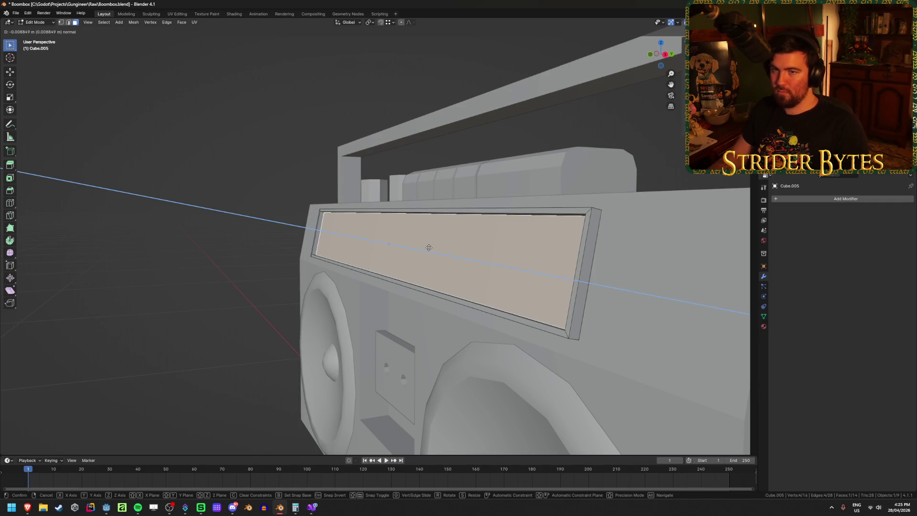
type("-.0075")
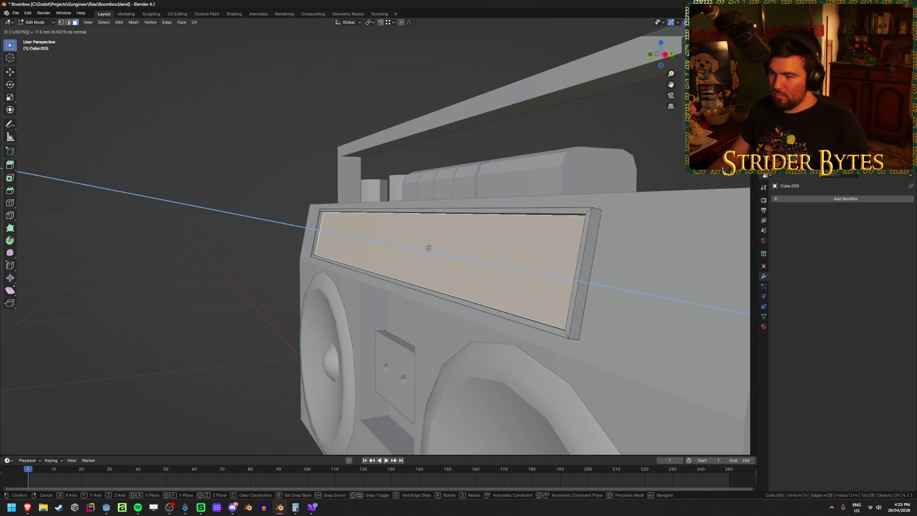
key("Return")
- Save the file and inspect the recess from several angles with see-through shading
mouse_move(429, 247)
middle_mouse_down()
mouse_move(433, 264)
mouse_move(505, 266)
mouse_move(472, 287)
mouse_move(410, 298)
middle_mouse_up()
key("ctrl+s")
key("Tab")
key("Tab")
key("alt+z")
left_click(500, 276)
mouse_move(500, 276)
middle_mouse_down()
mouse_move(487, 286)
mouse_move(356, 284)
middle_mouse_up()
key("alt+z")
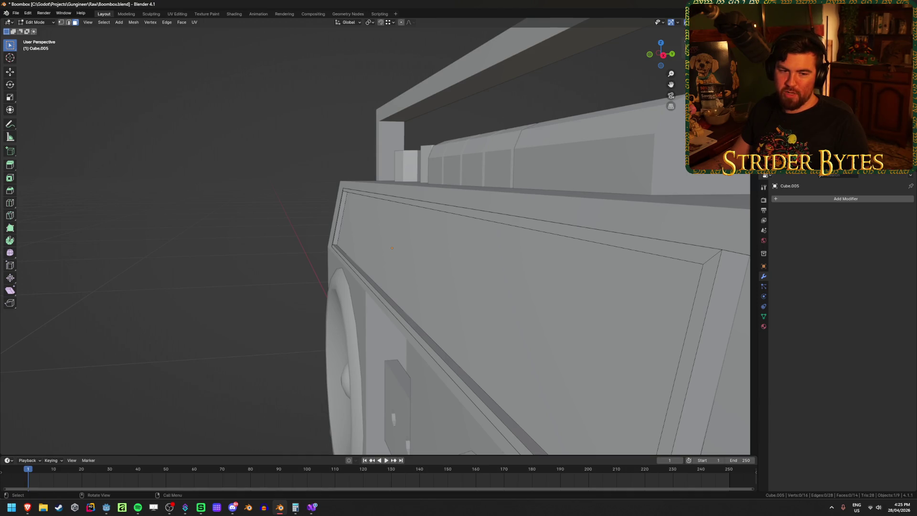
- Orbit to face the boombox front, select the display face, zoom out, and toggle edit mode
key("alt+Tab")
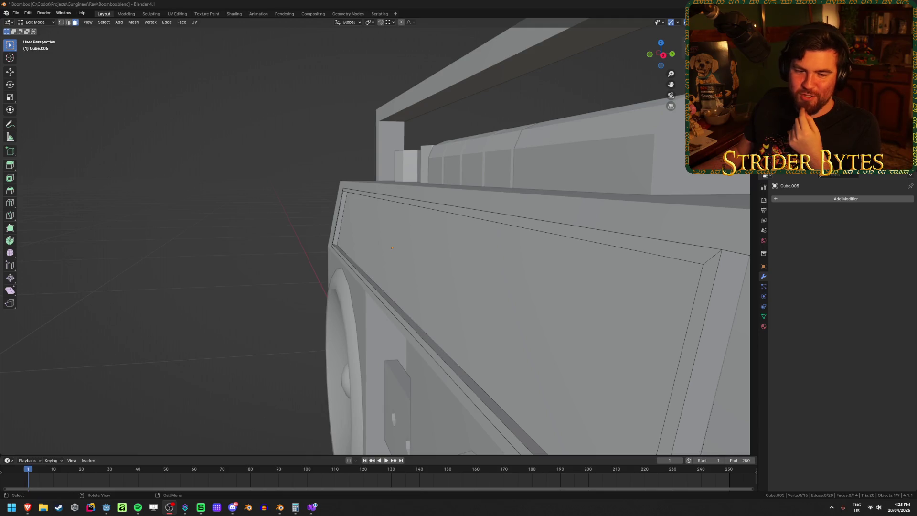
mouse_move(254, 238)
middle_mouse_down()
mouse_move(186, 245)
mouse_move(398, 265)
middle_mouse_up()
left_click(399, 265)
scroll(398, 265, "down", 3)
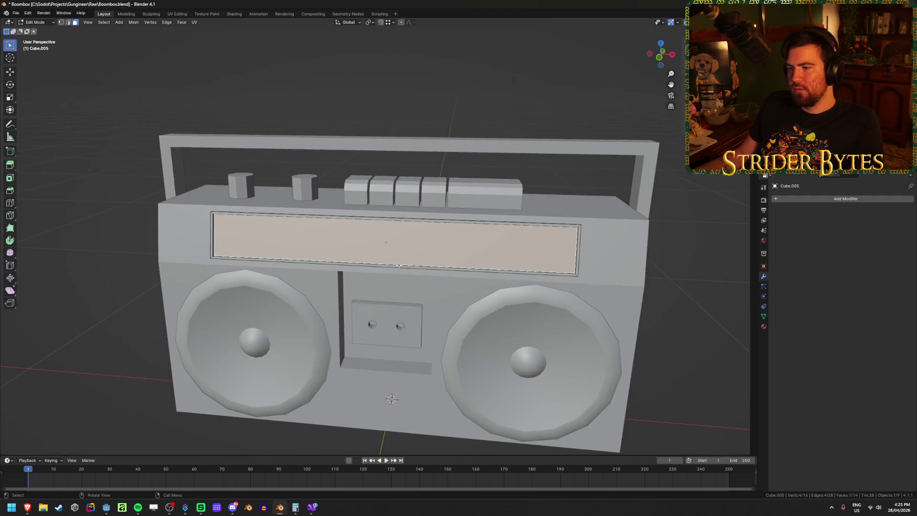
key("Tab")
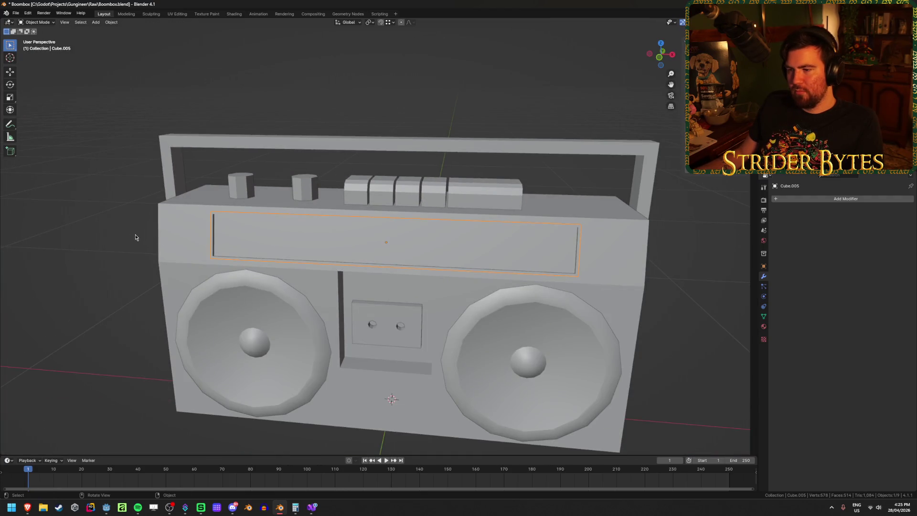
key("Tab")
- Add two evenly spaced horizontal loop cuts across the display panel
scroll(190, 240, "up", 3)
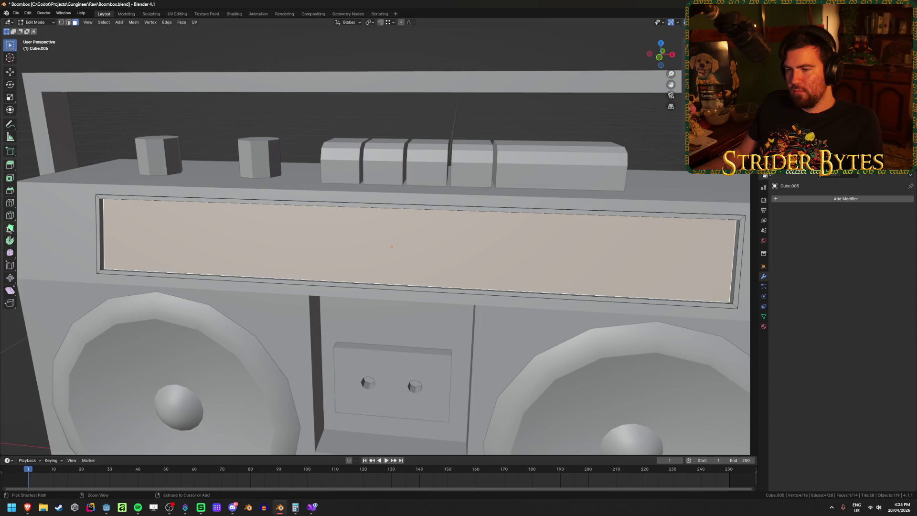
scroll(190, 241, "down", 2)
key("ctrl+r")
scroll(187, 233, "up", 1)
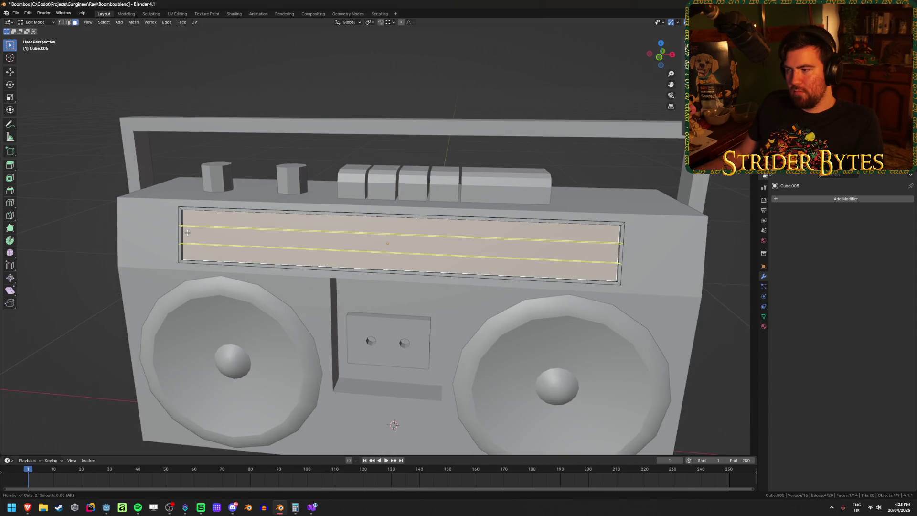
left_click(187, 233)
right_click(191, 232)
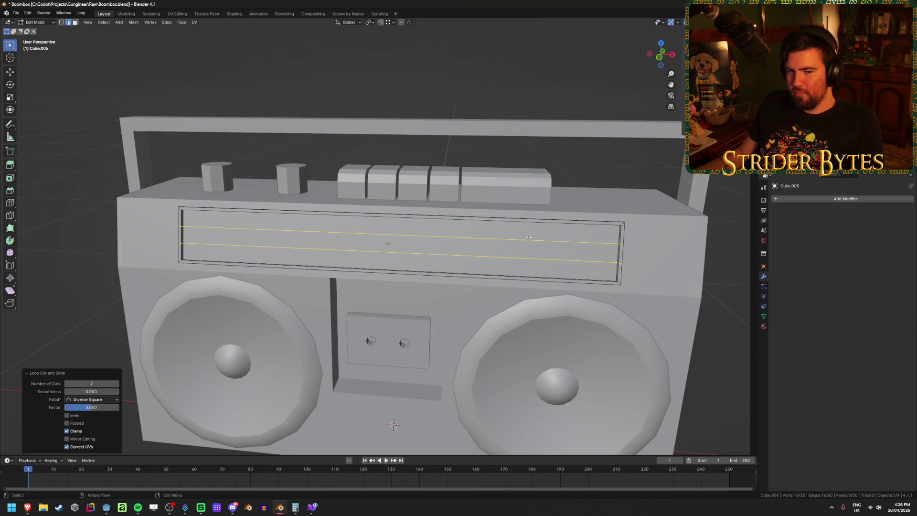
- Squeeze the two cuts together along Z into a thin strip, select that face, then switch to Brave
middle_click_drag(528, 238, 497, 238)
key("s")
key("z")
key("z")
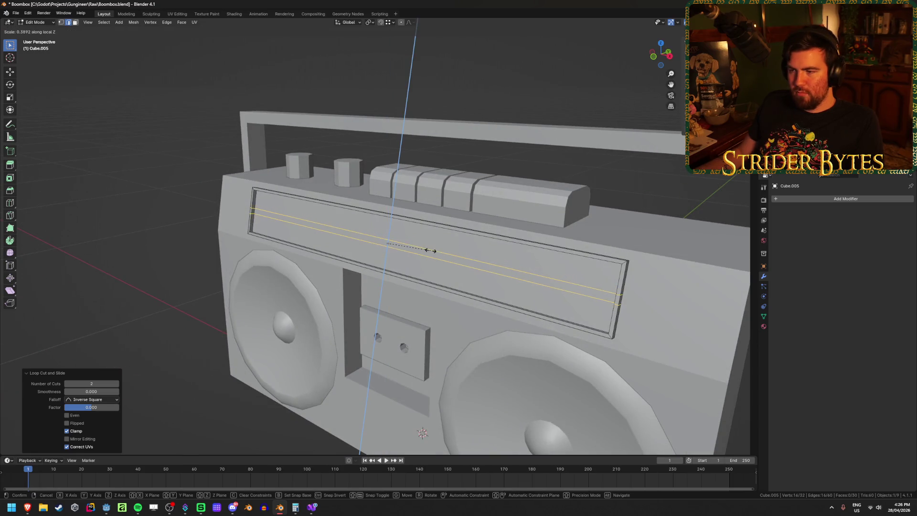
left_click(439, 248)
key("3")
left_click(408, 260)
middle_click_drag(408, 260, 124, 395)
mouse_move(27, 507)
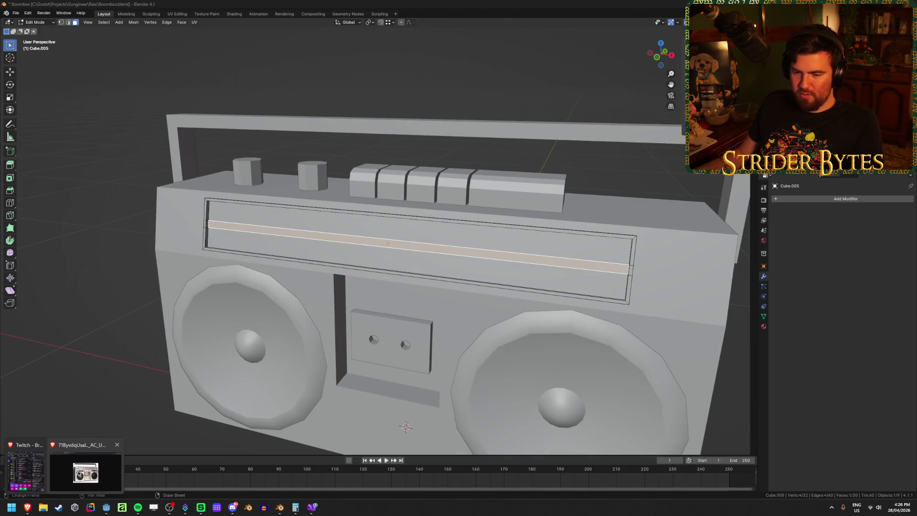
left_click(79, 473)
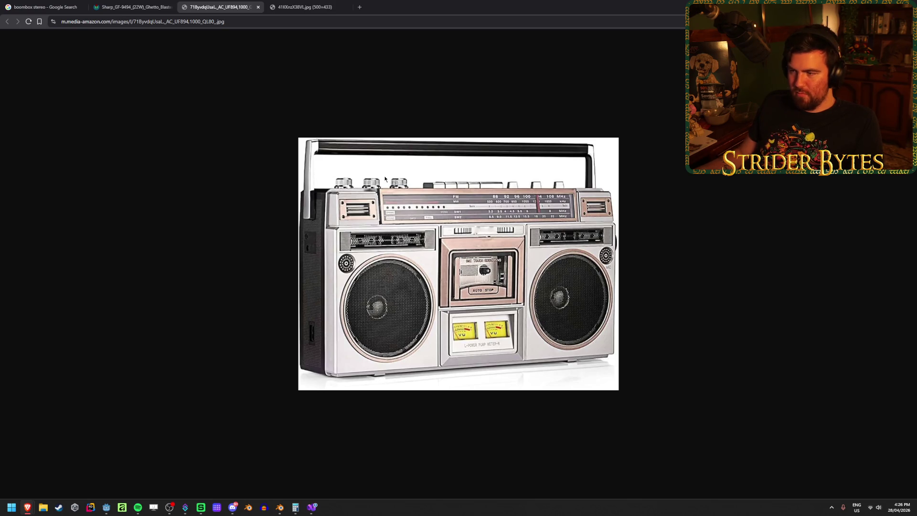
- Compare the reference tabs, including the Sharp and Amazon boombox images
left_click(303, 4)
left_click(133, 7)
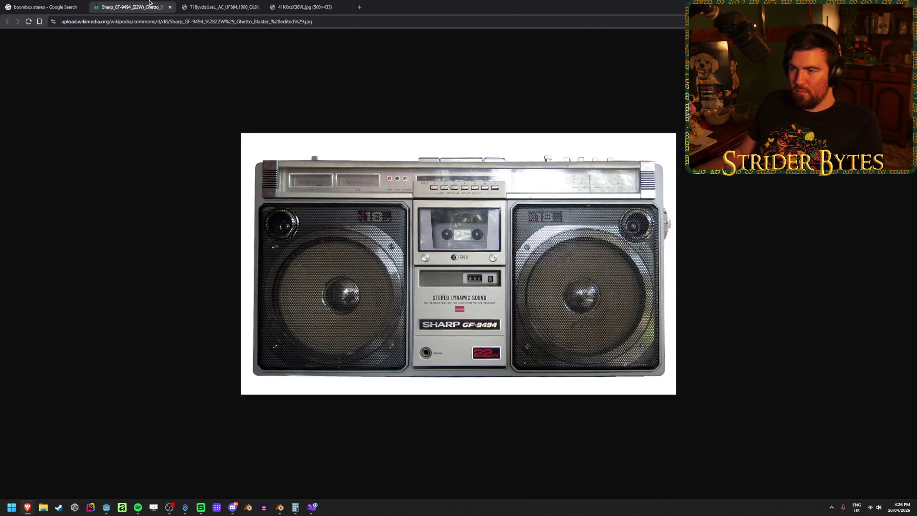
left_click(220, 7)
left_click(38, 2)
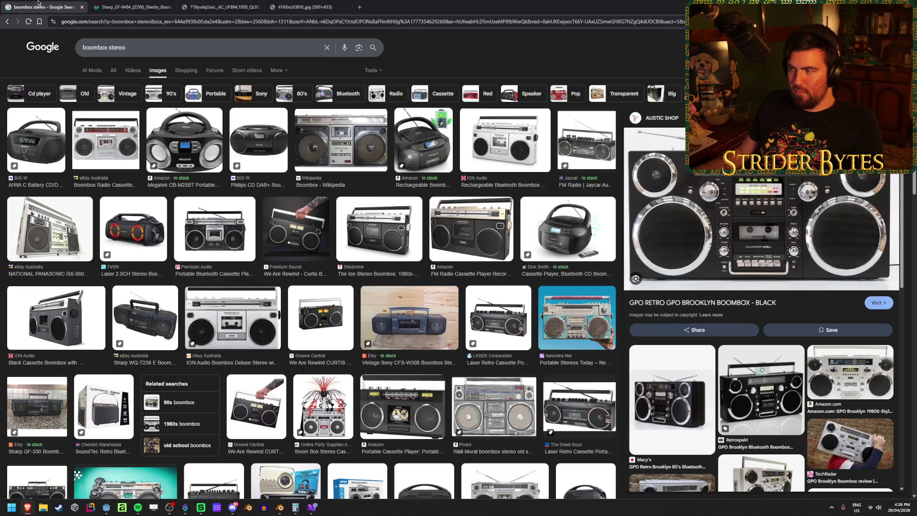
- Preview the eBay Australia, ION Audio, Precision Audio and silver Retro Boombox results, then return to Blender
left_click(97, 133)
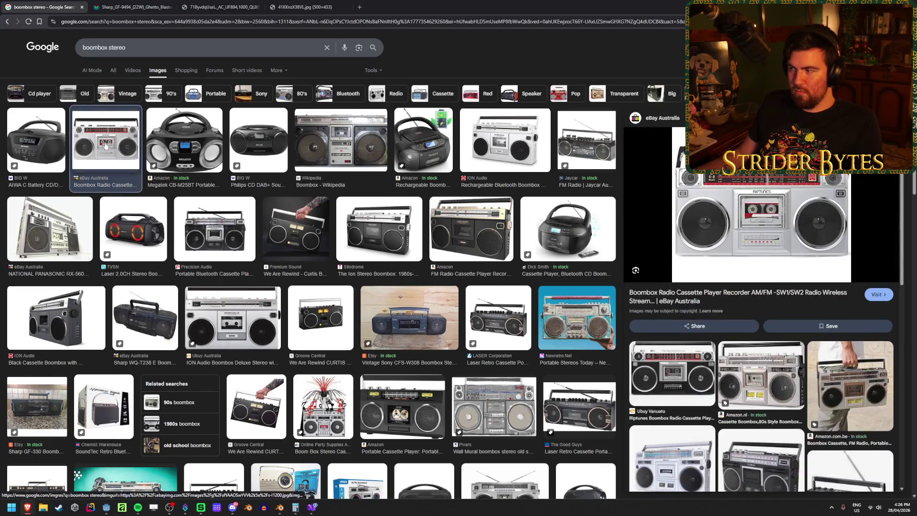
left_click(507, 133)
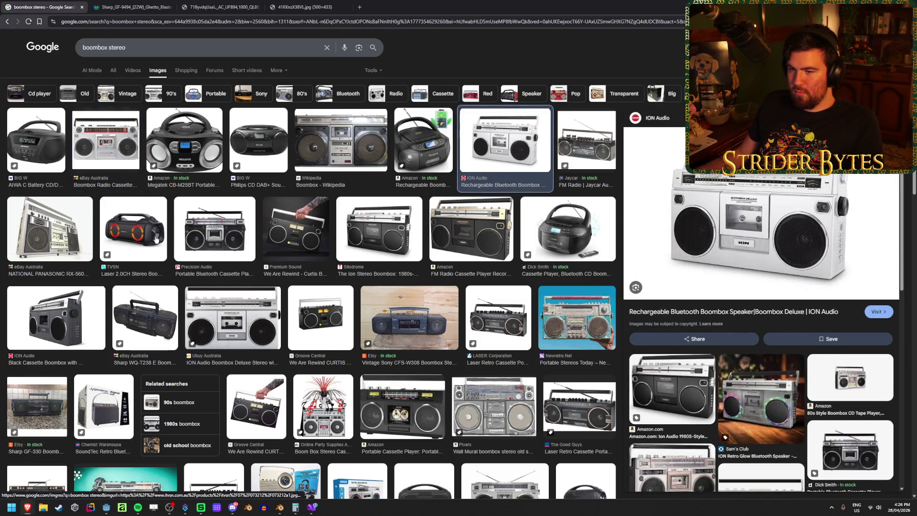
left_click(222, 233)
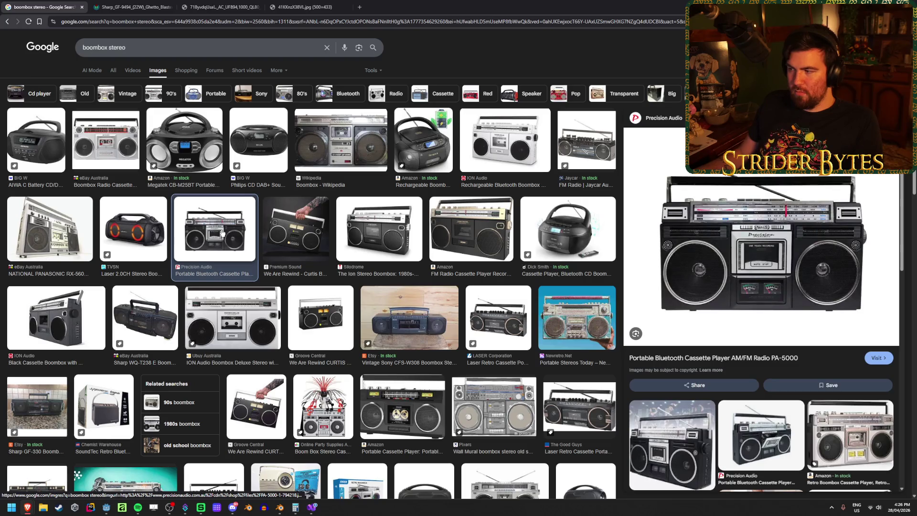
left_click(850, 435)
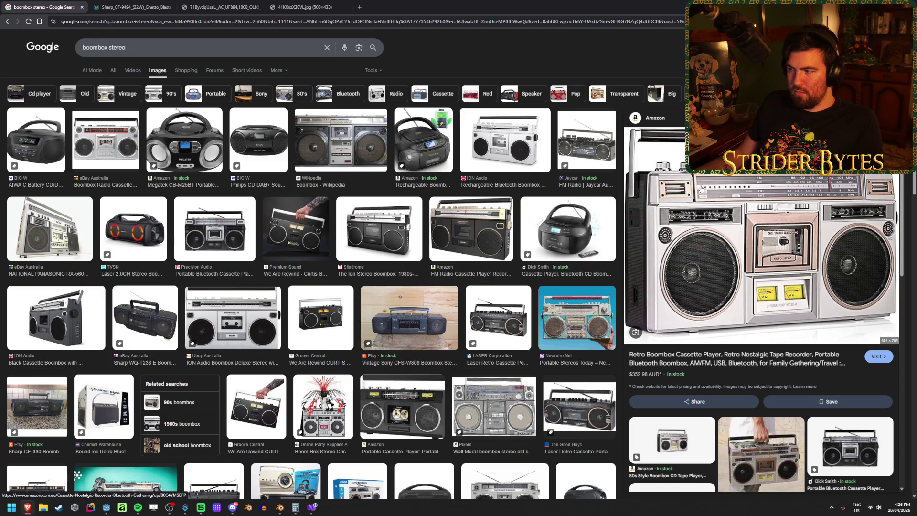
key("alt+Tab")
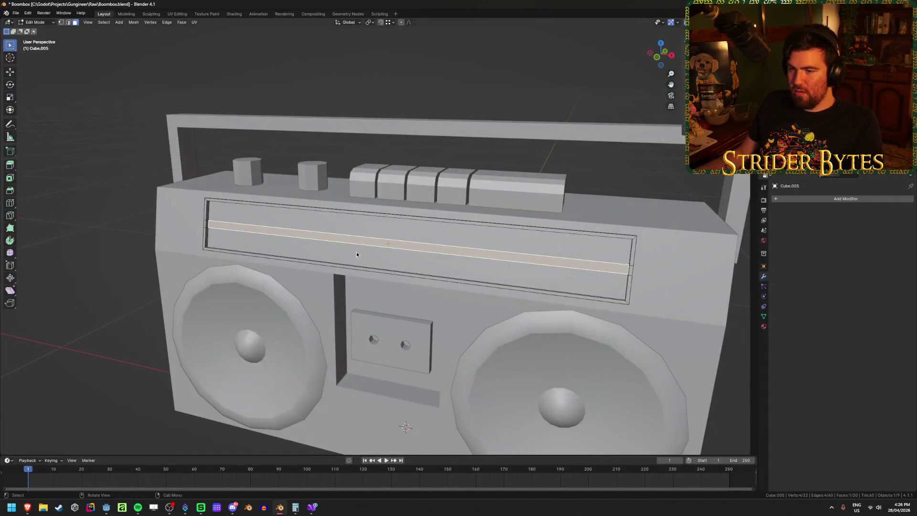
- Check the display's top, lower and middle strip faces, then exit to Object Mode
left_click(365, 223)
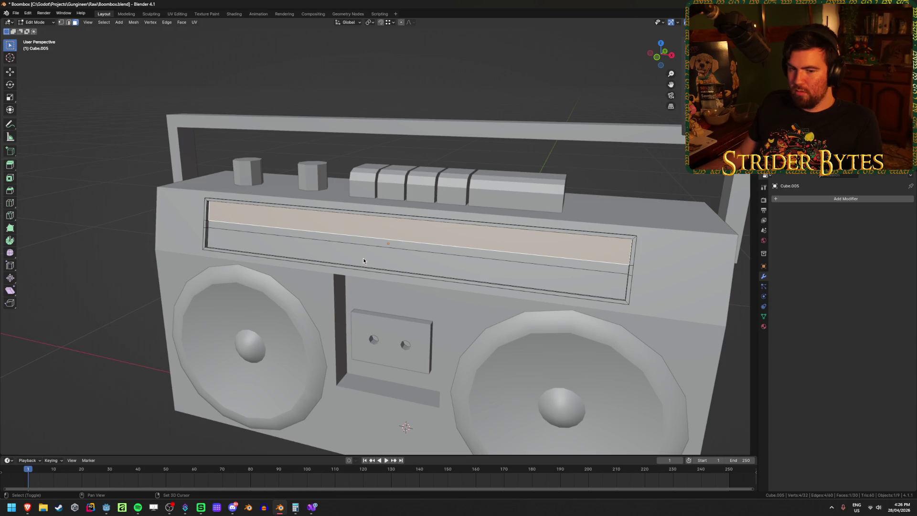
left_click(363, 257, "shift")
scroll(373, 254, "down", 2)
key("Tab")
key("Tab")
left_click(368, 239)
scroll(285, 220, "up", 3)
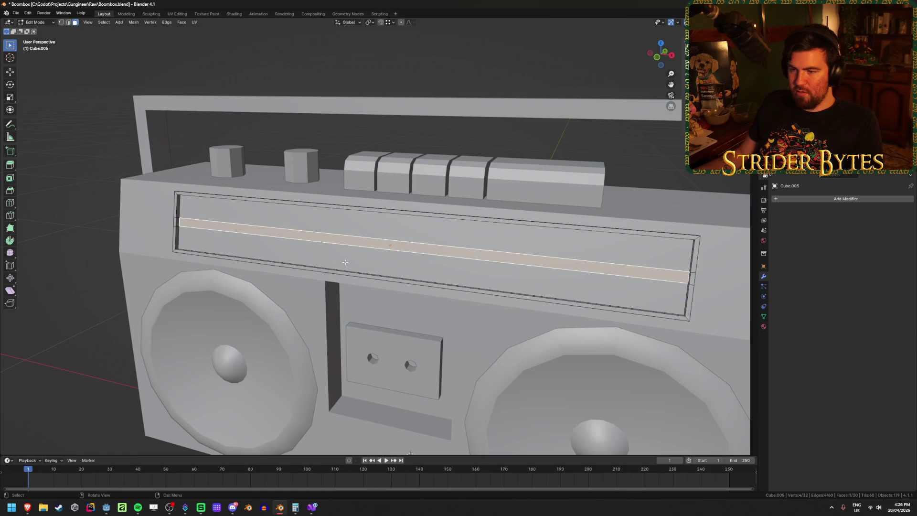
scroll(292, 244, "down", 4)
key("Tab")
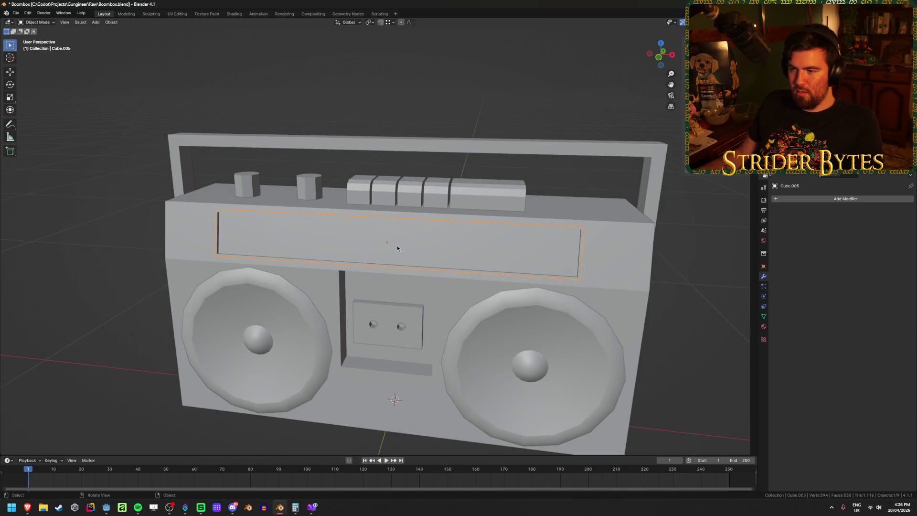
- Add a 0.05 m cube at the origin beneath the boombox and begin scaling it along X
left_click(99, 231)
key("shift+a")
mouse_move(99, 230)
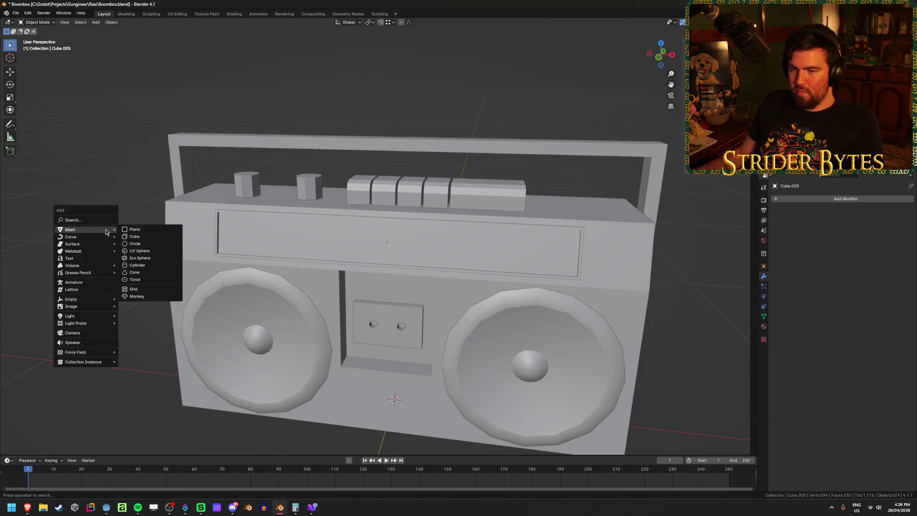
left_click(136, 236)
scroll(495, 310, "down", 3)
mouse_move(495, 311)
middle_mouse_down()
mouse_move(438, 273)
mouse_move(431, 296)
mouse_move(422, 258)
mouse_move(440, 215)
mouse_move(466, 266)
mouse_move(396, 217)
mouse_move(413, 233)
mouse_move(686, 170)
middle_mouse_up()
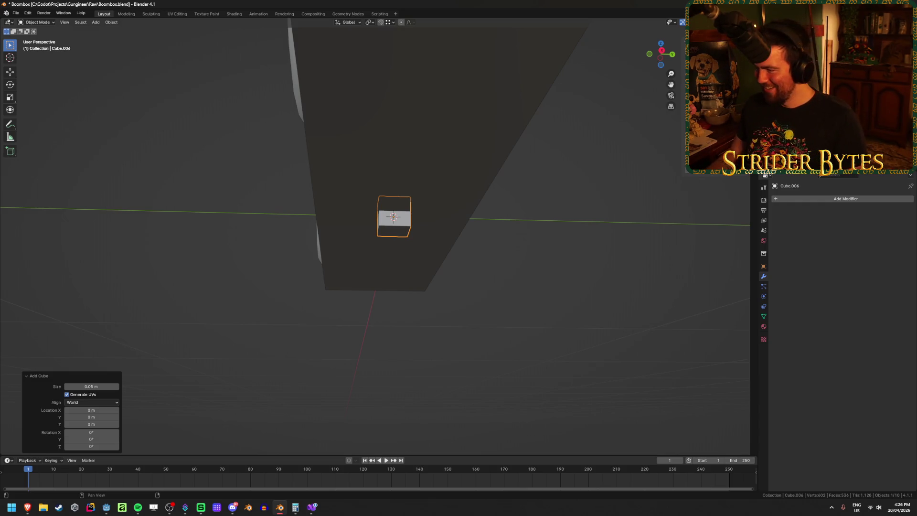
key("s")
key("x")
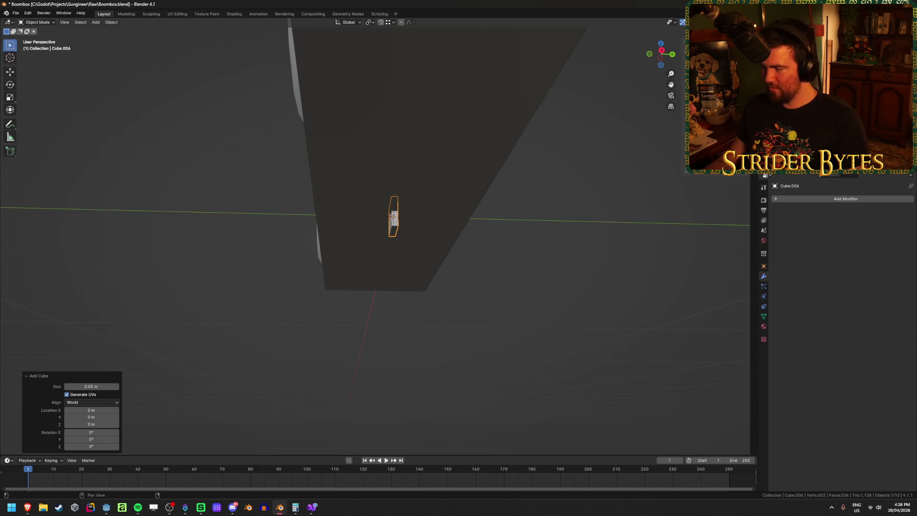
- Save the file and shrink the small cube to 0.2 along X
middle_click_drag(479, 207, 485, 210)
key("ctrl+s")
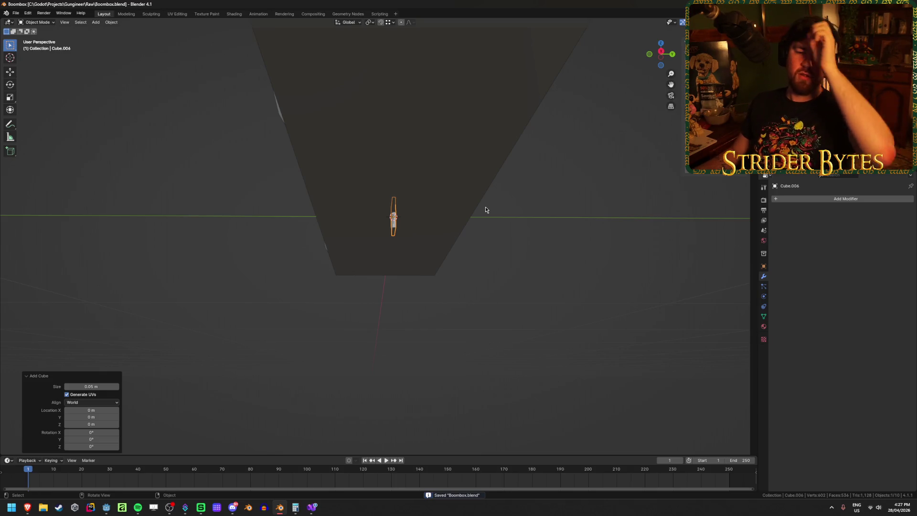
middle_click_drag(461, 176, 538, 183)
type("sx")
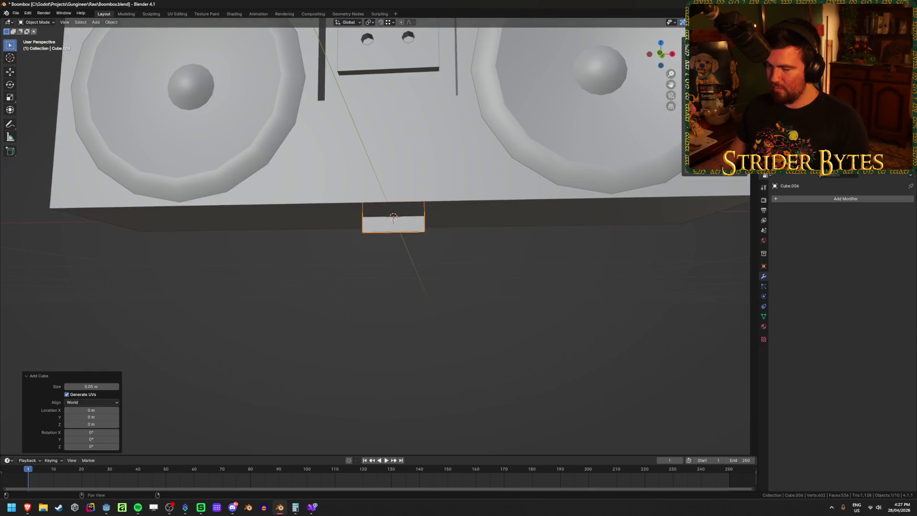
type("0.2")
key("Return")
- Move the thin cube up to the boombox's sloped edge
mouse_move(577, 179)
middle_mouse_down()
mouse_move(489, 172)
mouse_move(482, 189)
middle_mouse_up()
middle_click_drag(462, 156, 497, 342, "shift")
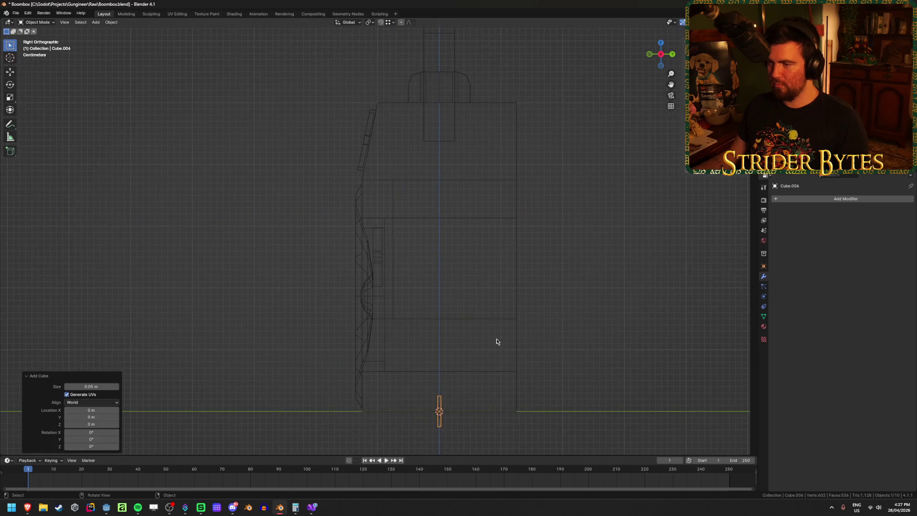
key("g")
left_click(424, 64)
middle_click_drag(426, 99, 461, 191, "shift")
scroll(497, 196, "up", 7)
middle_click_drag(530, 198, 462, 213, "shift")
- Tilt the strip about 12° to match the slope, fine-tune its fit, and switch to opaque solid view
key("r")
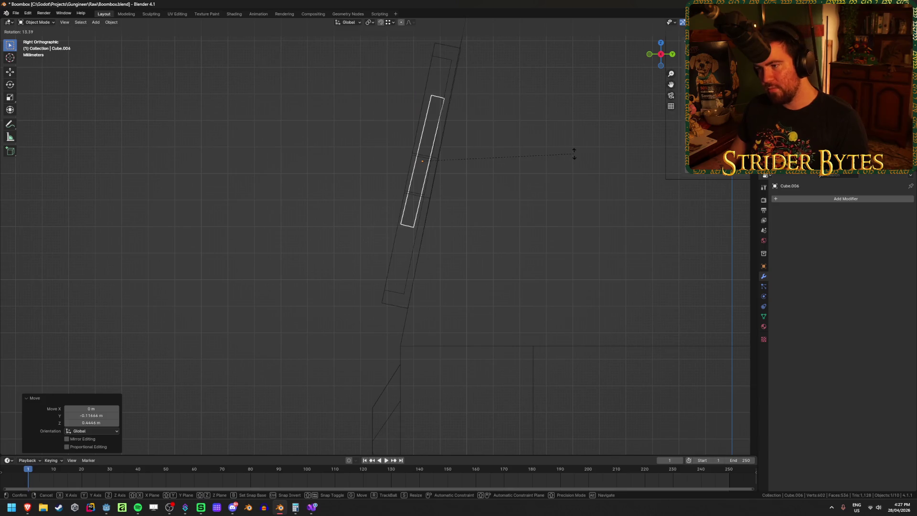
left_click(574, 149)
key("g")
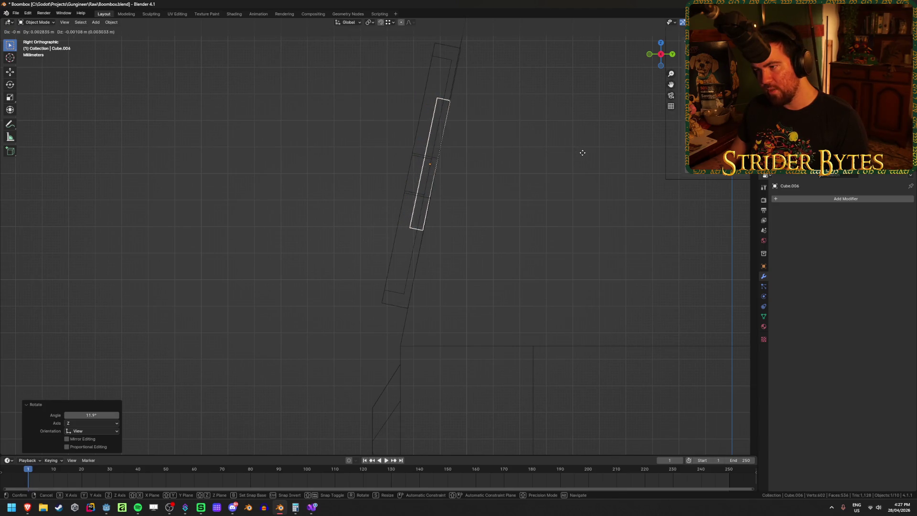
left_click(582, 152)
key("r")
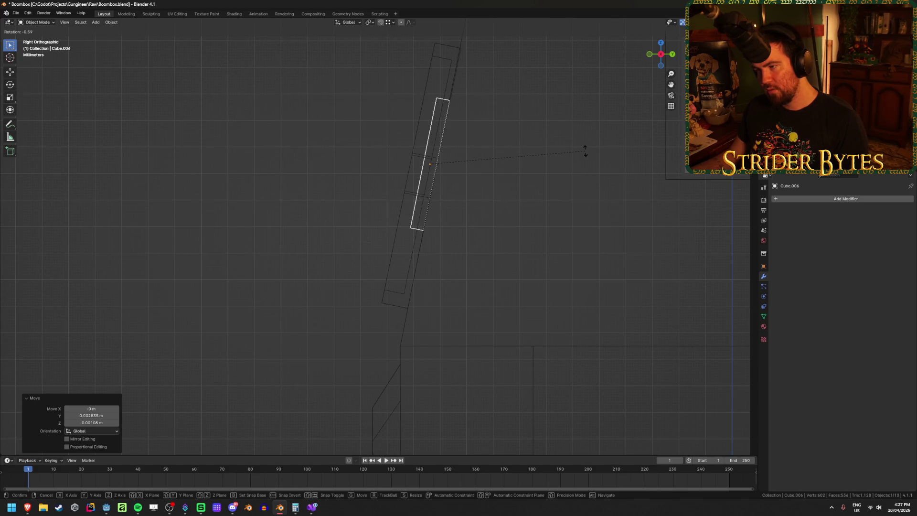
left_click(585, 152)
mouse_move(585, 153)
middle_mouse_down()
mouse_move(458, 180)
mouse_move(483, 182)
middle_mouse_up()
key("shift+z")
key("alt+z")
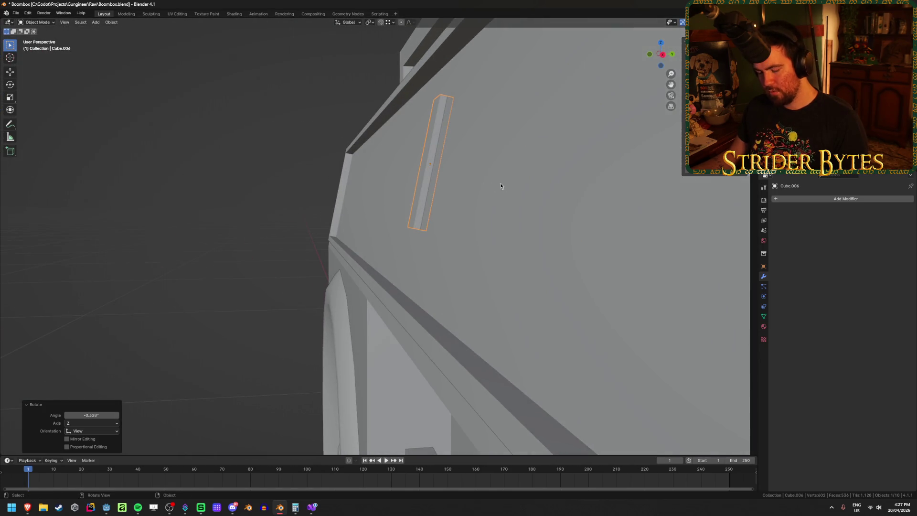
- Try a local Y move and cancel it, inspect the fit, then delete and restore the strip
key("g")
key("y")
key("y")
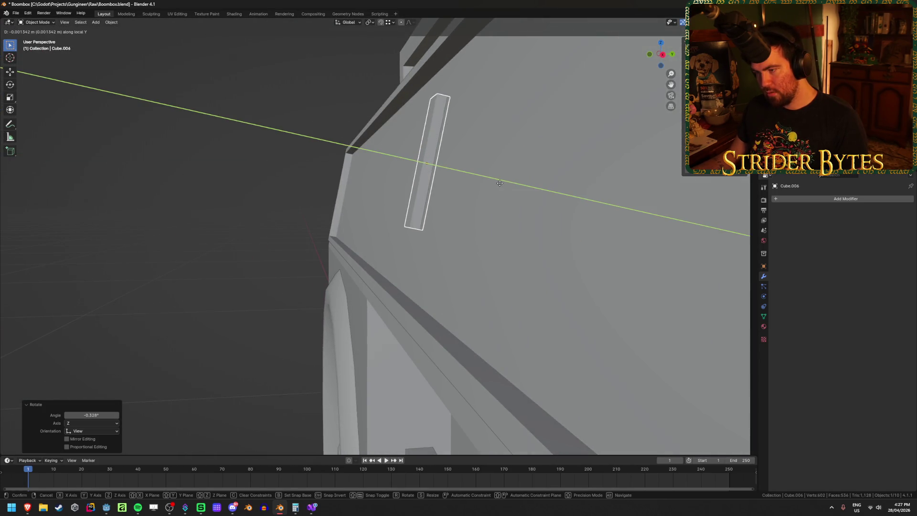
key("Escape")
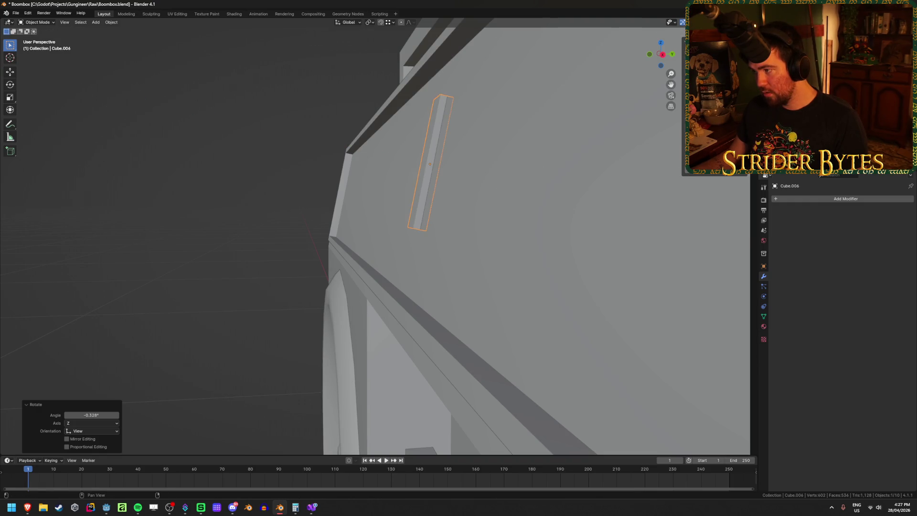
middle_click_drag(495, 168, 494, 167)
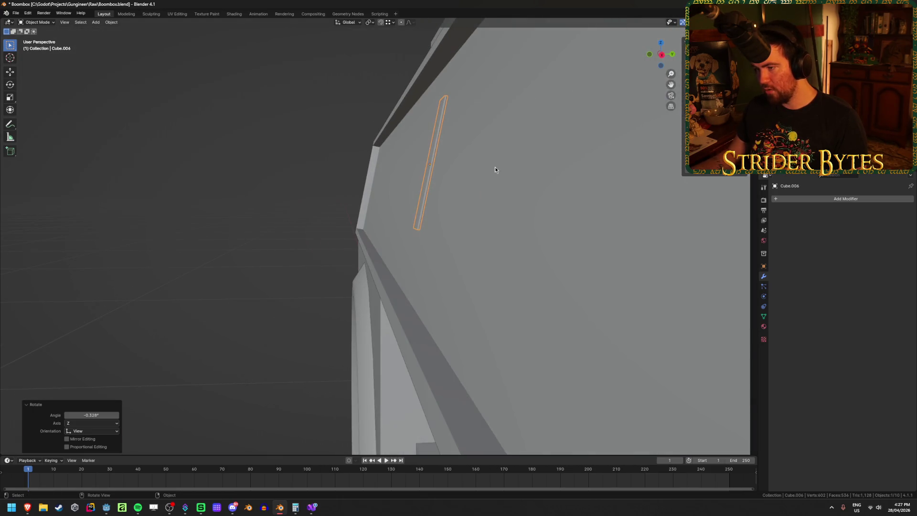
middle_click_drag(430, 170, 429, 171, "shift")
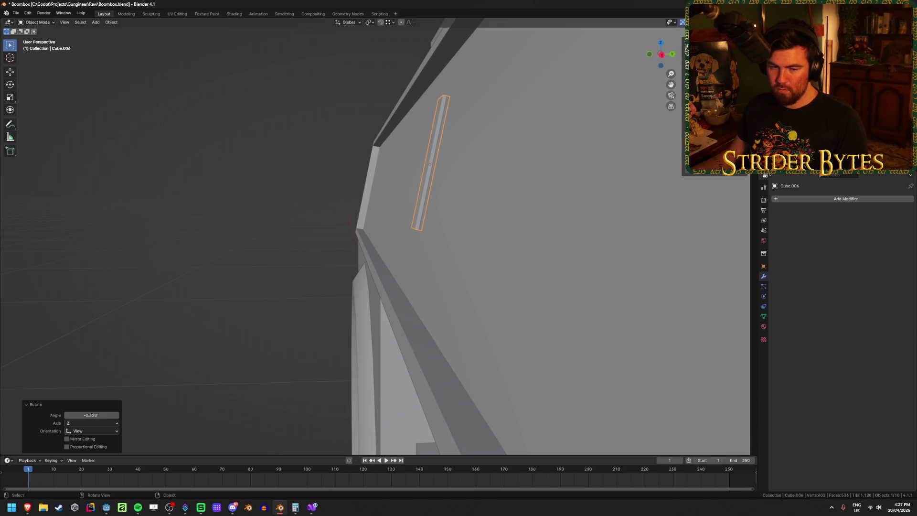
middle_click_drag(497, 257, 503, 256)
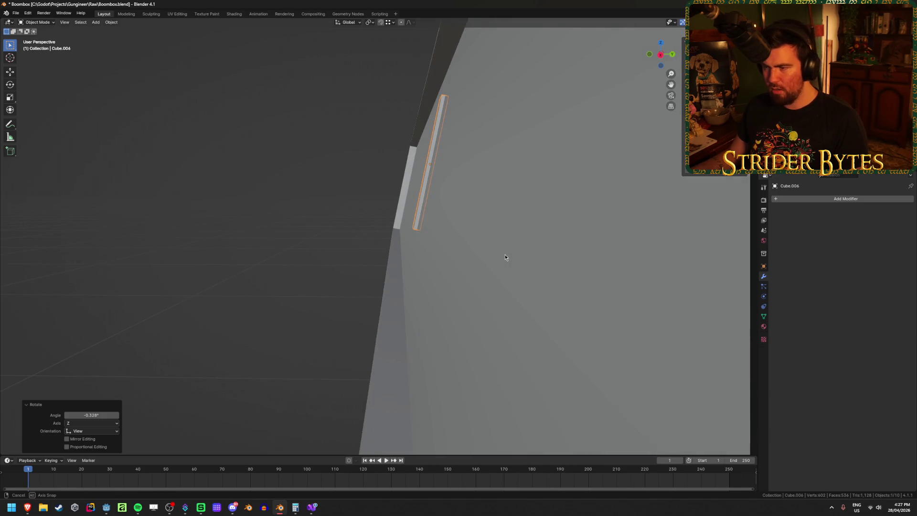
key("Delete")
key("ctrl+z")
- Nudge the strip -0.00103 m along Y, save Boombox.blend, and view it from the front
key("g")
key("y")
key("y")
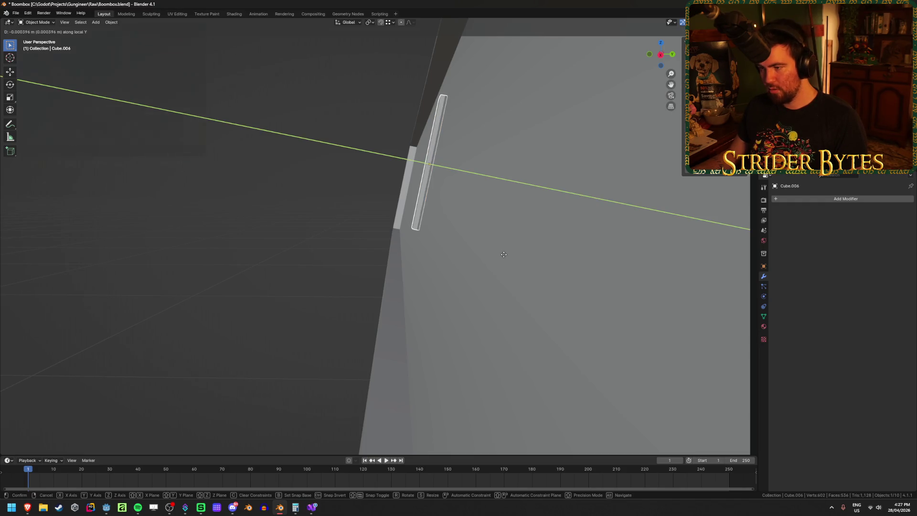
left_click(502, 254)
key("ctrl+s")
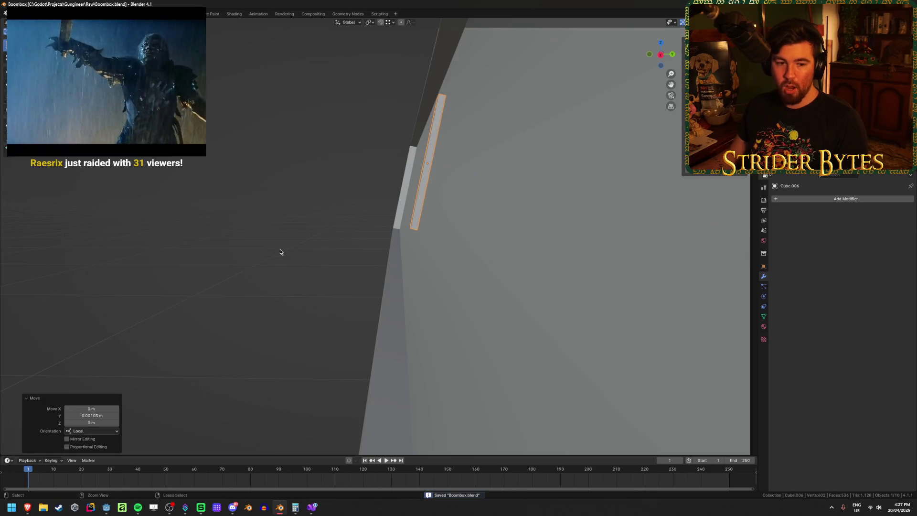
key("KP_1")
middle_click_drag(316, 244, 308, 251)
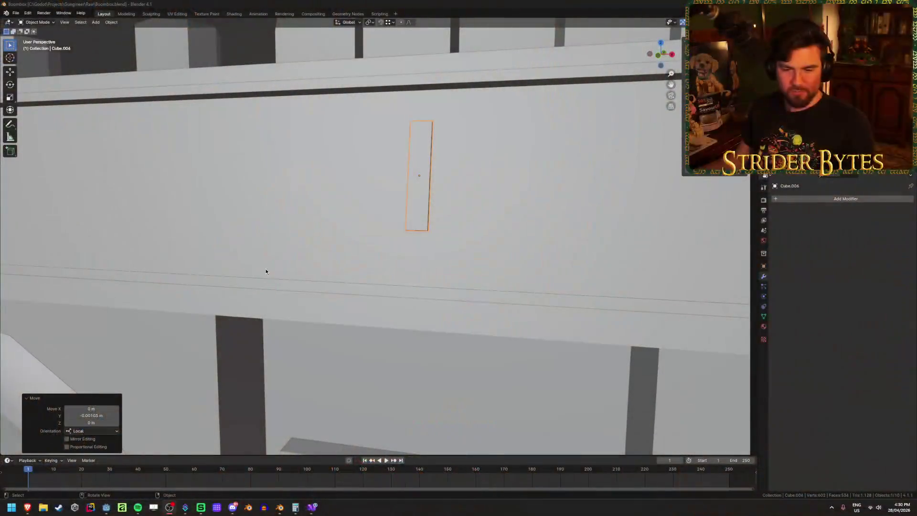
- Save Boombox.blend again, view the whole boombox from the front, deselect the strip, and switch to Godot
right_click(334, 247)
scroll(329, 288, "down", 3)
key("ctrl+s")
scroll(328, 292, "down", 5)
mouse_move(328, 293)
middle_mouse_down()
mouse_move(307, 297)
mouse_move(282, 329)
middle_mouse_up()
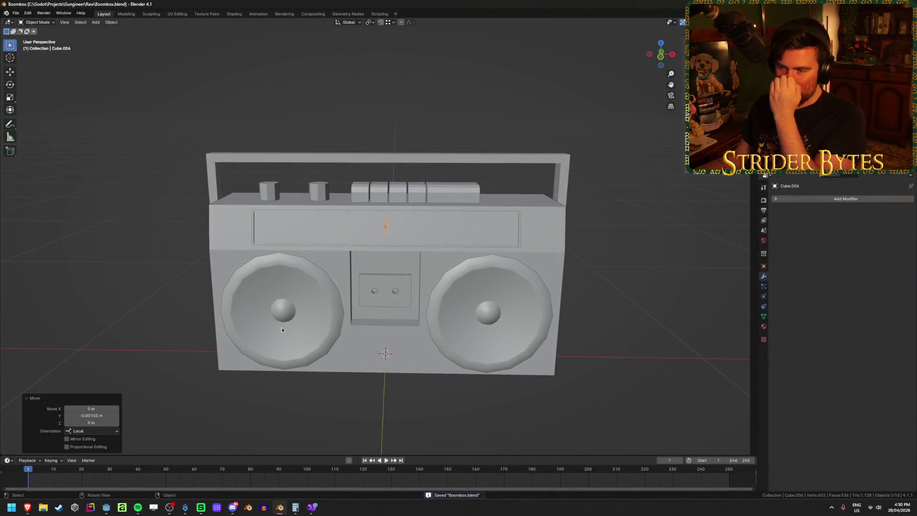
left_click(331, 403)
left_click(112, 511)
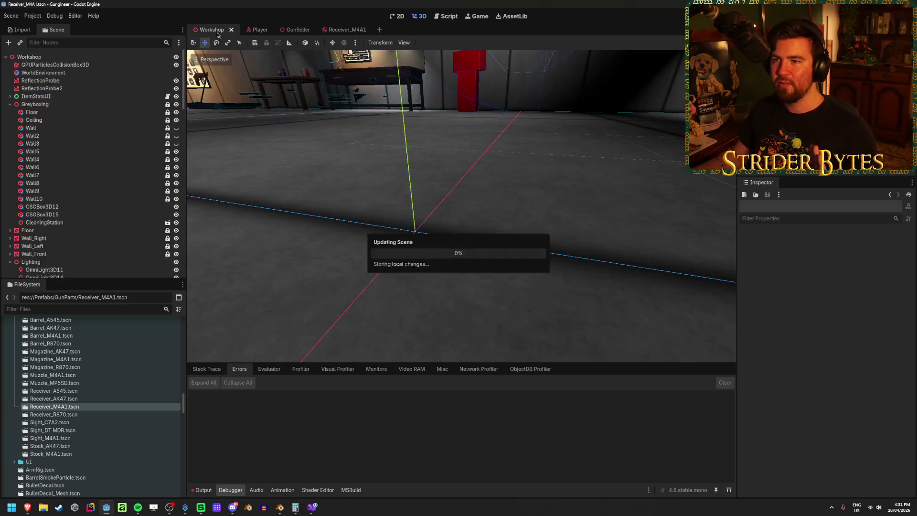
- Save the Workshop scene with Ctrl+S and run the game with F5
mouse_move(412, 310)
middle_mouse_down()
mouse_move(454, 299)
mouse_move(650, 313)
mouse_move(407, 214)
mouse_move(459, 256)
middle_mouse_up()
key("ctrl+s")
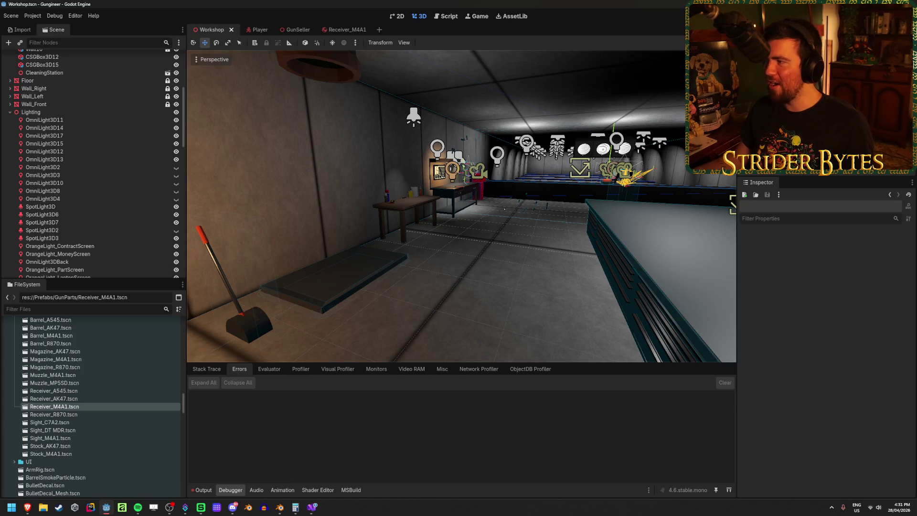
key("F5")
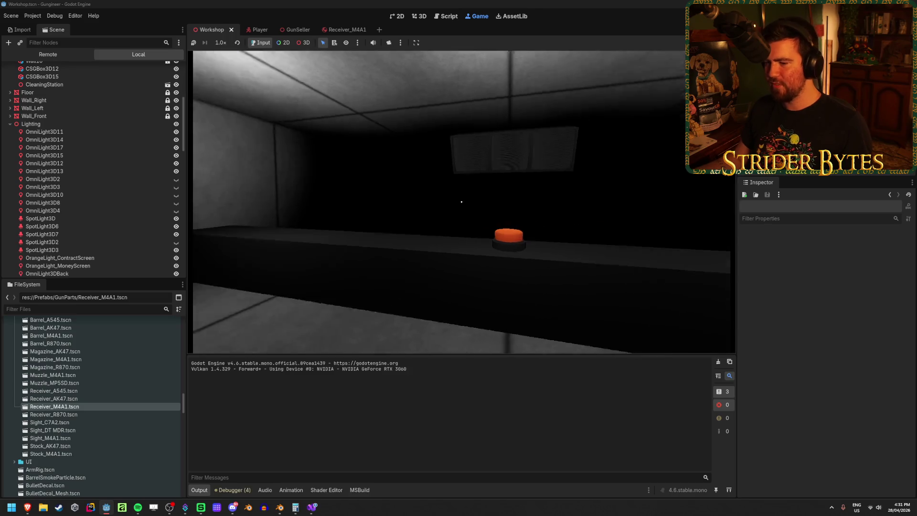
- Walk the player across the workshop to the workbench's receiver, barrel and magazine stats screen
key("w")
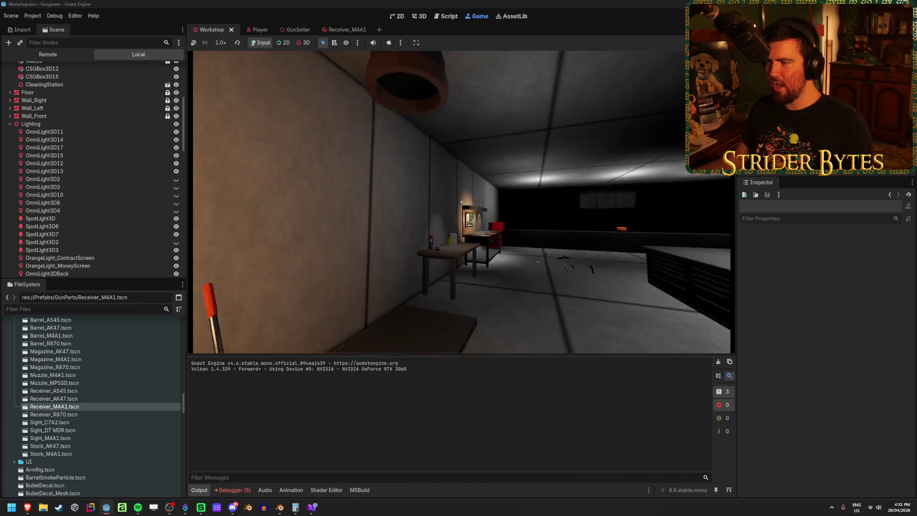
key("w")
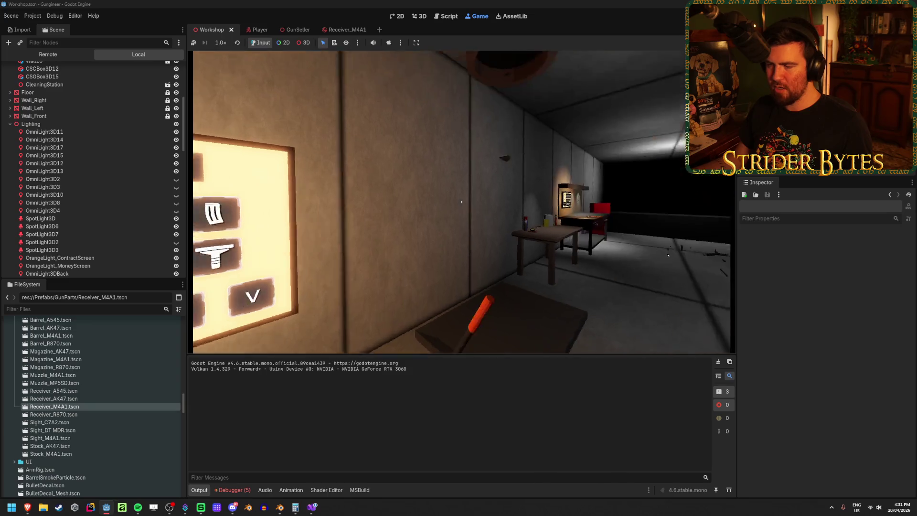
key("w")
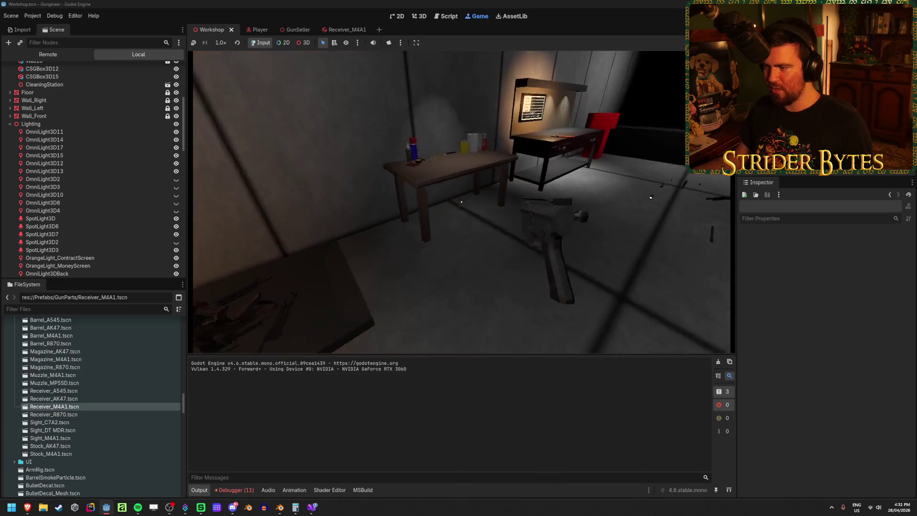
key("w")
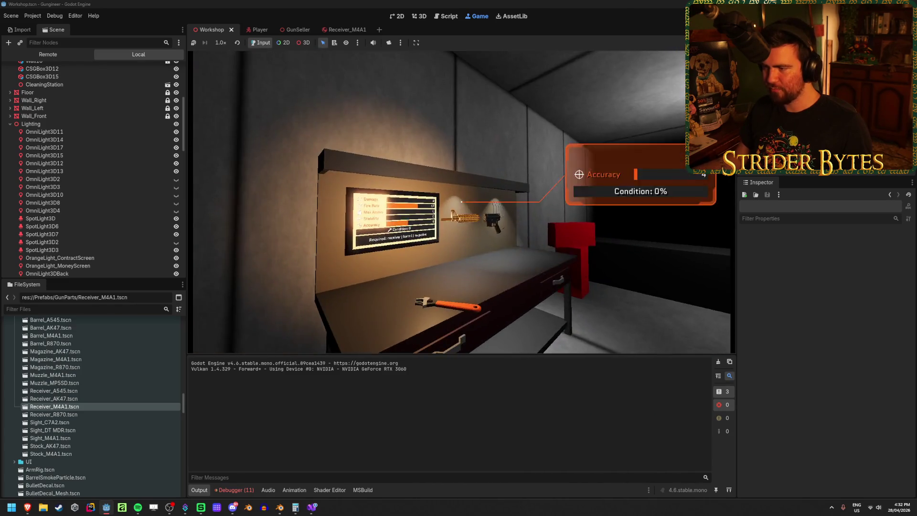
mouse_move(461, 202)
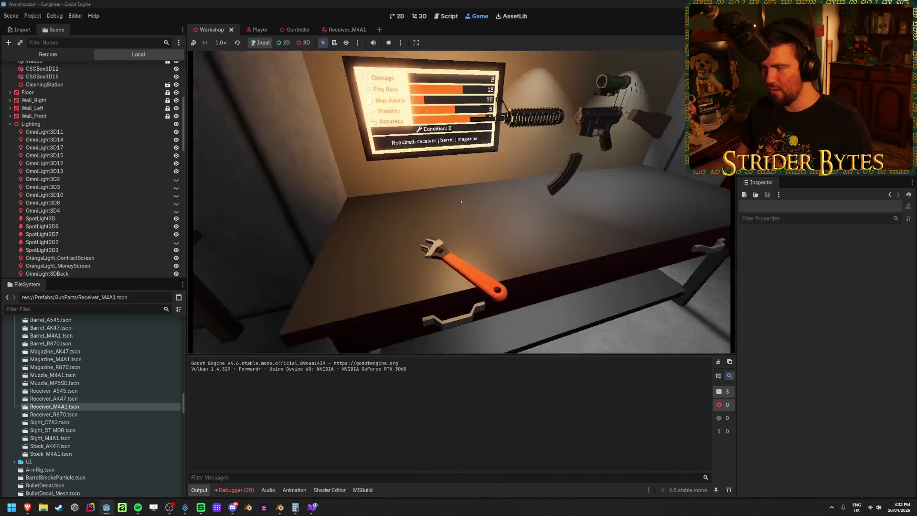
- Assemble the rifle at the workbench, fire several shots, and inspect it up close
left_click(461, 202)
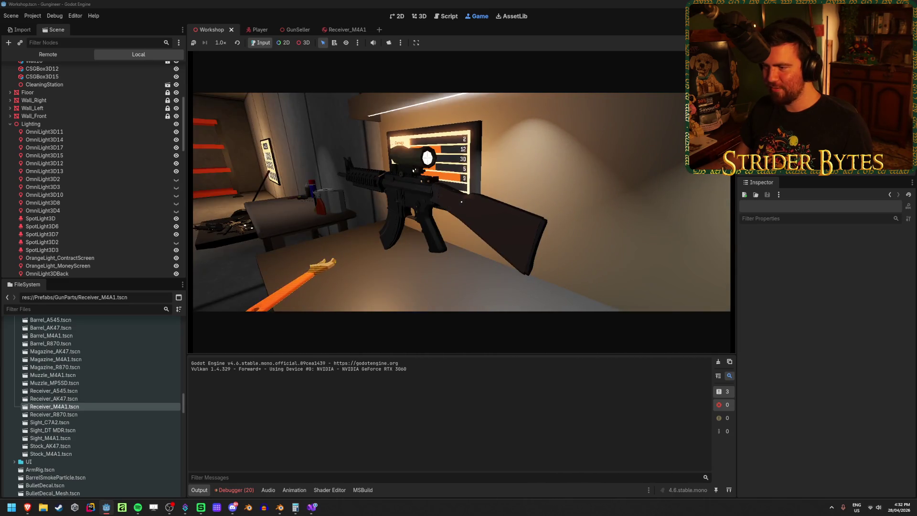
right_click_drag(461, 201, 511, 201)
left_click(511, 201)
left_click(511, 202)
left_click_drag(511, 202, 511, 202)
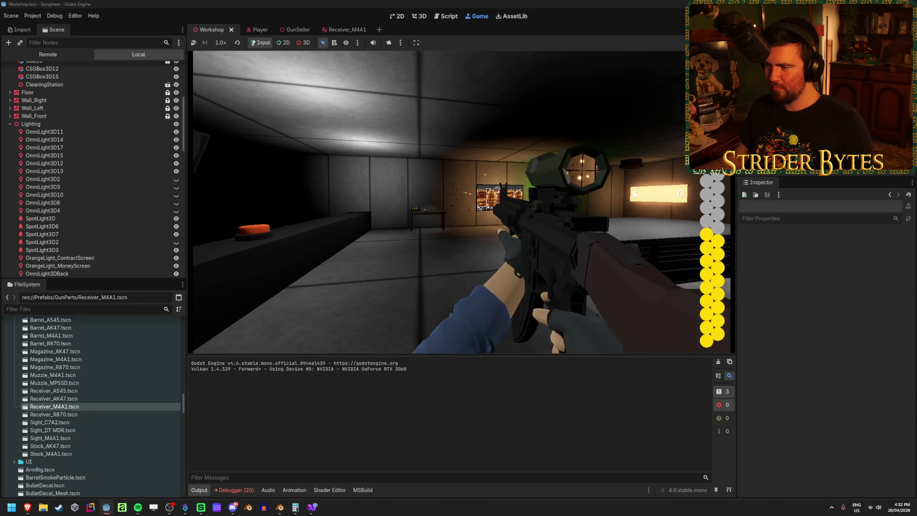
left_click(511, 202)
key("f")
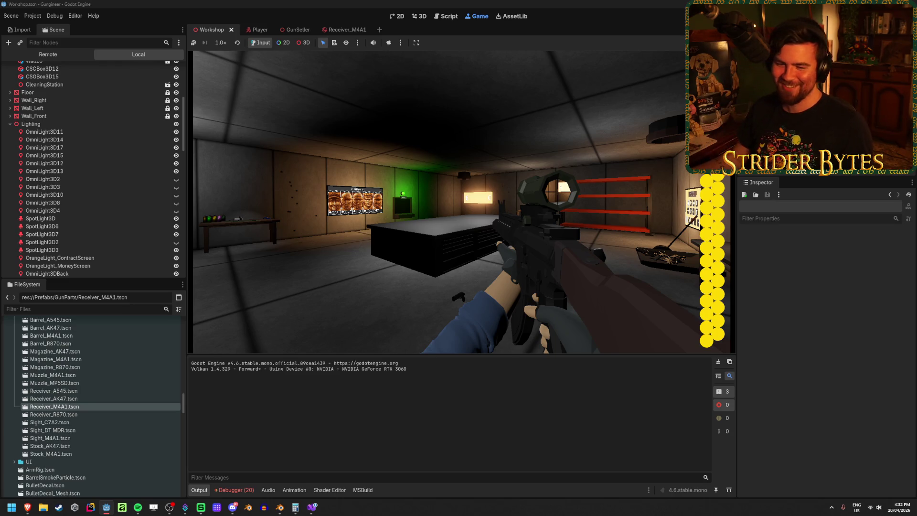
- Step back, aim down the scope and fire, then inspect the rifle repeatedly
key("s")
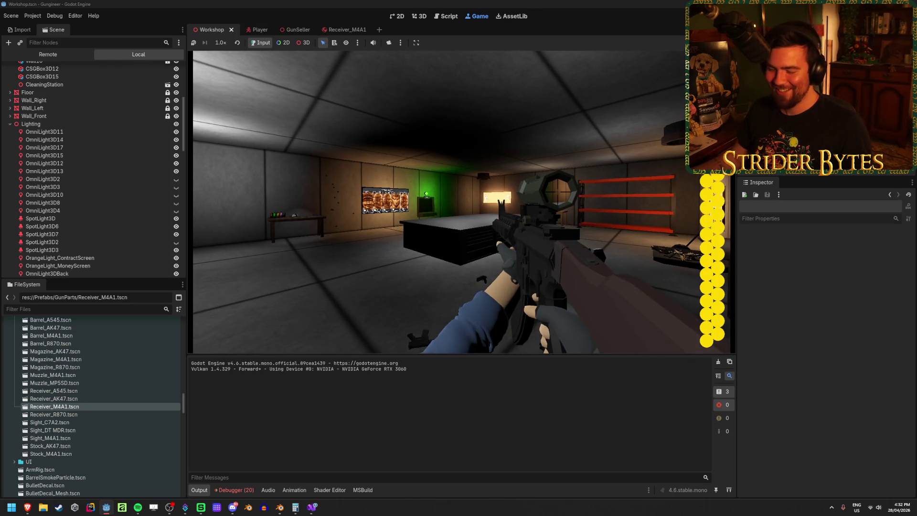
left_click(461, 201)
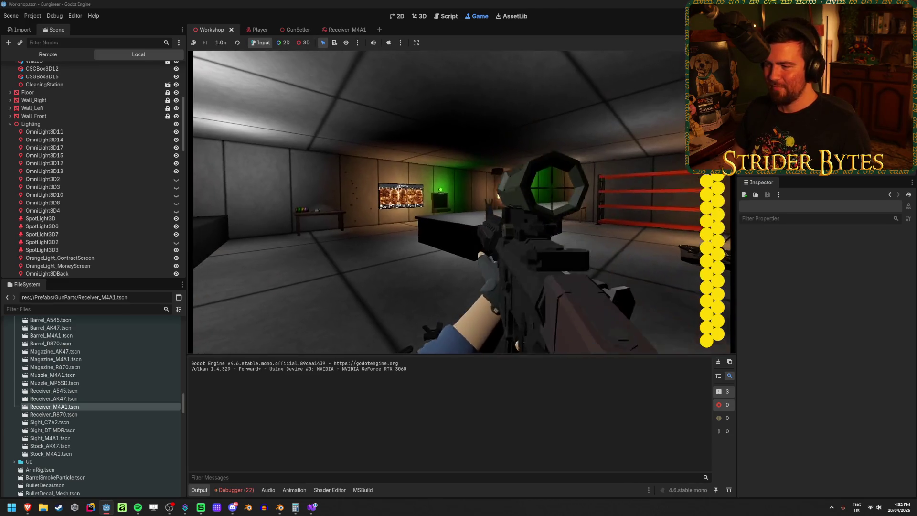
right_click(461, 202)
left_click(462, 202)
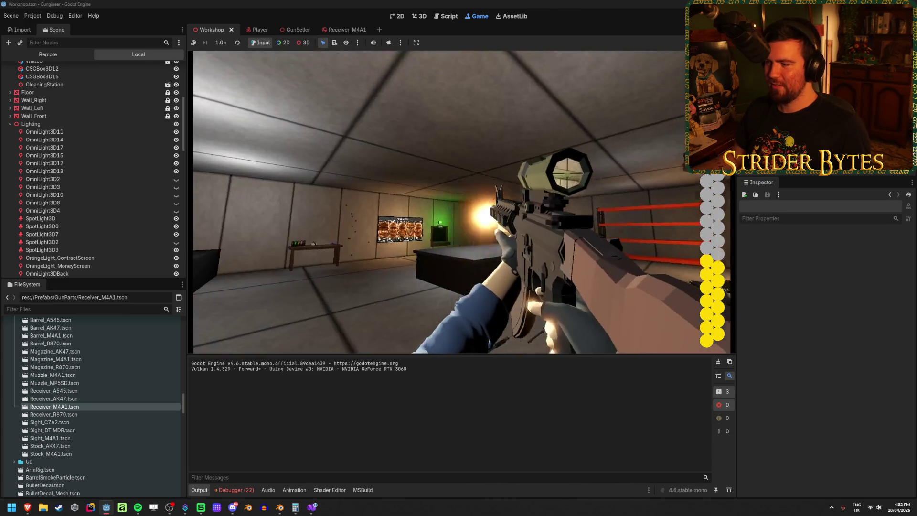
left_click(461, 202)
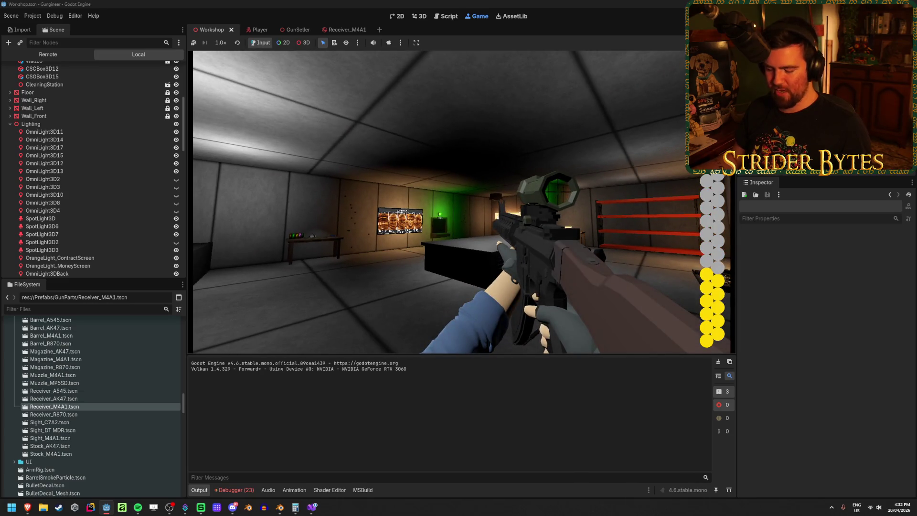
key("r")
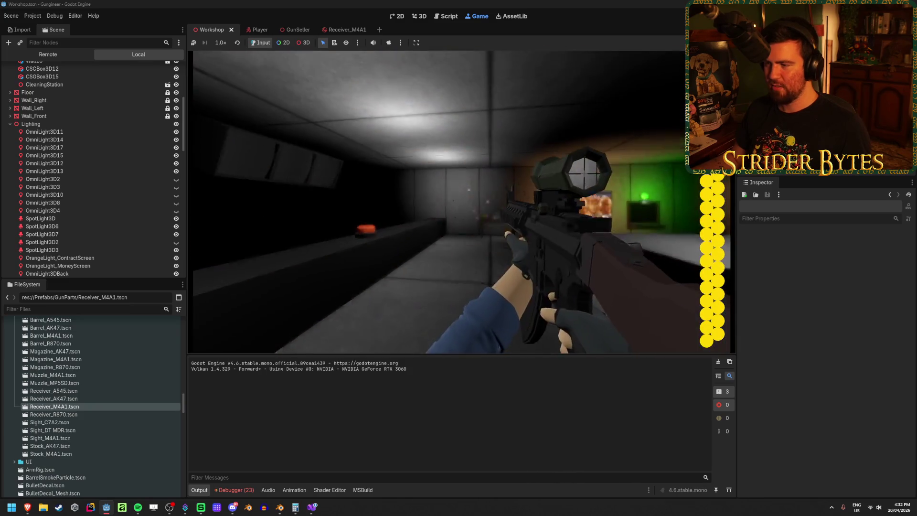
key("r")
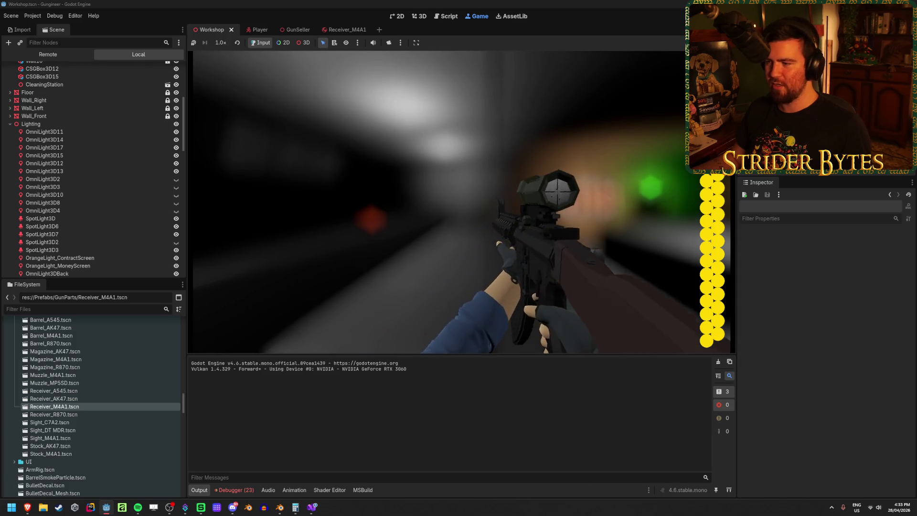
key("r")
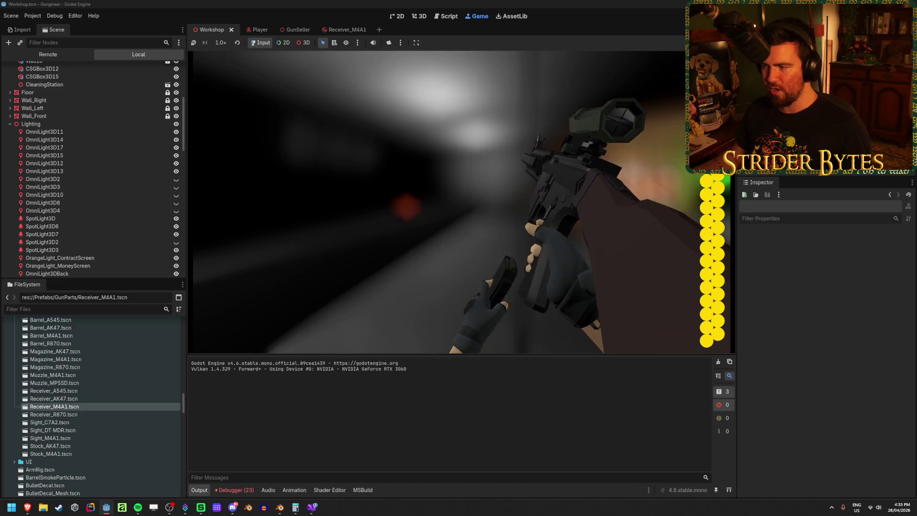
key("r")
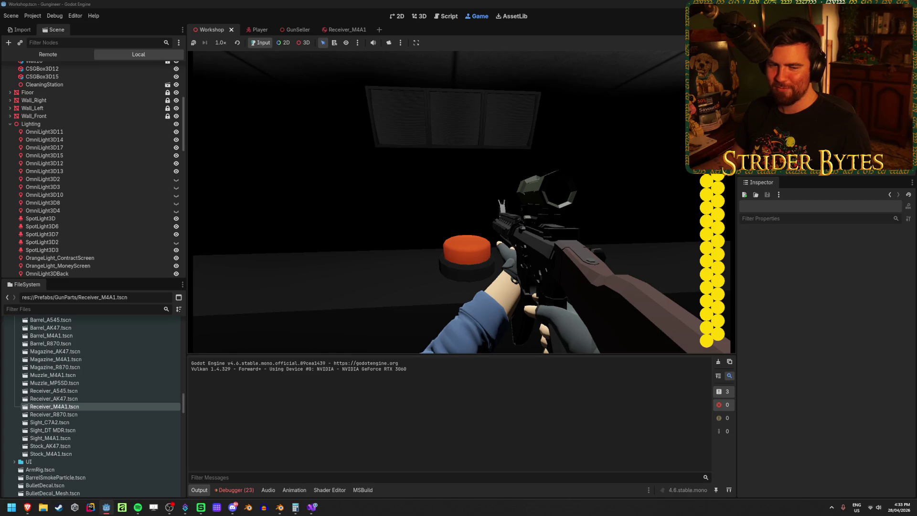
- Start a firing-range round and fire three rifle shots at the target, briefly scoping in
key("e")
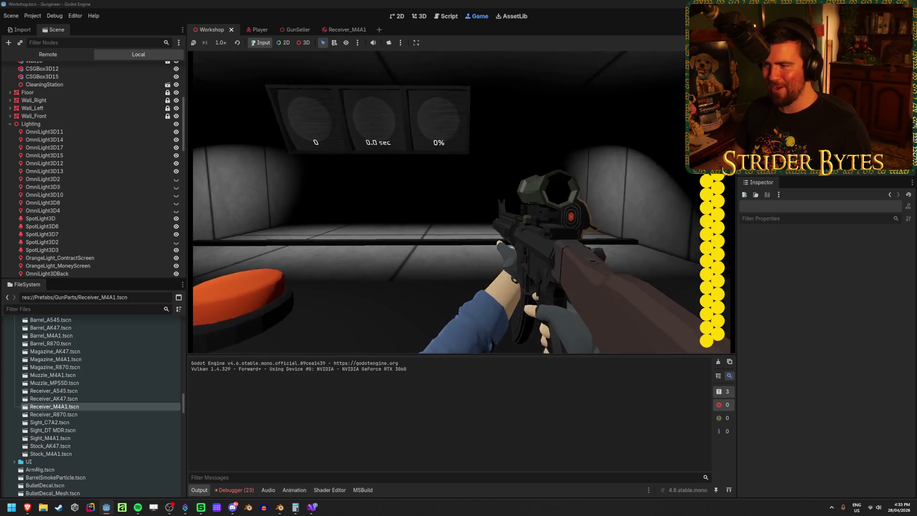
left_click(462, 201)
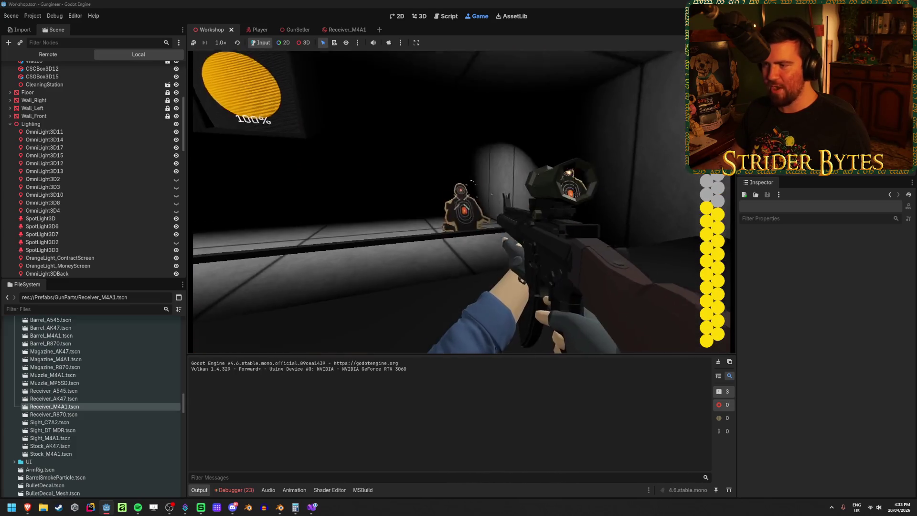
left_click(461, 202)
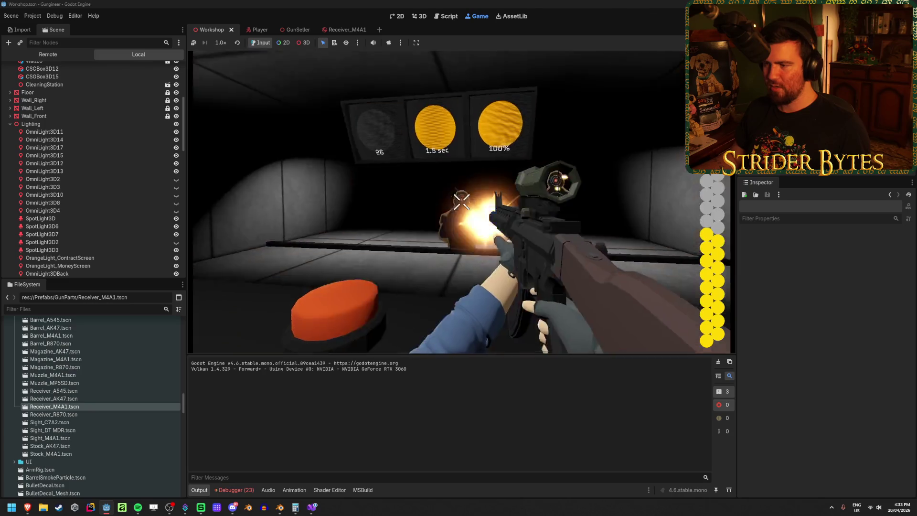
left_click(461, 202)
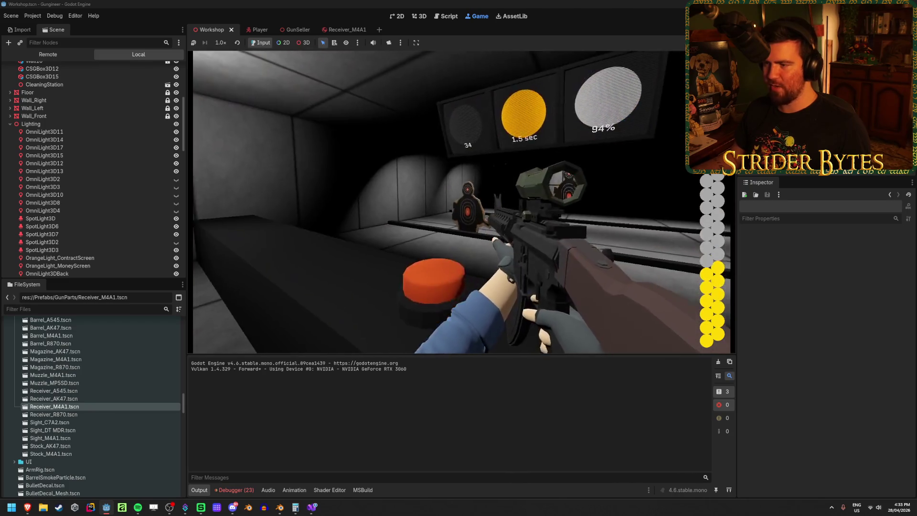
right_click(461, 202)
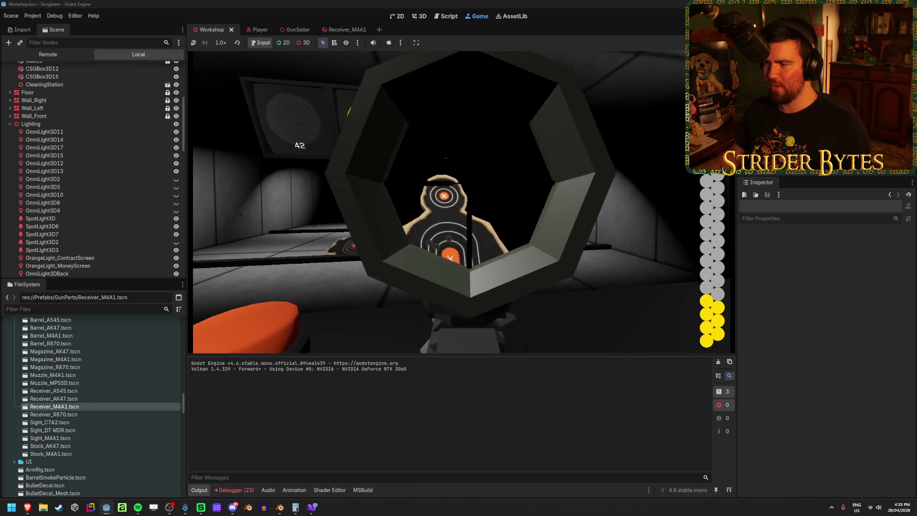
right_click(458, 202)
- Keep firing and scoping, reload, and finish the round at 88% accuracy
left_click(459, 202)
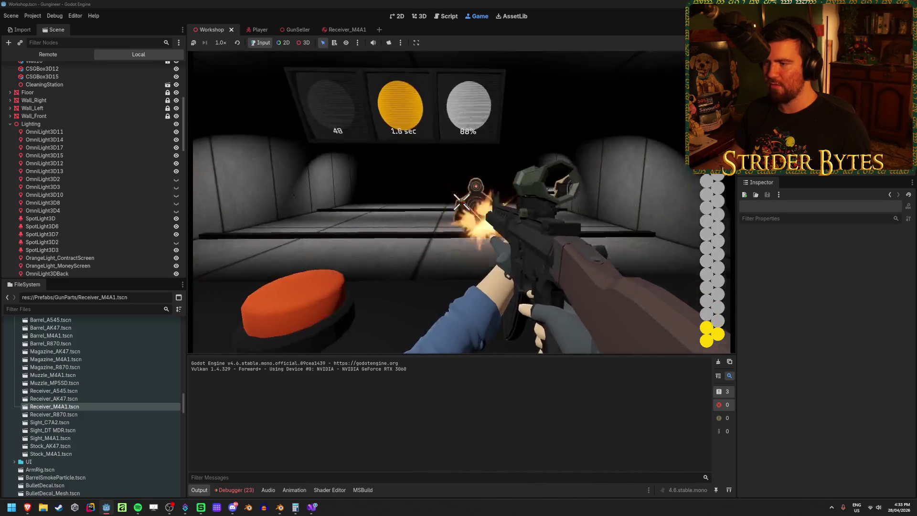
left_click(459, 202)
right_click(458, 202)
right_click(459, 202)
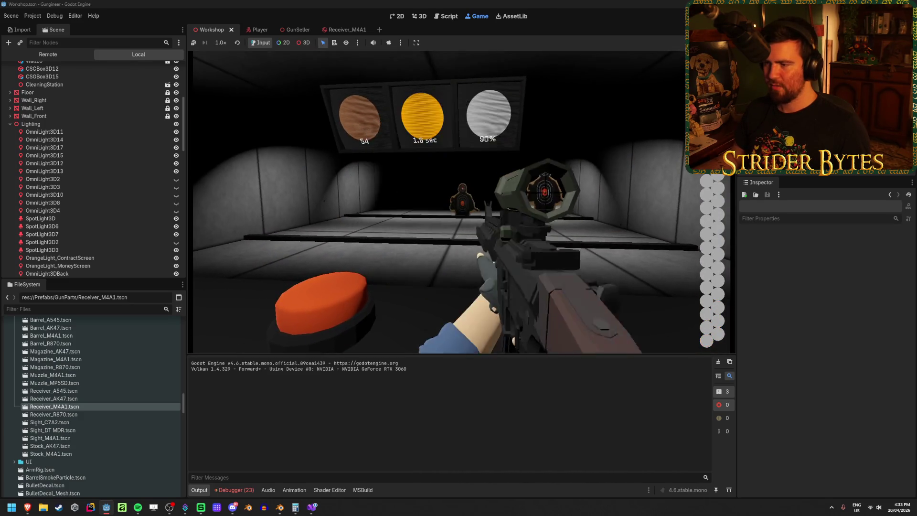
key("r")
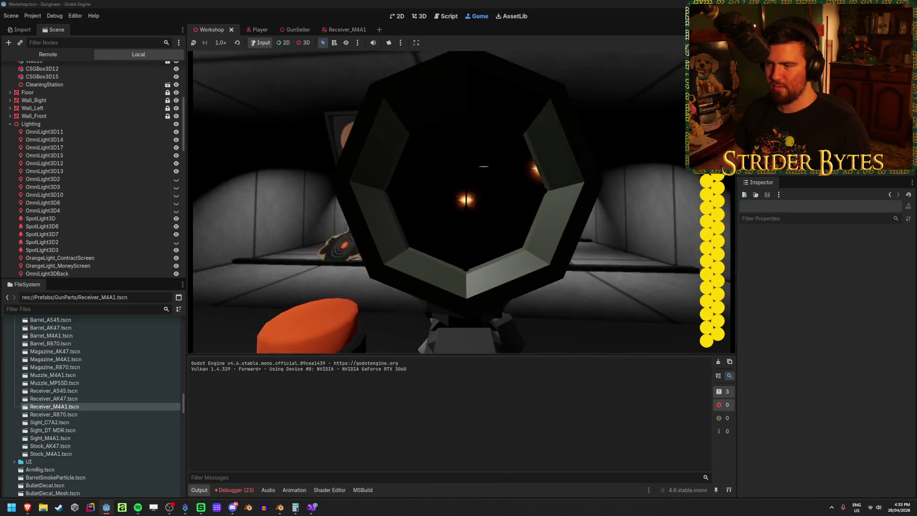
right_click(458, 202)
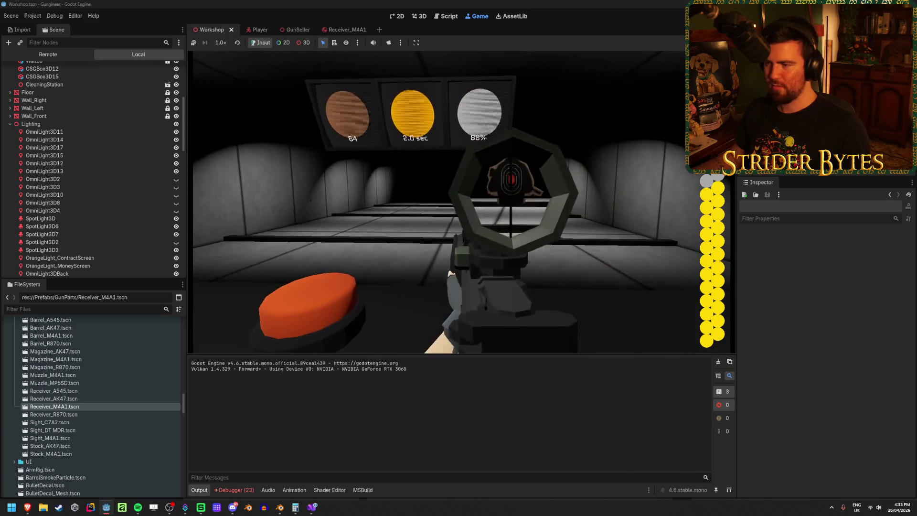
left_click(459, 201)
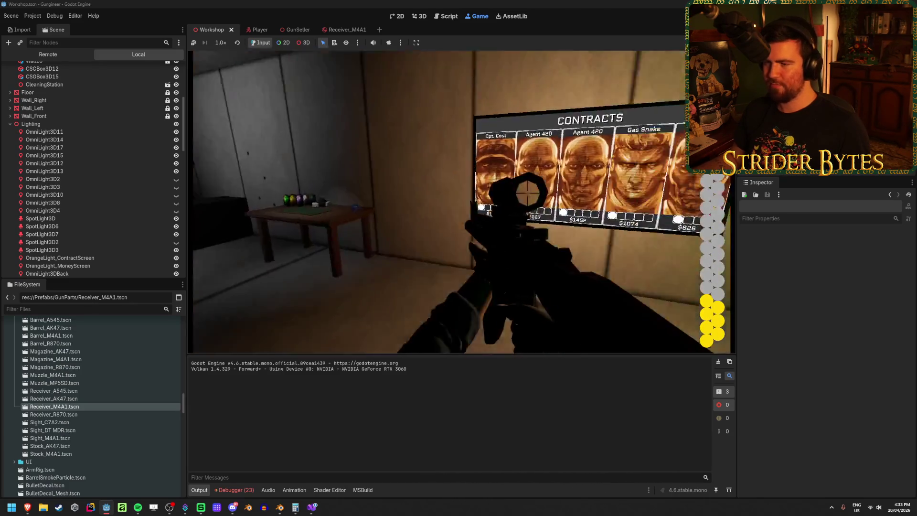
- Walk to the contracts board to read Agent 420's requirements, then open the laptop upgrades menu
key("w")
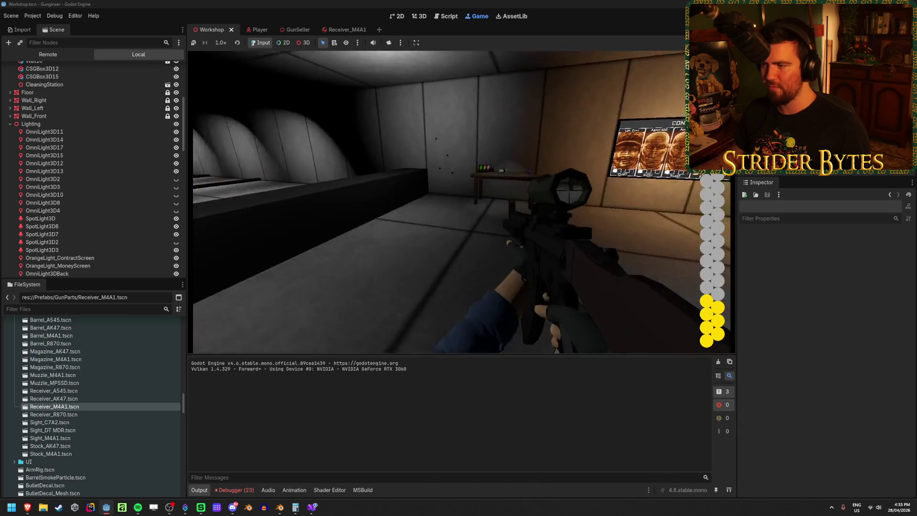
key("w")
key("w")
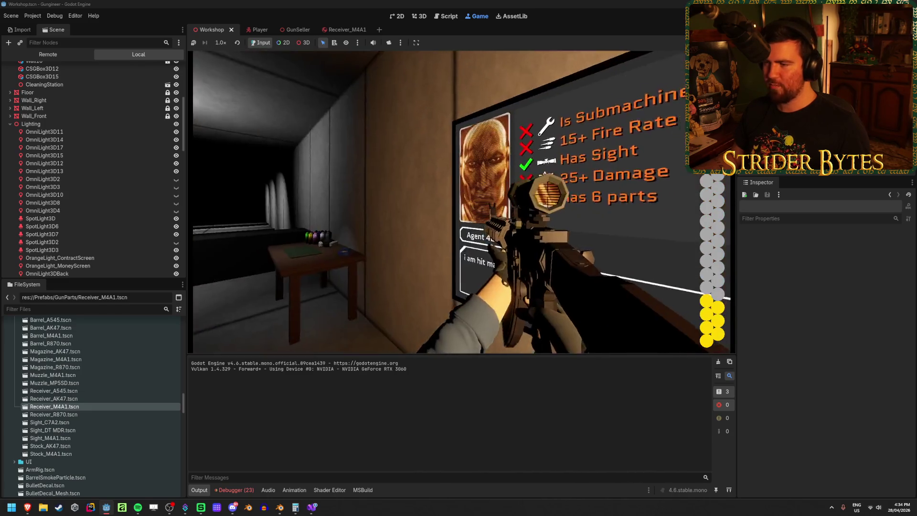
key("s")
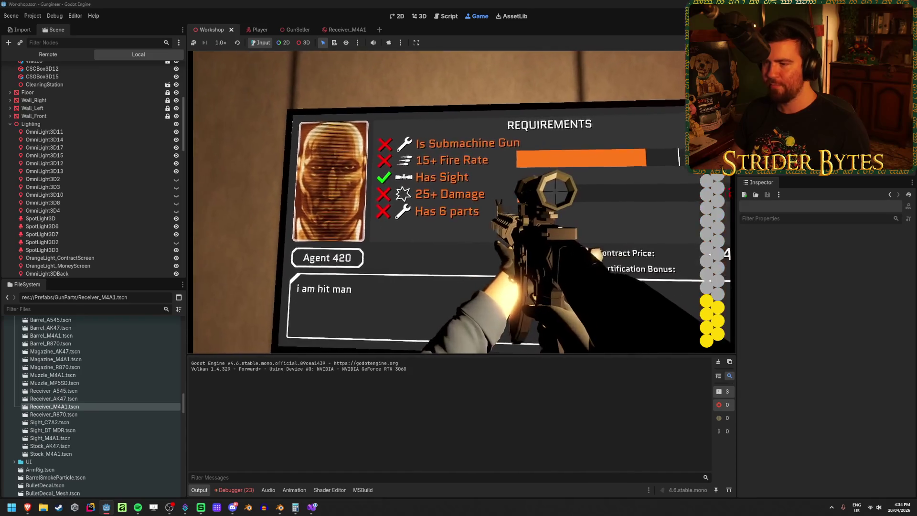
key("s")
key("w")
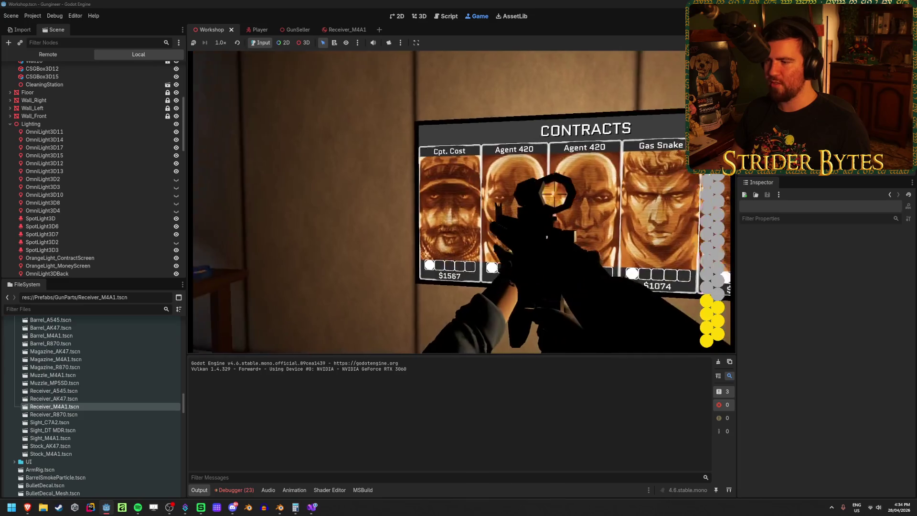
key("w")
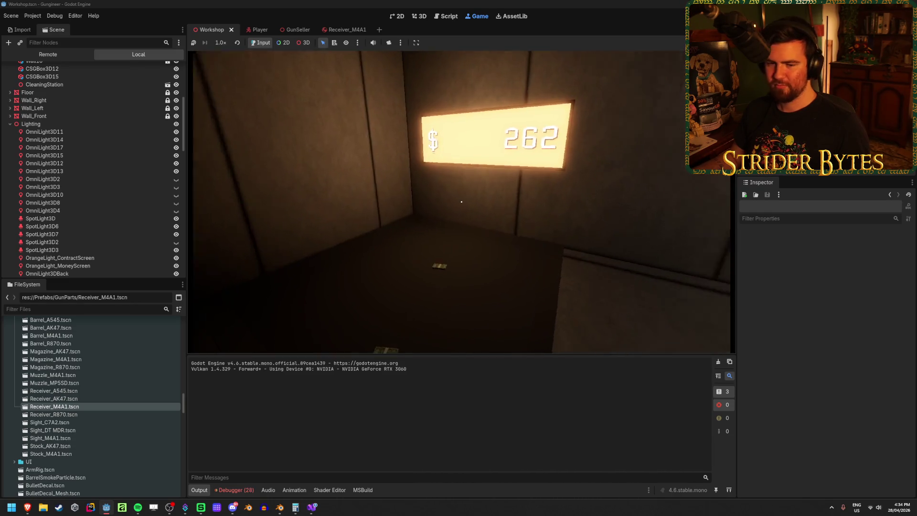
key("e")
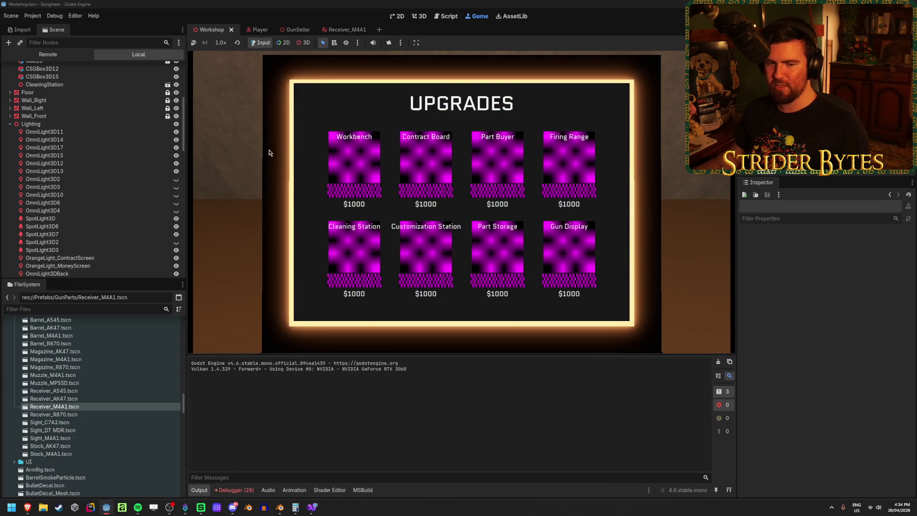
- Leave the upgrades menu, put the floor rifle on the red shelf, and stop the game
key("Escape")
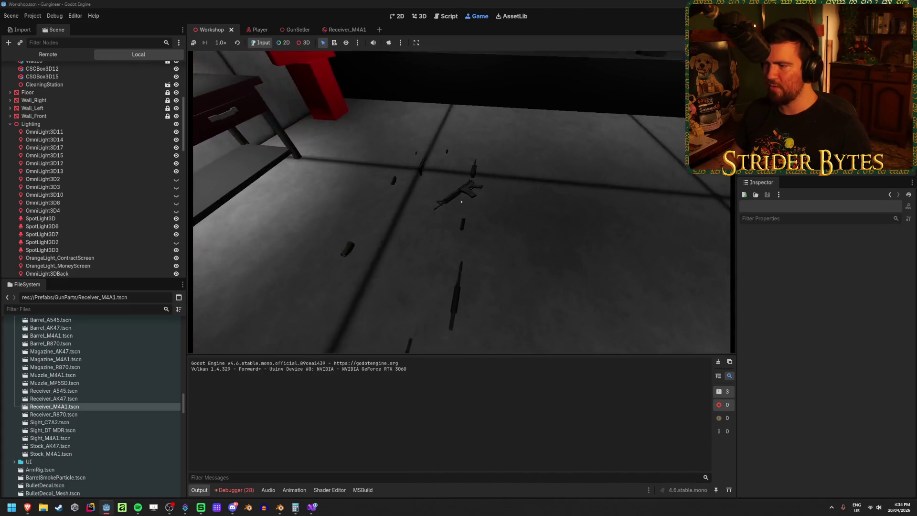
key("e")
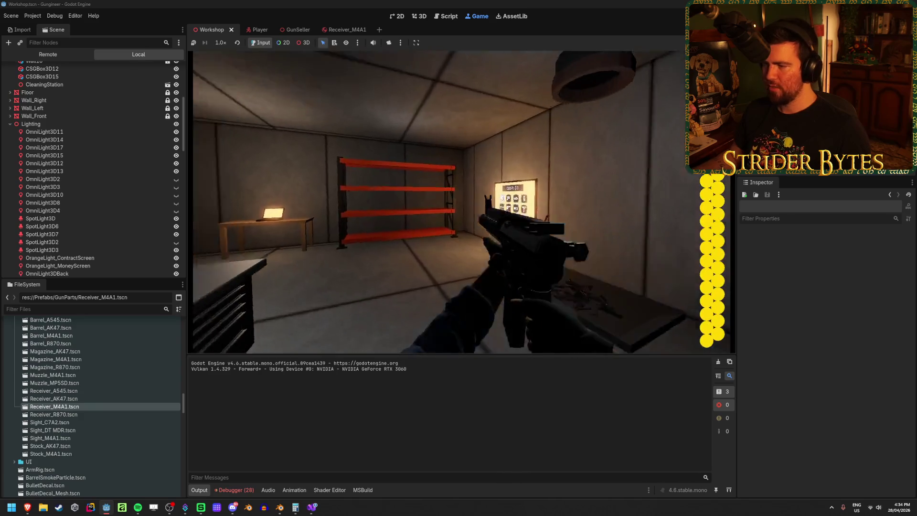
key("e")
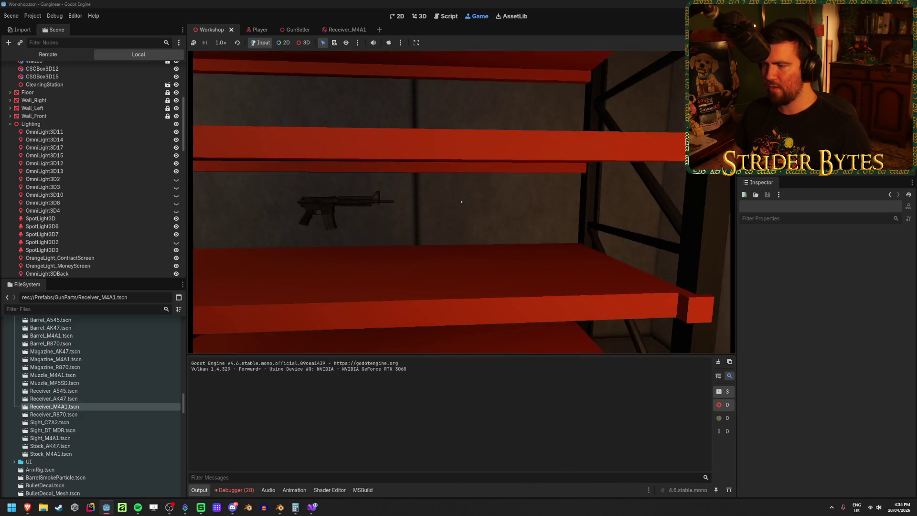
key("s")
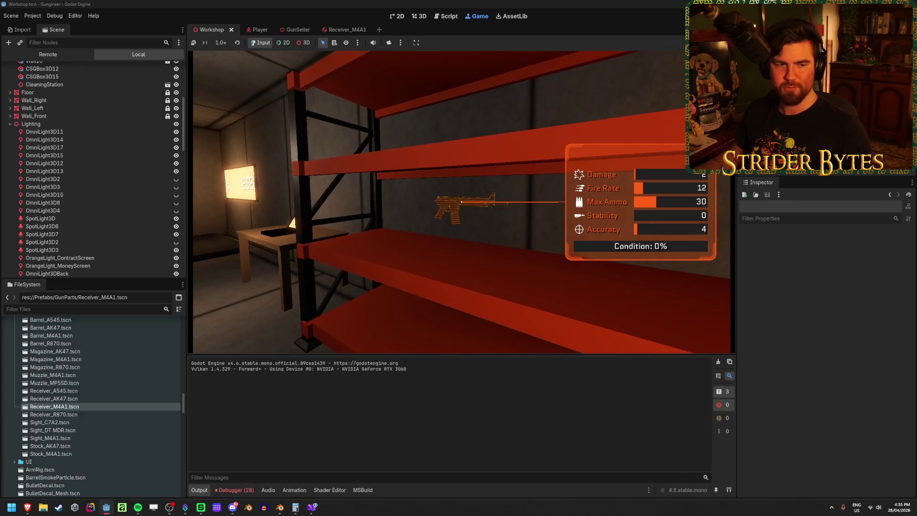
key("F8")
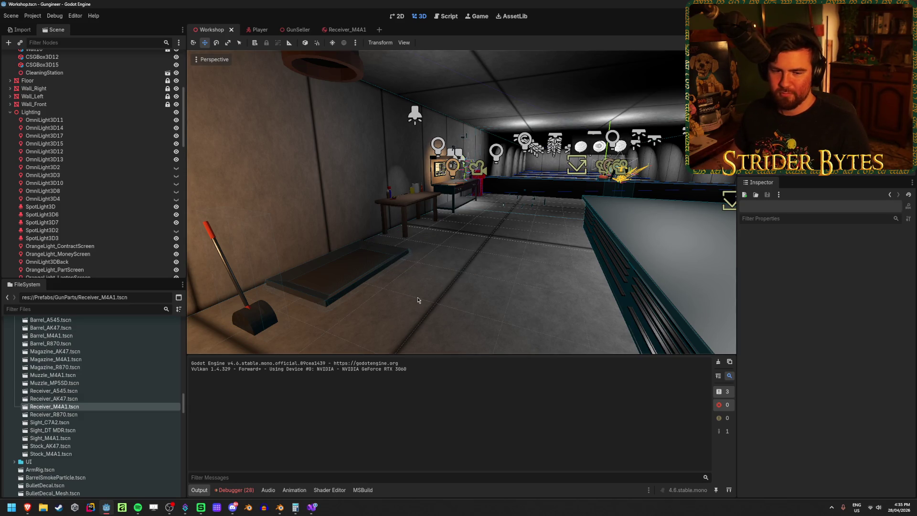
- Fly the editor view around the cleaning table's sponges and yellow cylinder, then save the scene
key("w")
right_click_drag(461, 203, 462, 203)
right_click_drag(469, 247, 469, 247)
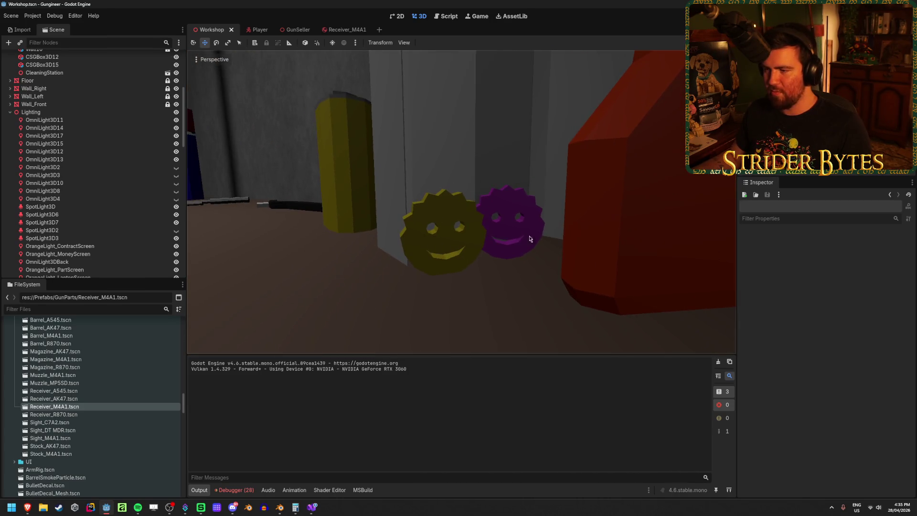
right_click_drag(519, 130, 519, 130)
right_click_drag(454, 137, 455, 137)
key("ctrl+s")
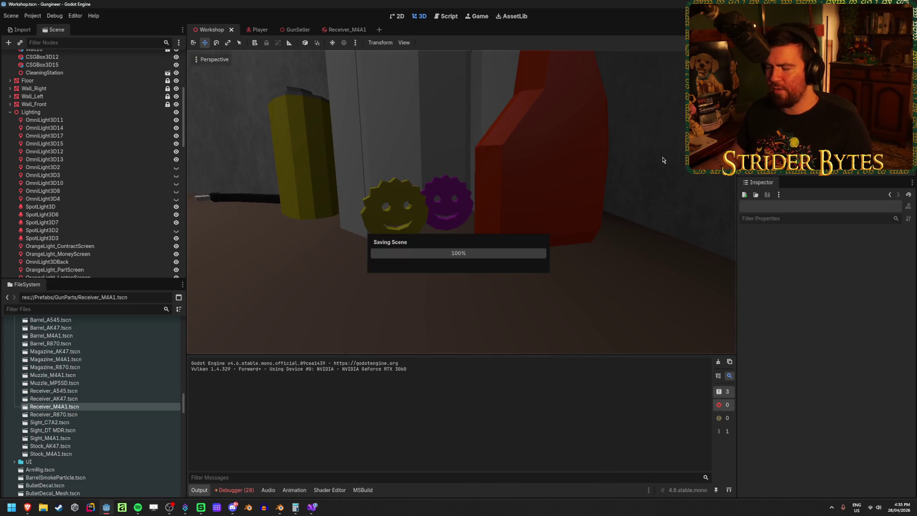
- Clear the debugger's error list and save the Workshop scene again
right_click_drag(661, 157, 661, 158)
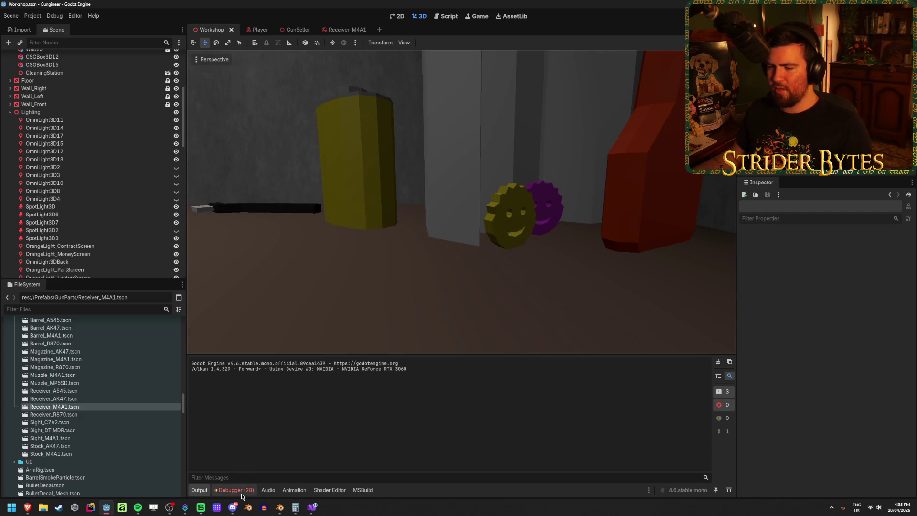
left_click(234, 490)
left_click(720, 383)
right_click_drag(654, 196, 654, 195)
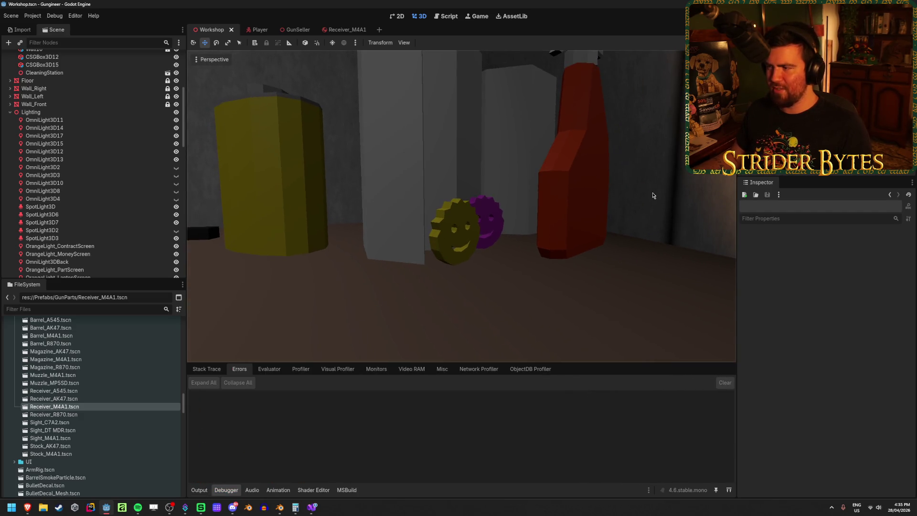
right_click_drag(344, 193, 344, 193)
right_click_drag(542, 199, 542, 199)
key("ctrl+s")
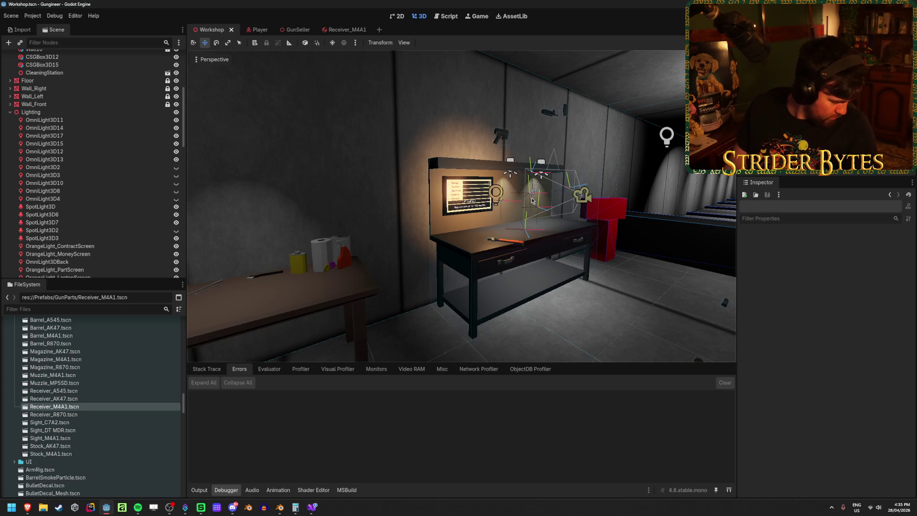
key("ctrl+s")
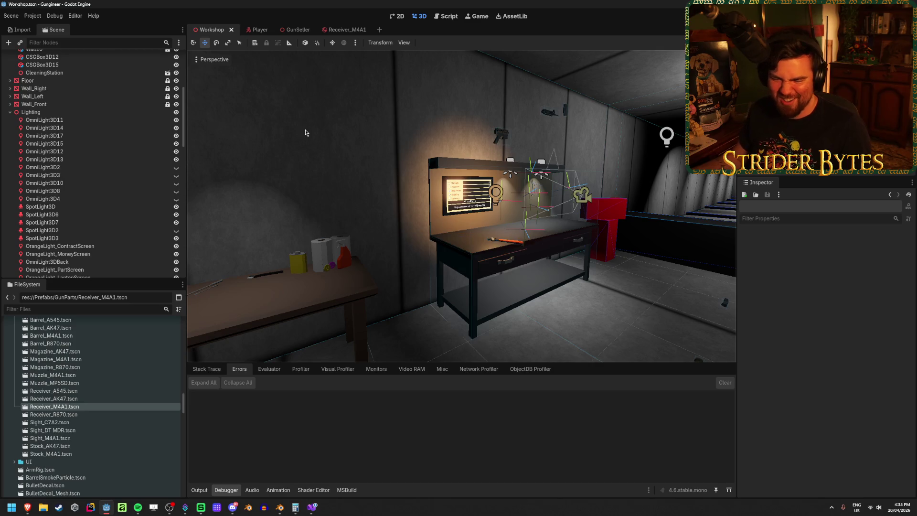
- Switch to the boombox model in Blender and save Boombox.blend
right_click_drag(296, 164, 296, 165)
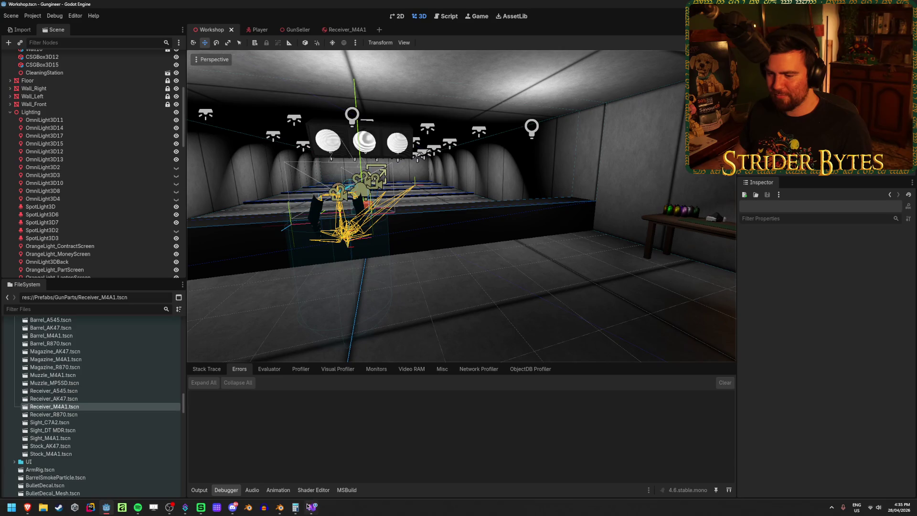
left_click(279, 507)
key("ctrl+s")
scroll(321, 225, "up", 6)
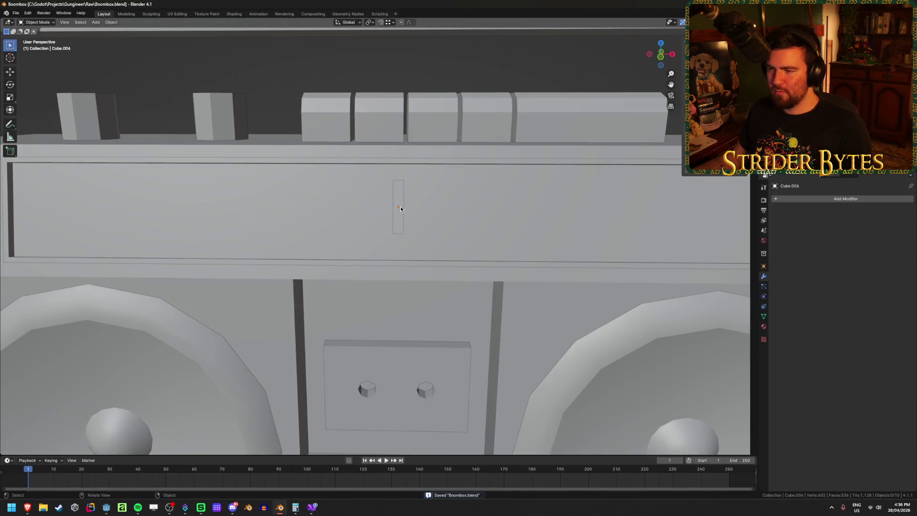
- Select the thin display bar's bottom four vertices in Edit Mode using wireframe view
left_click(400, 209)
key("Tab")
mouse_move(400, 209)
middle_mouse_down()
mouse_move(363, 224)
mouse_move(404, 242)
mouse_move(367, 234)
middle_mouse_up()
key("1")
key("shift+z")
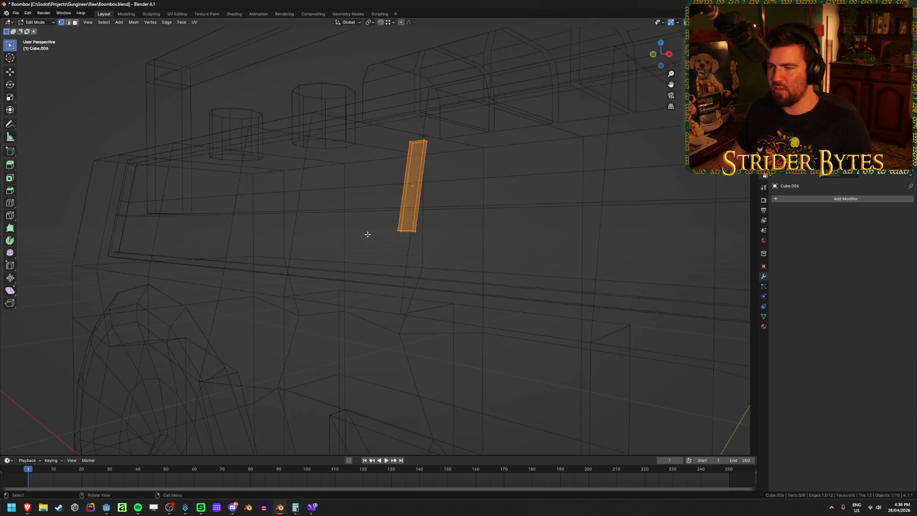
key("shift+z")
- Move the bar's bottom vertices down along local Z, then bring up the boombox stereo image results
key("shift+z")
left_click_drag(362, 256, 420, 226)
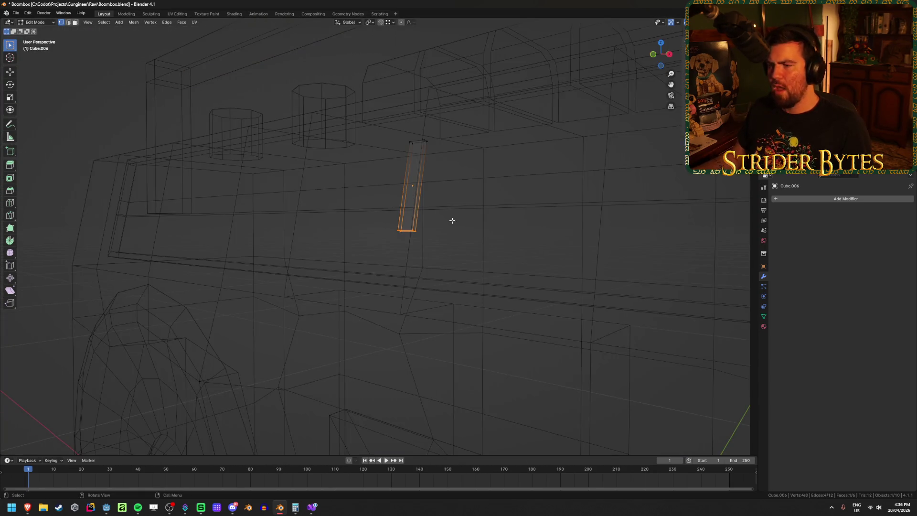
key("shift+z")
middle_click_drag(467, 216, 420, 237)
key("g")
key("z")
key("z")
left_click(442, 241)
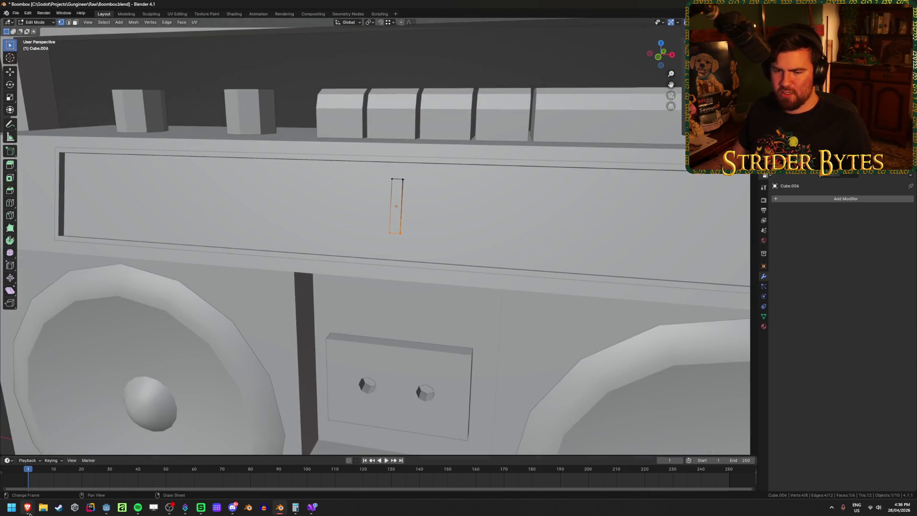
mouse_move(27, 511)
left_click(85, 473)
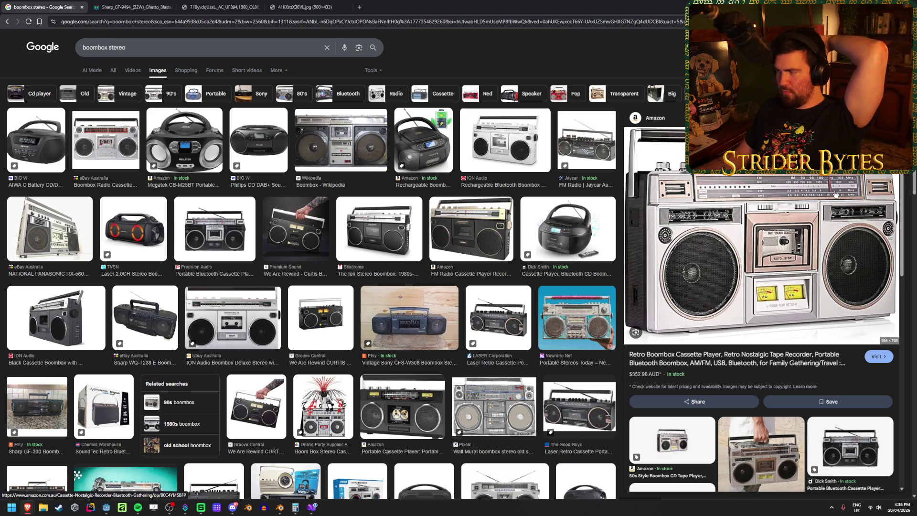
- Look through the Sharp and other boombox reference image tabs, then return to Blender
left_click(222, 6)
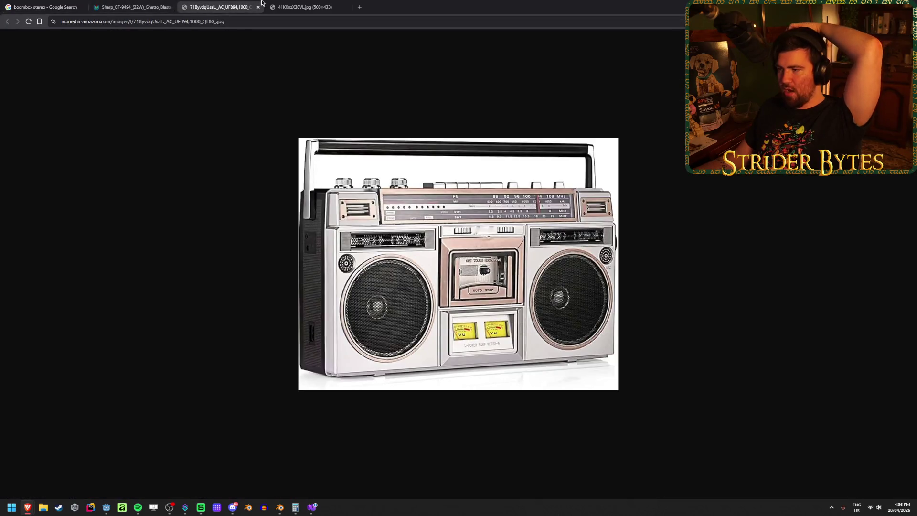
left_click(140, 5)
left_click(283, 3)
key("ctrl+shift+Tab")
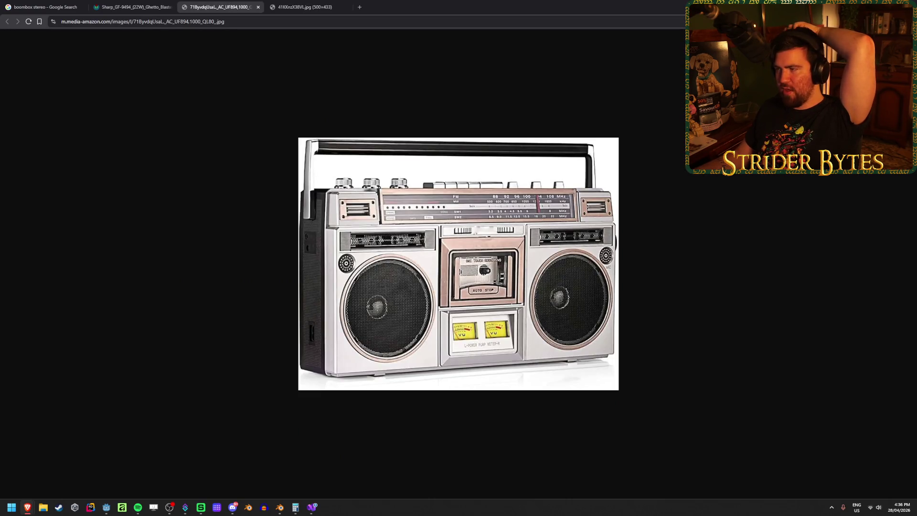
key("alt+Tab")
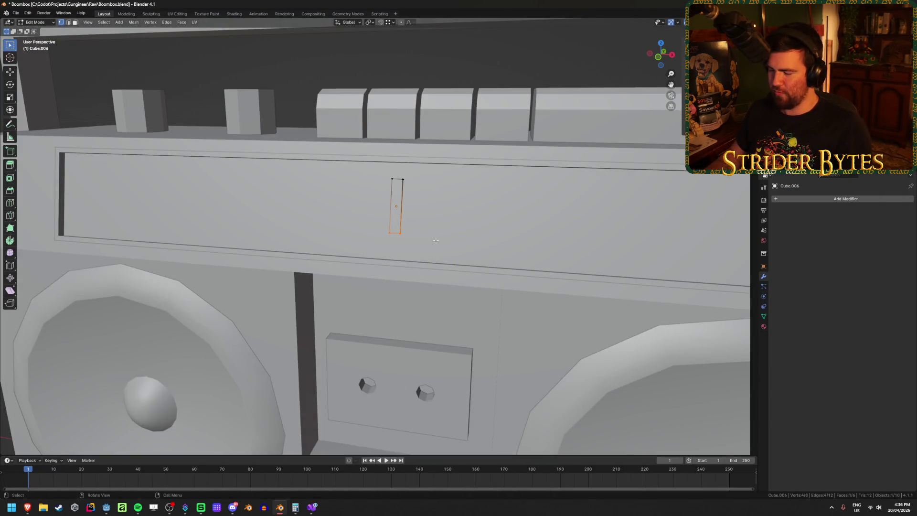
- Nudge the bar's selected face along local Z in two small moves
middle_click_drag(436, 240, 476, 201)
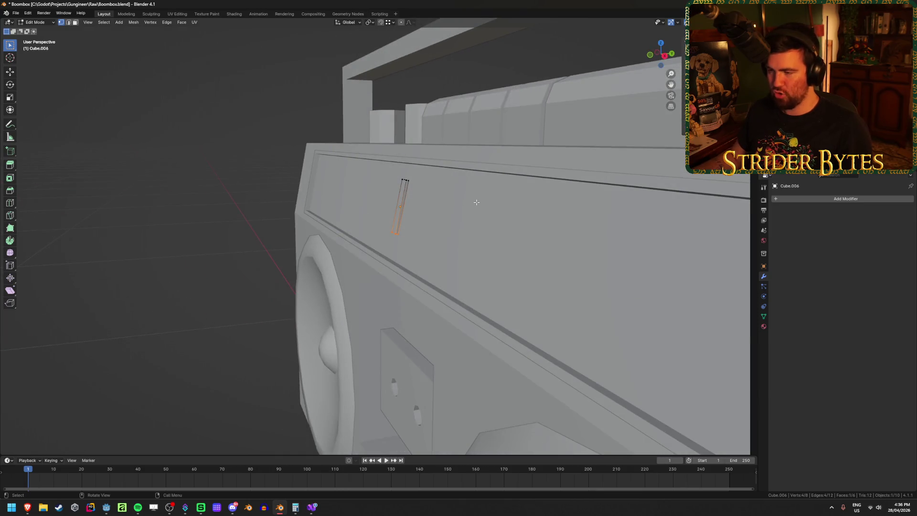
key("g")
key("z")
key("z")
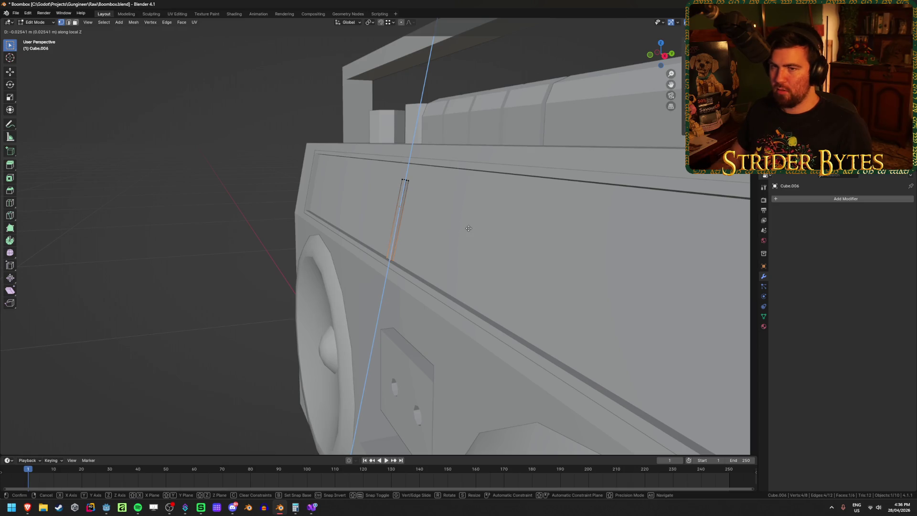
type("-")
key("Return")
mouse_move(468, 228)
middle_mouse_down()
mouse_move(526, 225)
mouse_move(476, 219)
middle_mouse_up()
scroll(510, 226, "up", 2)
key("g")
key("z")
left_click(451, 208)
- Raise the bar's top edge and scale it along X into a needle point
key("alt+z")
left_click_drag(364, 148, 409, 192)
key("alt+z")
key("g")
key("z")
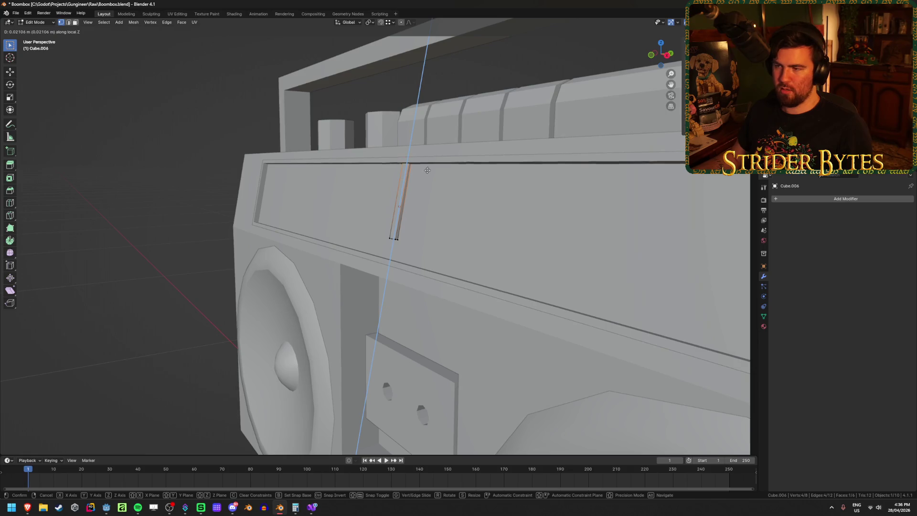
left_click(423, 177)
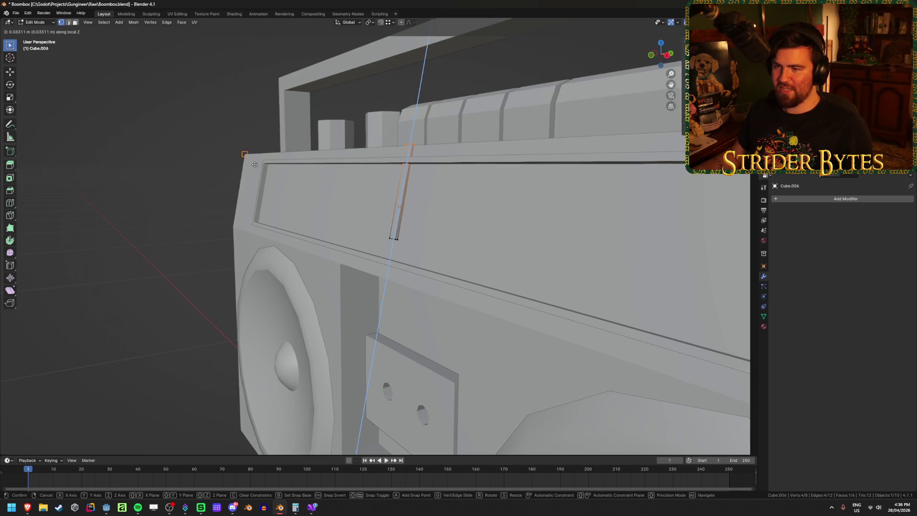
middle_click_drag(423, 177, 406, 187)
scroll(405, 188, "up", 3)
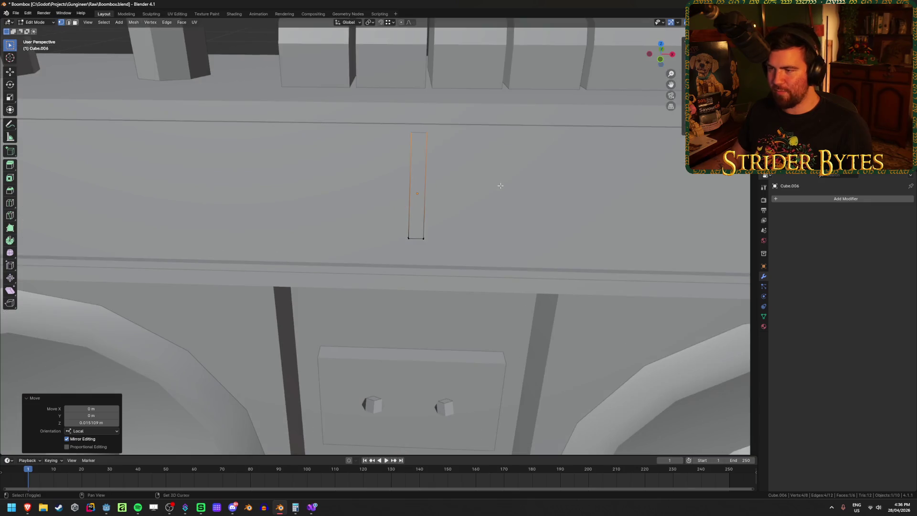
key("s")
key("x")
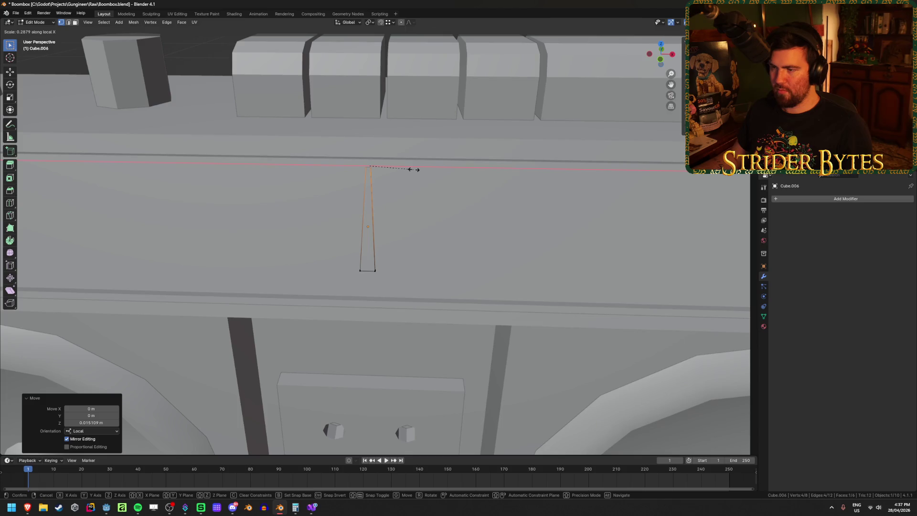
left_click(389, 164)
- Move the needle further right along the display and save Boombox.blend
mouse_move(389, 164)
middle_mouse_down()
mouse_move(413, 197)
mouse_move(382, 210)
mouse_move(444, 203)
mouse_move(542, 247)
middle_mouse_up()
key("Tab")
scroll(543, 247, "down", 6)
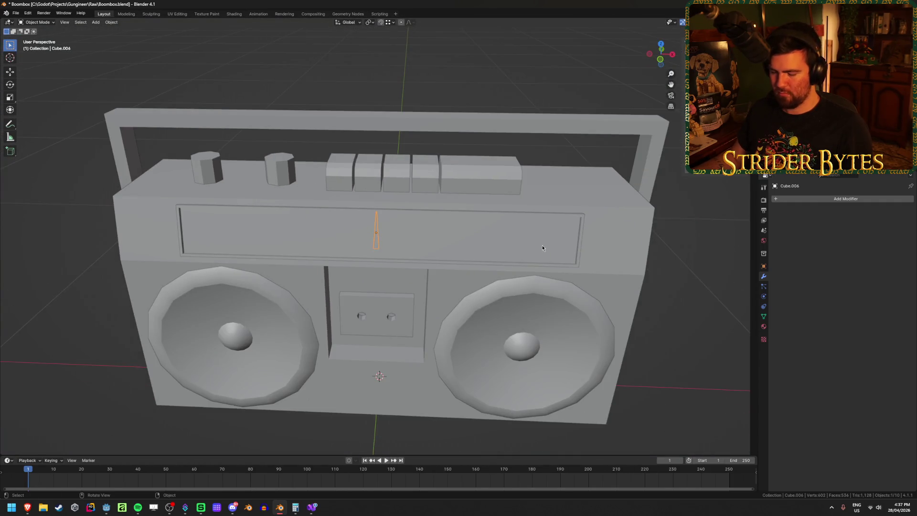
key("g")
left_click(577, 251)
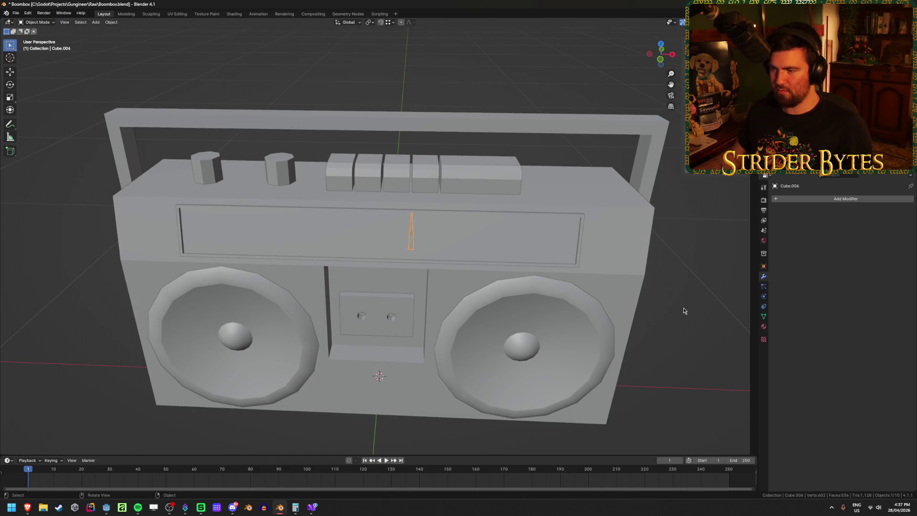
mouse_move(620, 386)
middle_mouse_down()
mouse_move(582, 361)
mouse_move(605, 363)
mouse_move(449, 338)
middle_mouse_up()
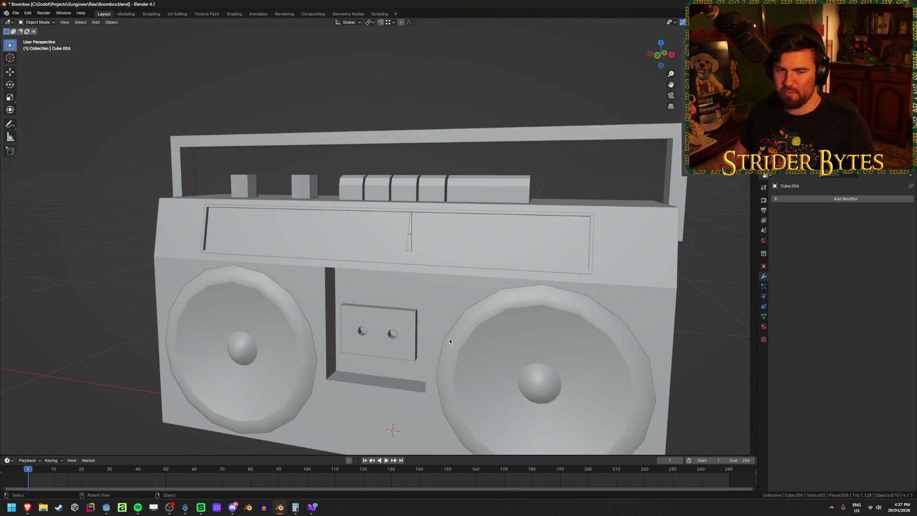
left_click(226, 220)
key("Tab")
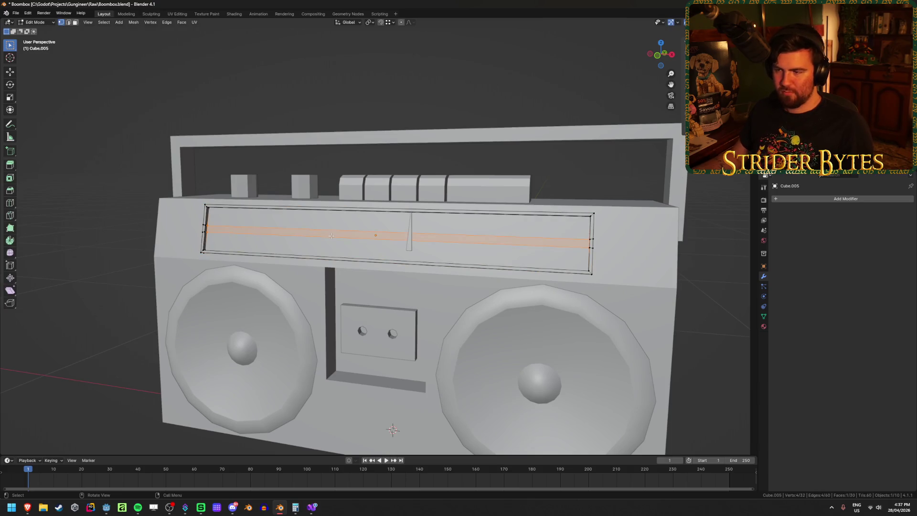
key("Tab")
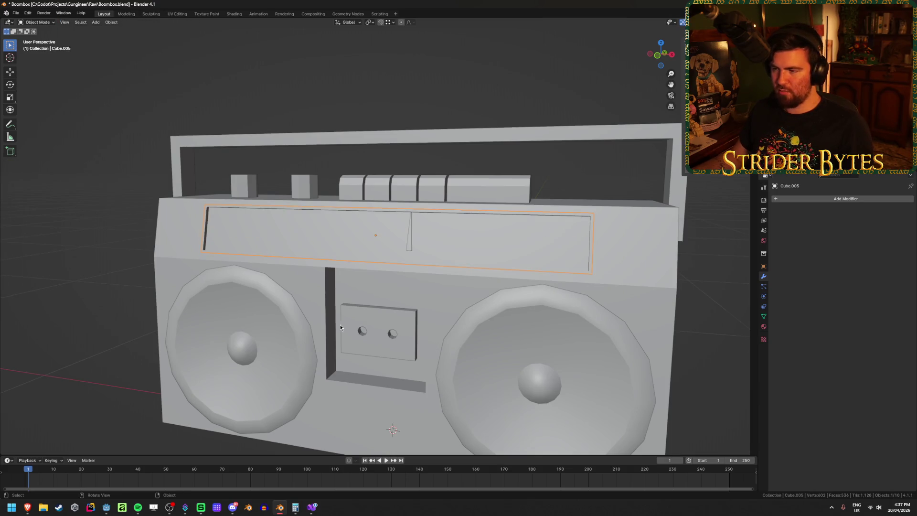
scroll(340, 325, "down", 2)
key("ctrl+s")
- From a higher view angle, open the Add menu for a new mesh object
middle_click_drag(581, 302, 586, 332)
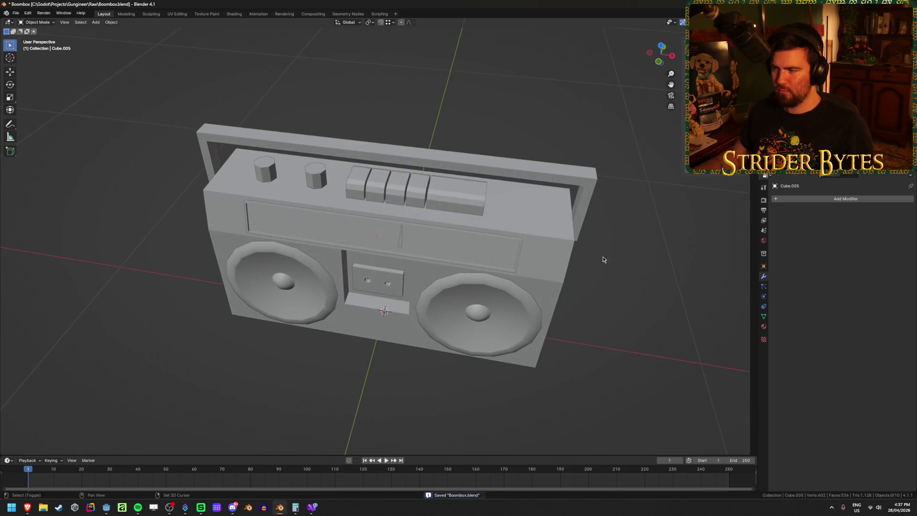
scroll(488, 233, "up", 3)
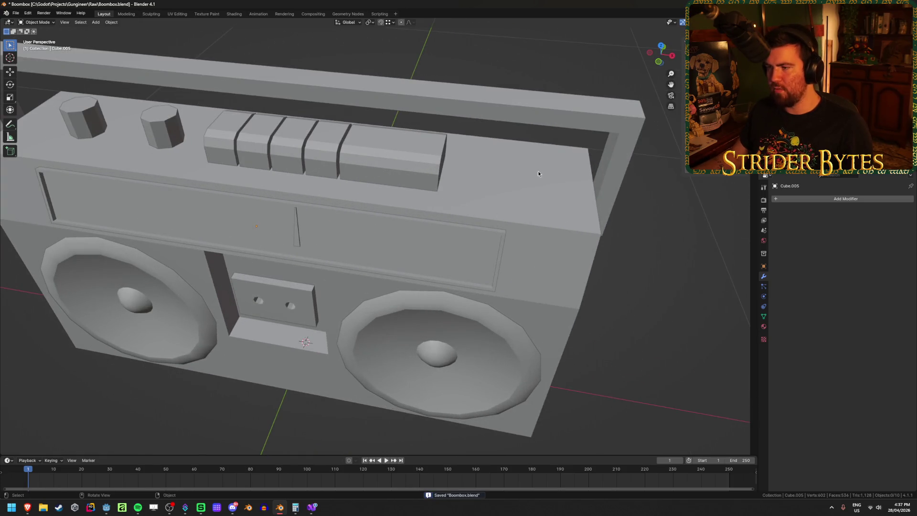
key("shift+a")
mouse_move(617, 305)
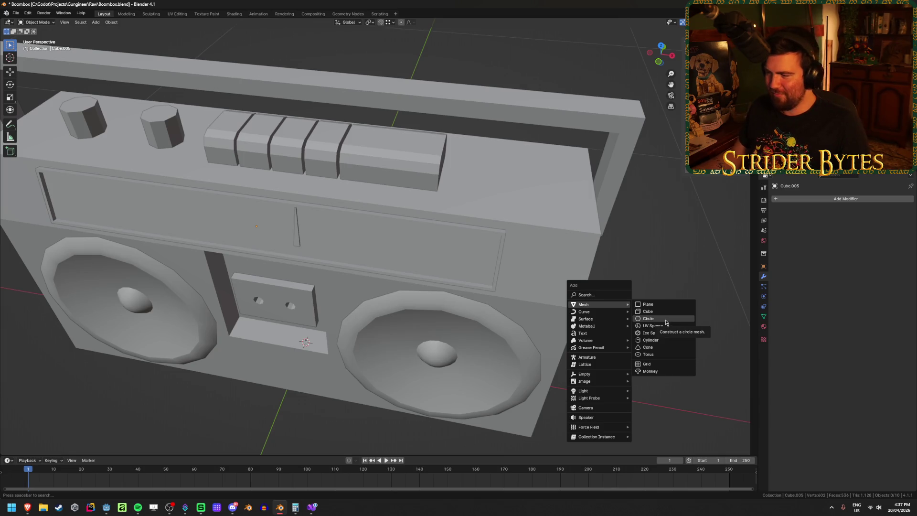
- Add a cylinder at X 0.39 m, raised to the top edge, with a 90° X rotation
left_click(665, 340)
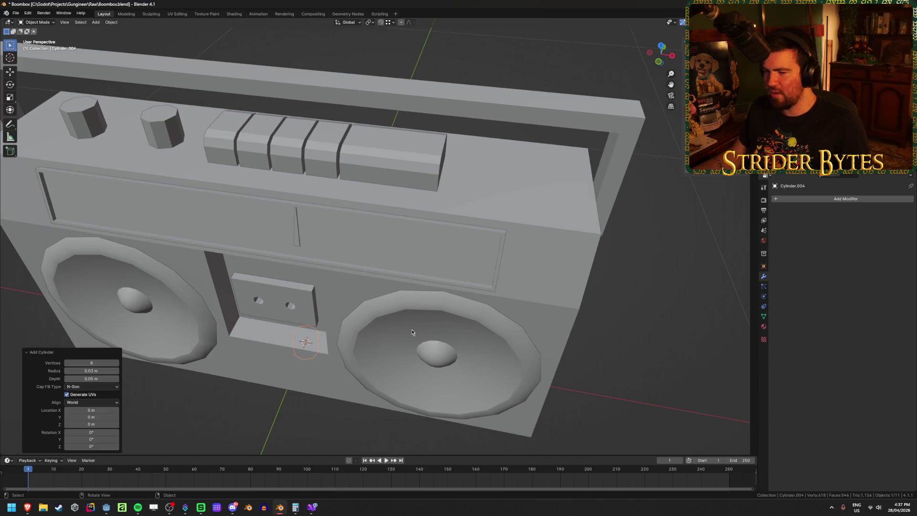
middle_click_drag(412, 331, 428, 288)
scroll(428, 288, "down", 3)
mouse_move(91, 371)
left_mouse_down()
mouse_move(841, 368)
mouse_move(812, 368)
mouse_move(825, 368)
left_mouse_up()
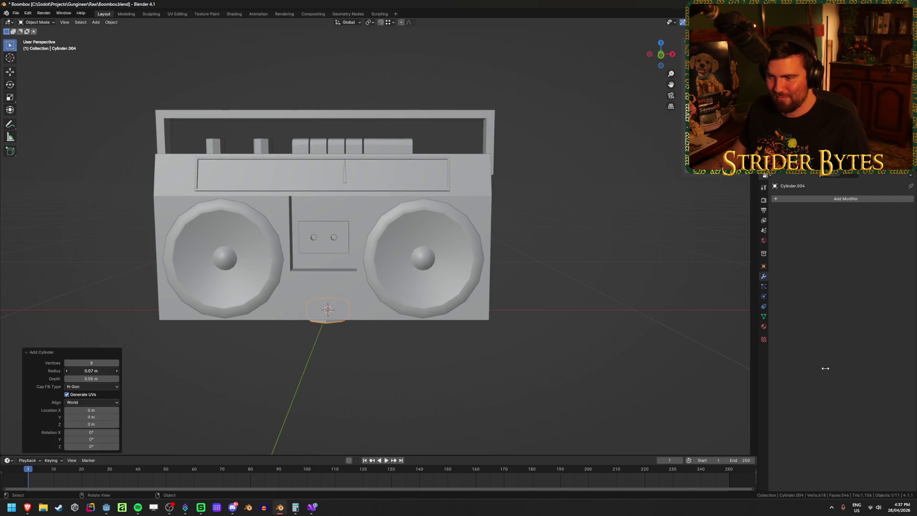
mouse_move(90, 410)
left_mouse_down()
mouse_move(102, 98)
mouse_move(107, 104)
left_mouse_up()
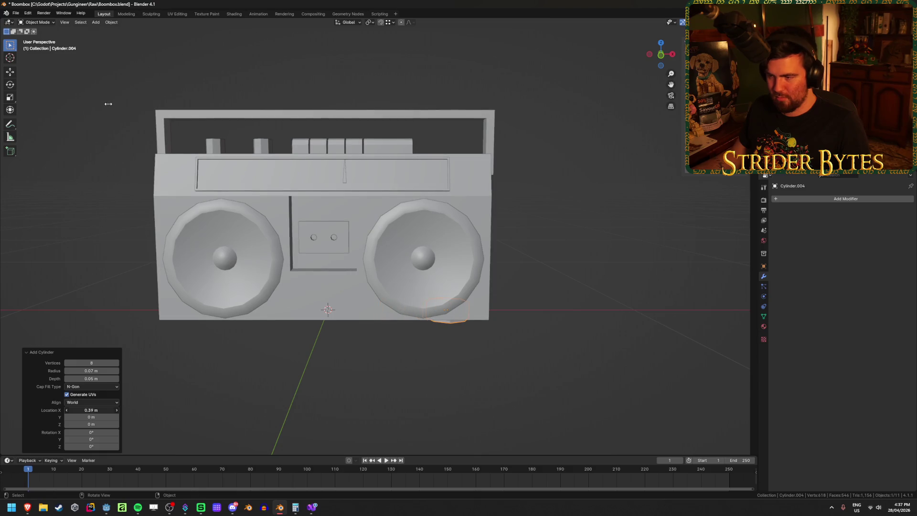
left_click_drag(91, 424, 107, 119)
left_click(89, 432)
type("90")
key("Return")
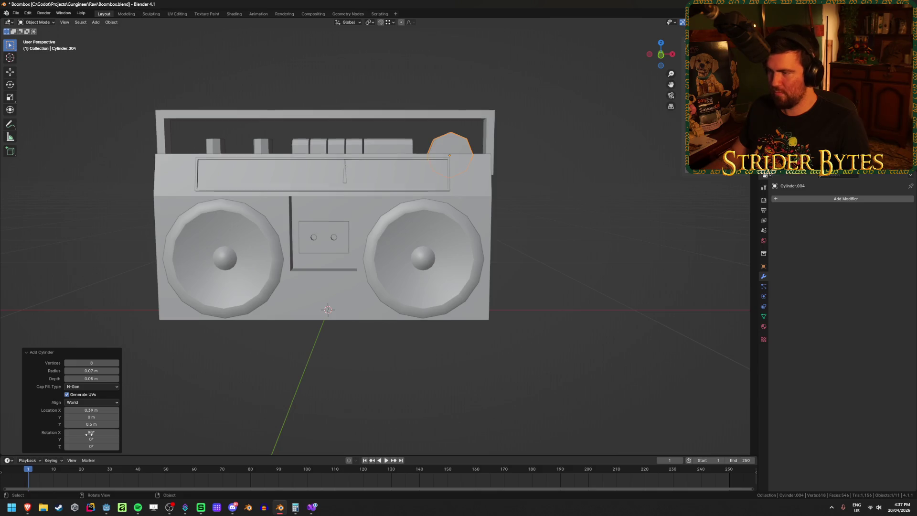
- Set the cylinder's Y location to -0.05 m after trying -0.1 m
key("KP_Decimal")
mouse_move(485, 242)
middle_mouse_down()
mouse_move(410, 262)
mouse_move(145, 397)
middle_mouse_up()
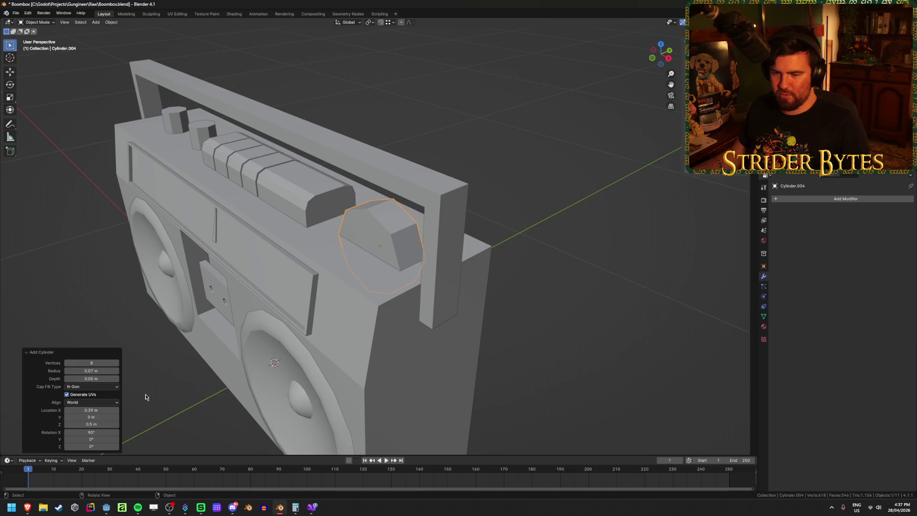
left_click(97, 416)
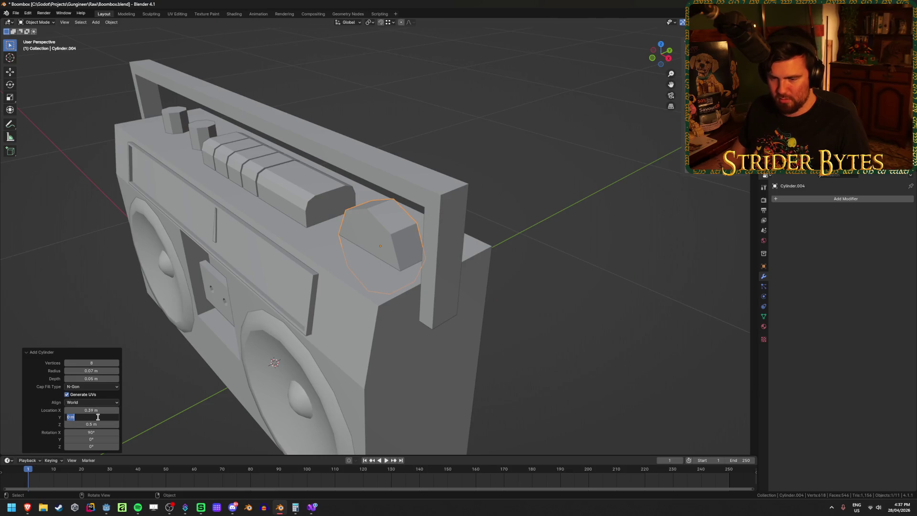
type("-")
key("Return")
left_click(98, 417)
type("-0.1")
key("Return")
left_click(98, 417)
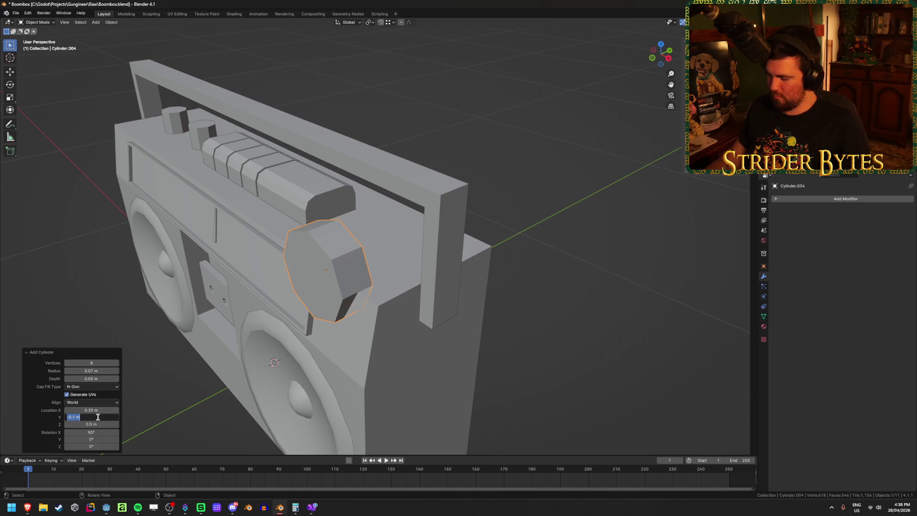
type(".05")
key("Return")
- Make the cylinder a 0.01 m deep disc with 16 vertices
mouse_move(335, 302)
middle_mouse_down()
mouse_move(306, 299)
mouse_move(314, 296)
middle_mouse_up()
left_click(98, 379)
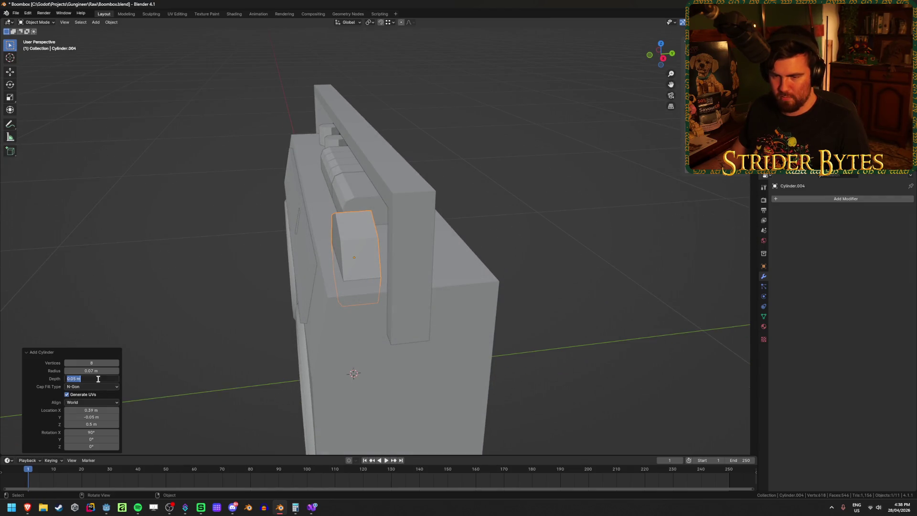
type(".01")
key("Return")
mouse_move(390, 277)
middle_mouse_down()
mouse_move(303, 329)
mouse_move(330, 317)
middle_mouse_up()
left_click(92, 363)
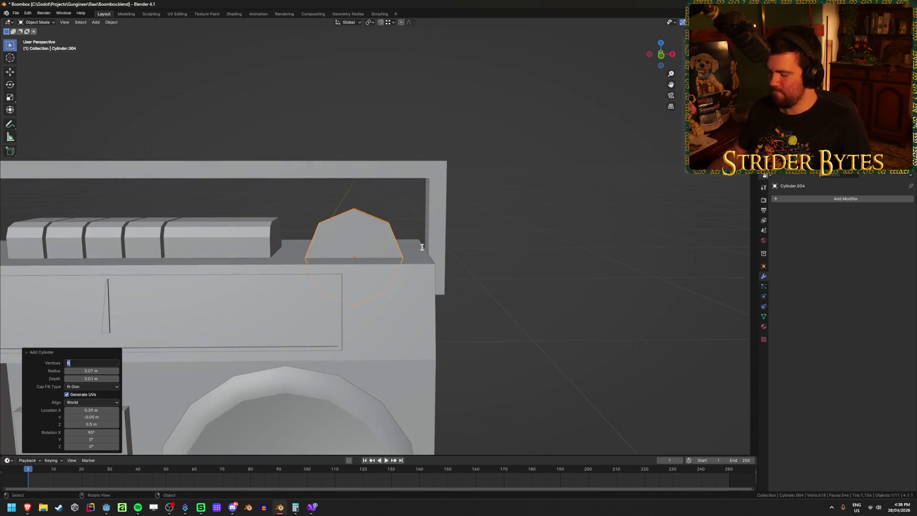
type("16")
key("Return")
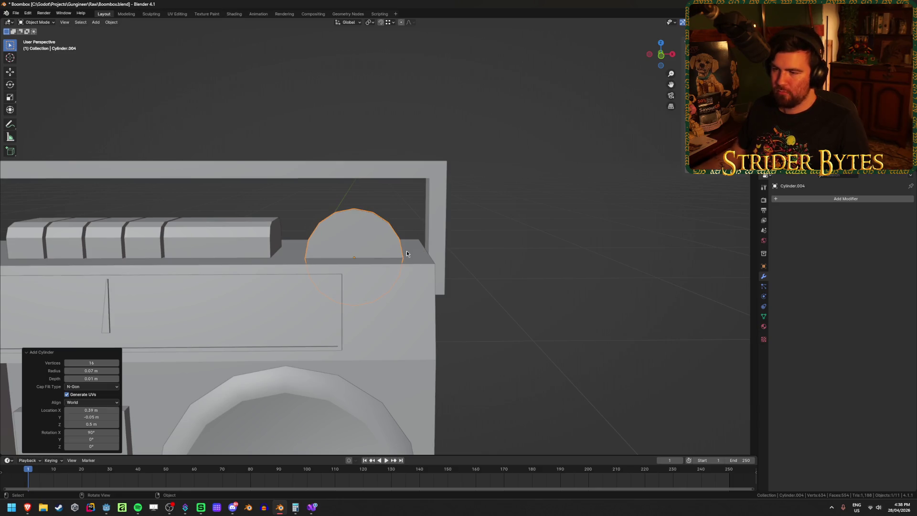
- Shrink the disc's radius to 0.05 m and view it facing the camera
middle_click_drag(407, 247, 362, 272)
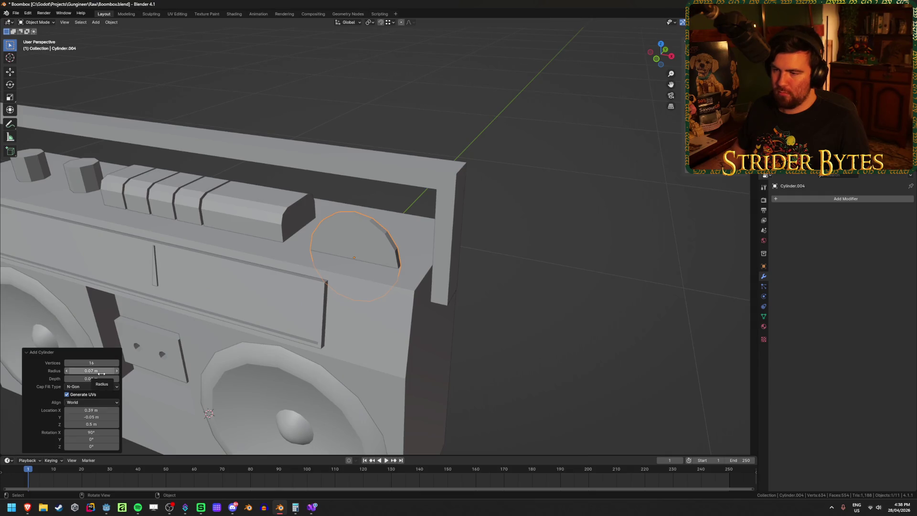
left_click(101, 371)
type(".05")
key("Return")
mouse_move(364, 274)
middle_mouse_down()
mouse_move(397, 220)
mouse_move(363, 225)
middle_mouse_up()
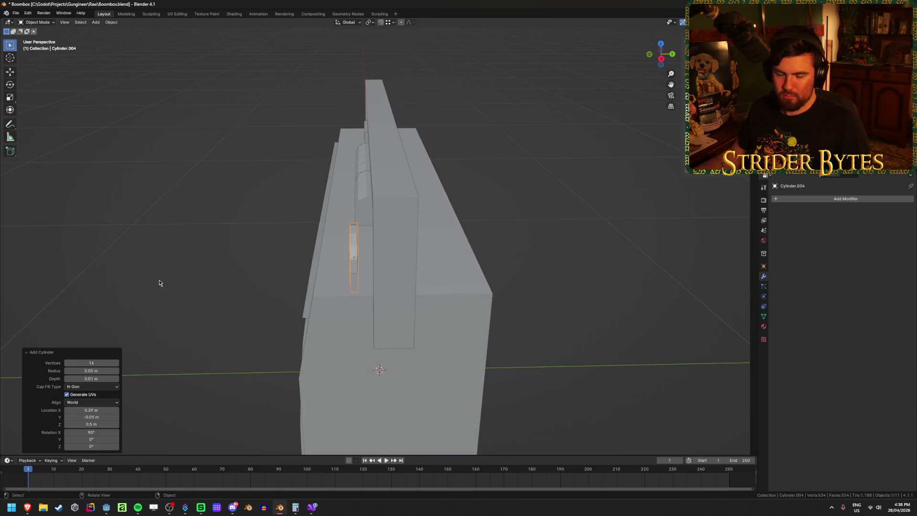
scroll(226, 227, "up", 2)
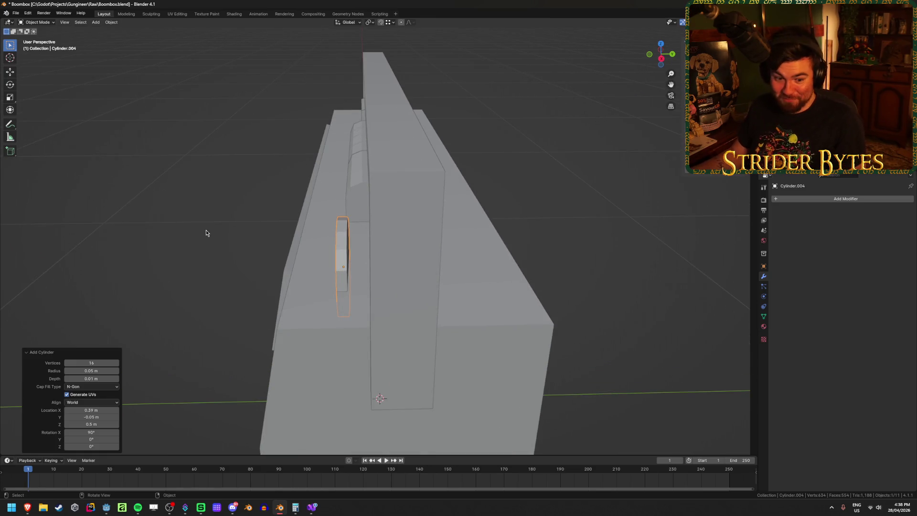
mouse_move(199, 239)
middle_mouse_down()
mouse_move(178, 215)
mouse_move(232, 204)
middle_mouse_up()
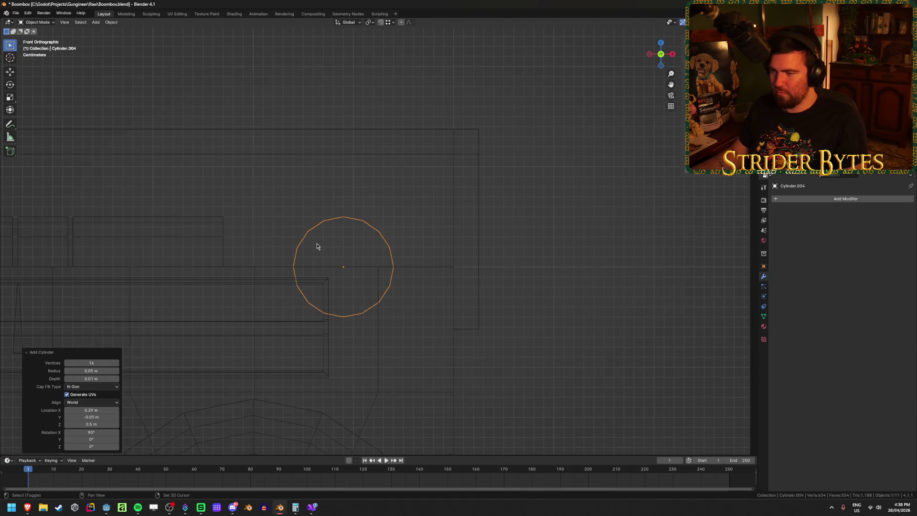
middle_click_drag(419, 235, 388, 248)
scroll(388, 246, "up", 1)
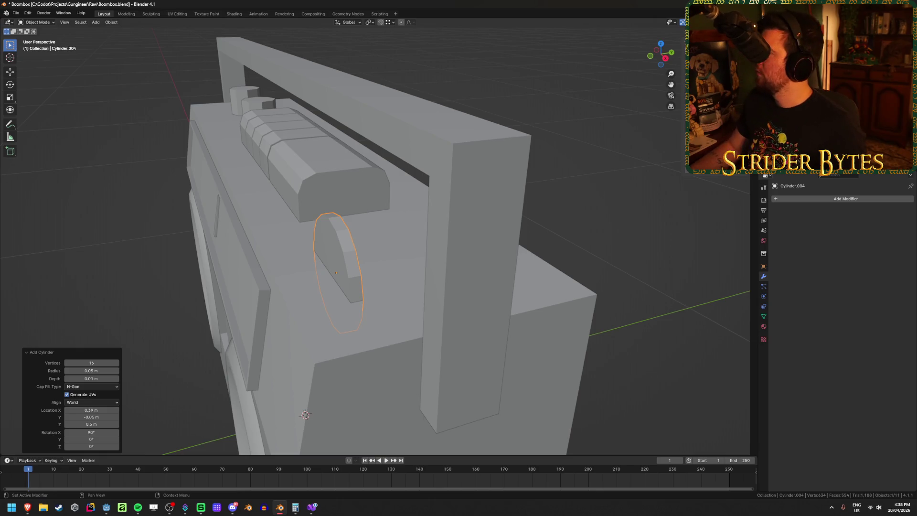
key("alt+Tab")
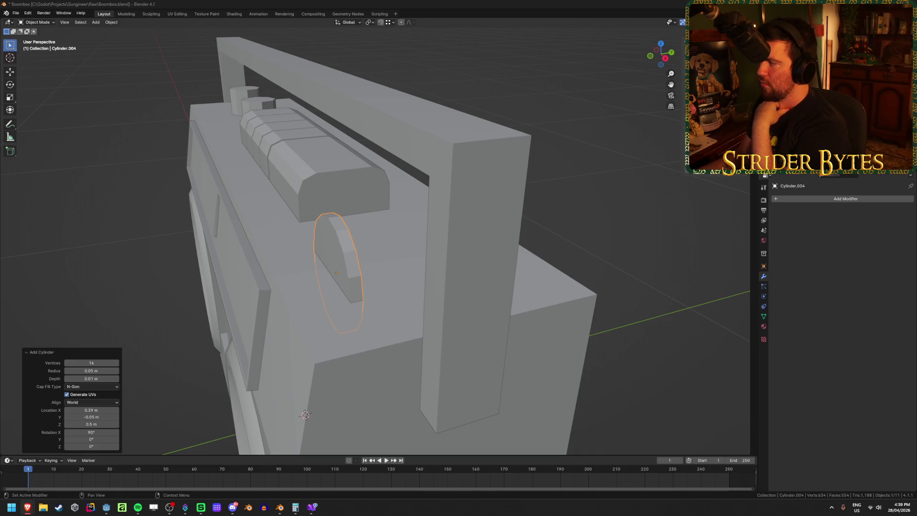
- Move the dial cylinder to Y -0.075 m
mouse_move(408, 227)
middle_mouse_down()
mouse_move(345, 273)
mouse_move(348, 265)
middle_mouse_up()
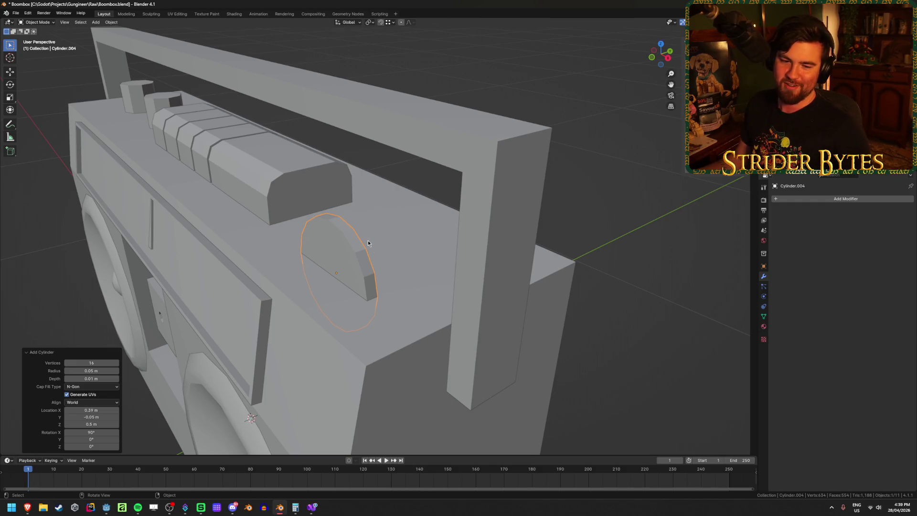
middle_click_drag(401, 251, 374, 250)
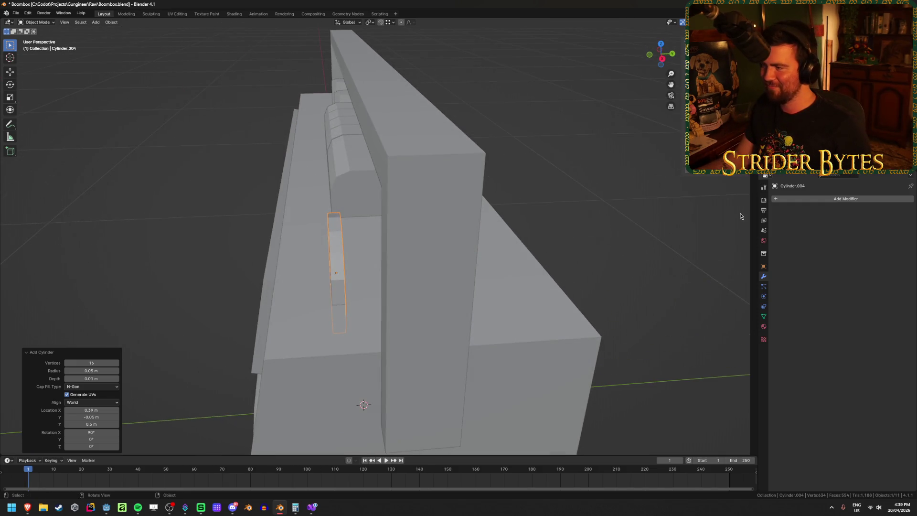
left_click(81, 420)
type("-0.075")
key("Return")
- Smooth the dial cylinder to 32 vertices, then bring the Brave browser forward
mouse_move(199, 374)
middle_mouse_down()
mouse_move(339, 334)
mouse_move(366, 303)
mouse_move(395, 319)
mouse_move(380, 334)
mouse_move(414, 313)
middle_mouse_up()
scroll(337, 321, "up", 2)
scroll(400, 311, "up", 1)
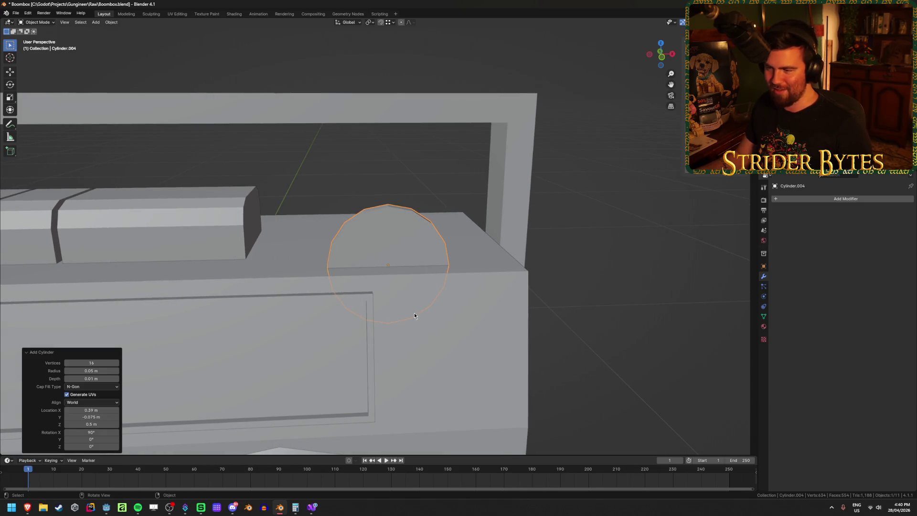
left_click(87, 363)
type("32")
key("Return")
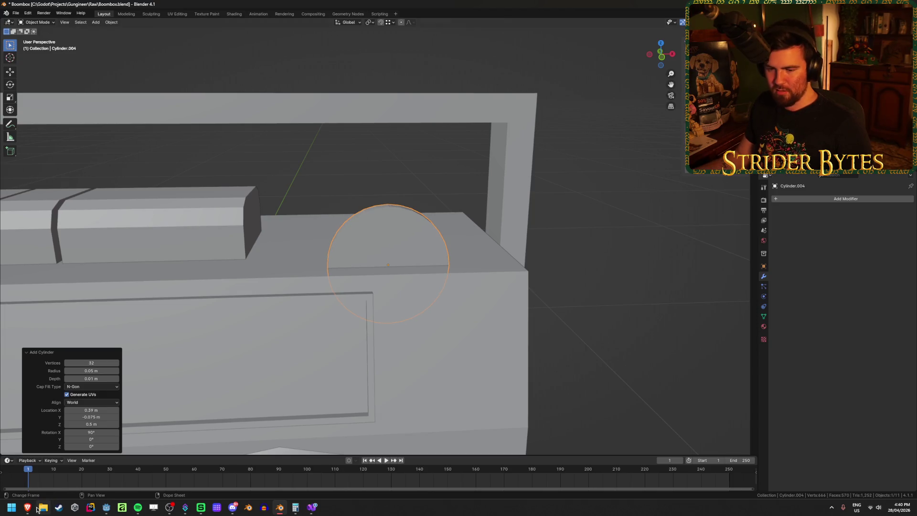
left_click(27, 507)
left_click(86, 492)
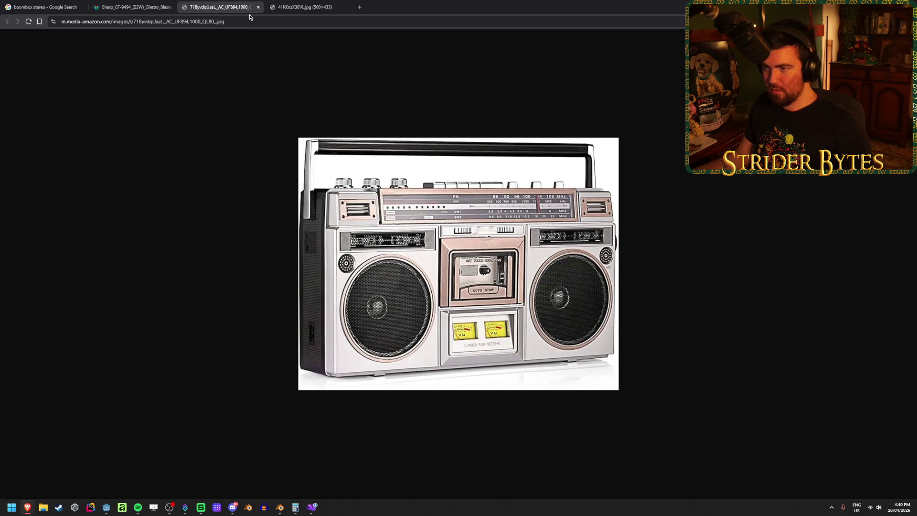
- View the Riptunes boombox reference image (41KKnzX38VL.jpg), then return to Blender
left_click(298, 4)
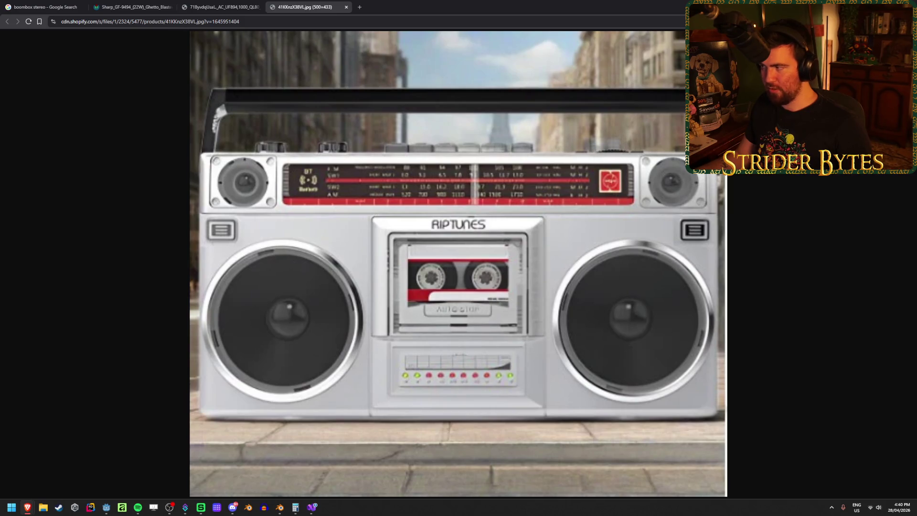
key("alt+Tab")
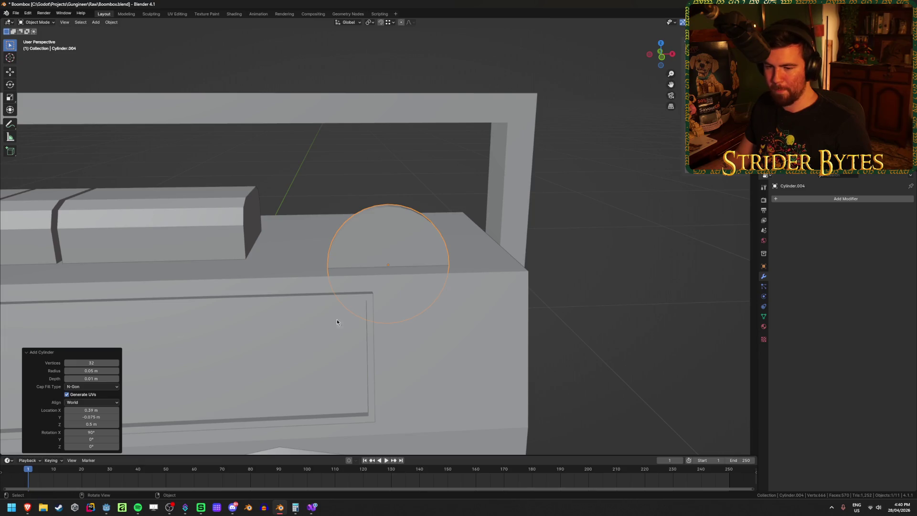
- Raise the dial cylinder to Z 0.4 m, then to 0.45 m
middle_click_drag(337, 322, 182, 391)
left_click(95, 423)
type("0.4")
key("Return")
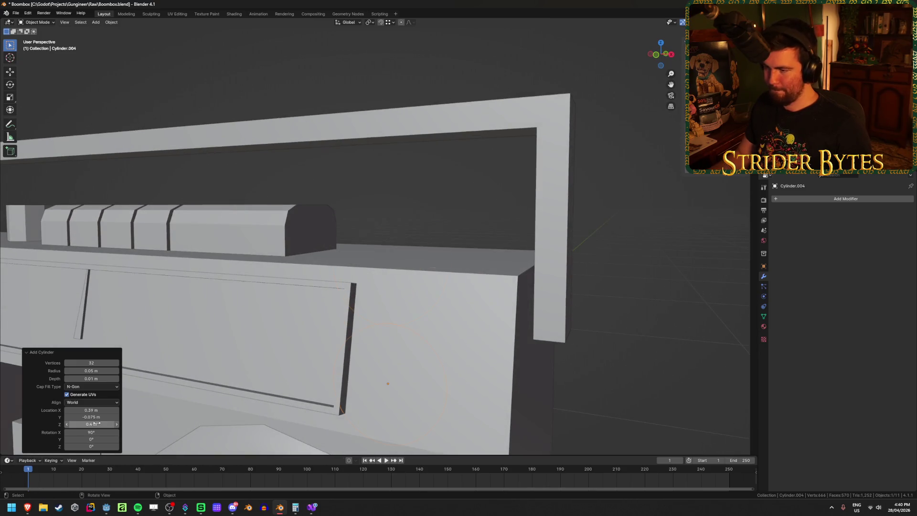
left_click(95, 423)
type(".45")
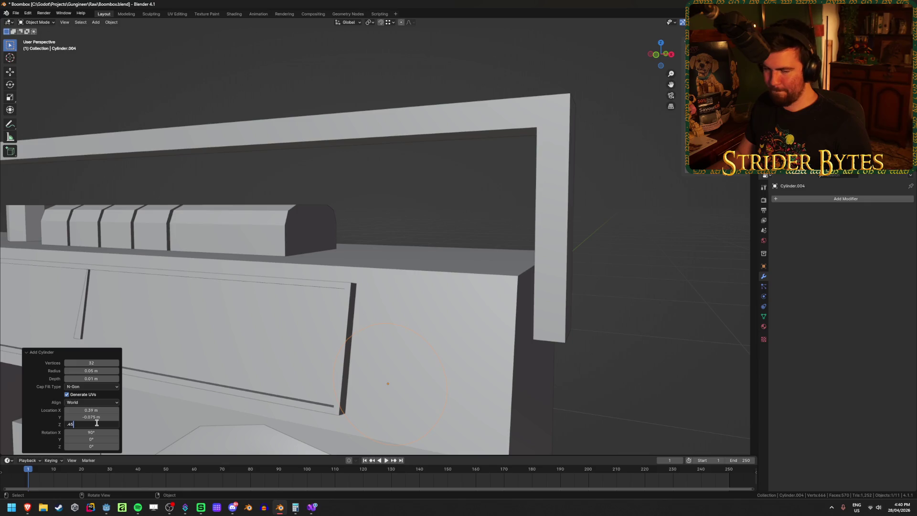
key("Return")
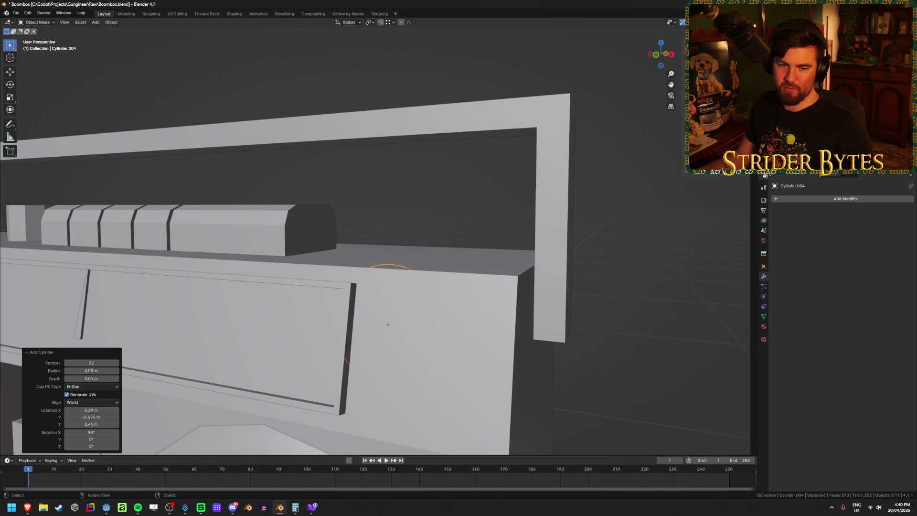
- Settle the dial at Z 0.475 m and check it against the boombox's top edge
key("alt+Tab")
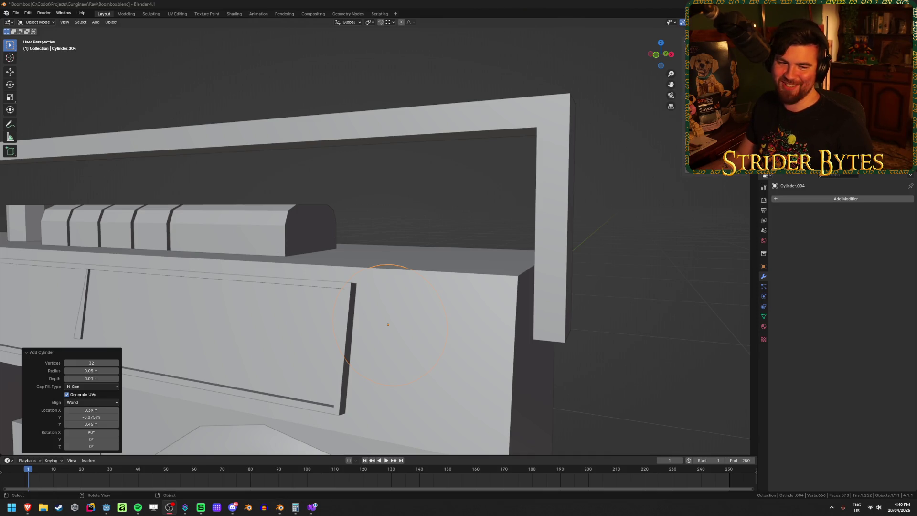
middle_click_drag(386, 309, 387, 310)
left_click(91, 424)
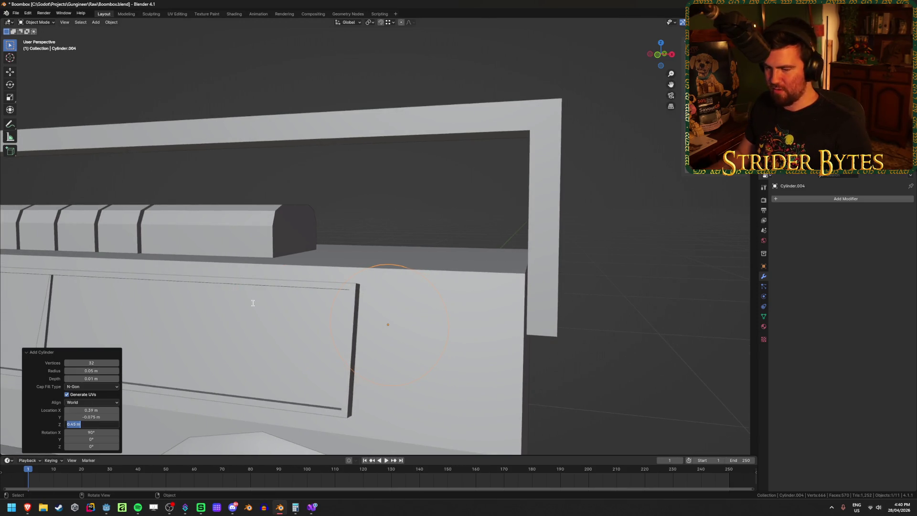
type("0.475")
key("Return")
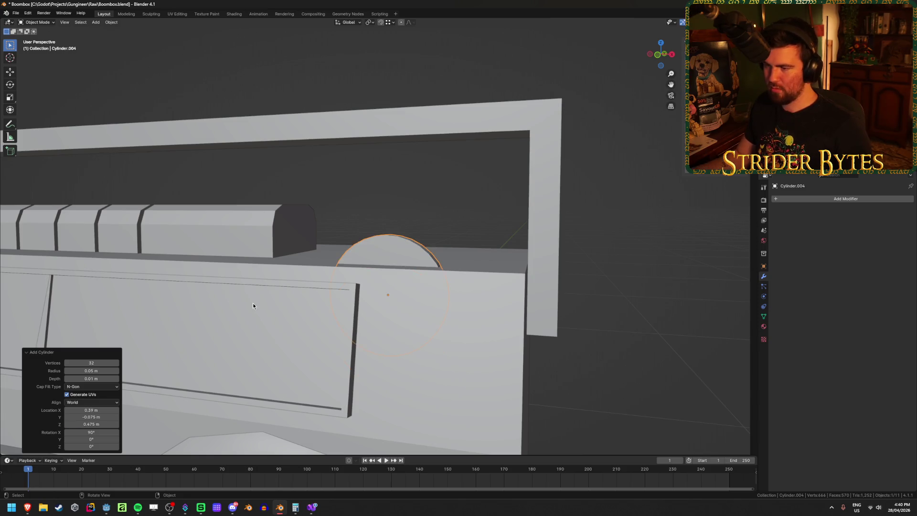
scroll(494, 221, "down", 7)
scroll(513, 262, "up", 3)
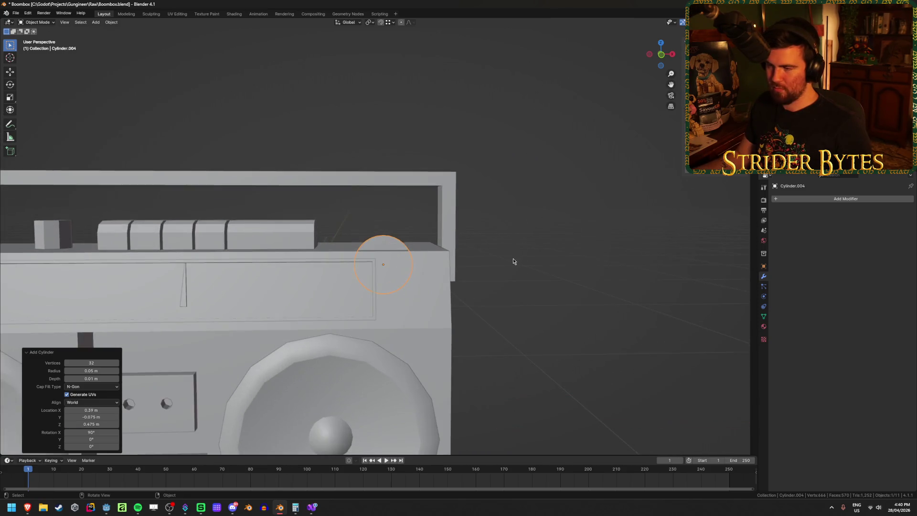
scroll(513, 261, "up", 3)
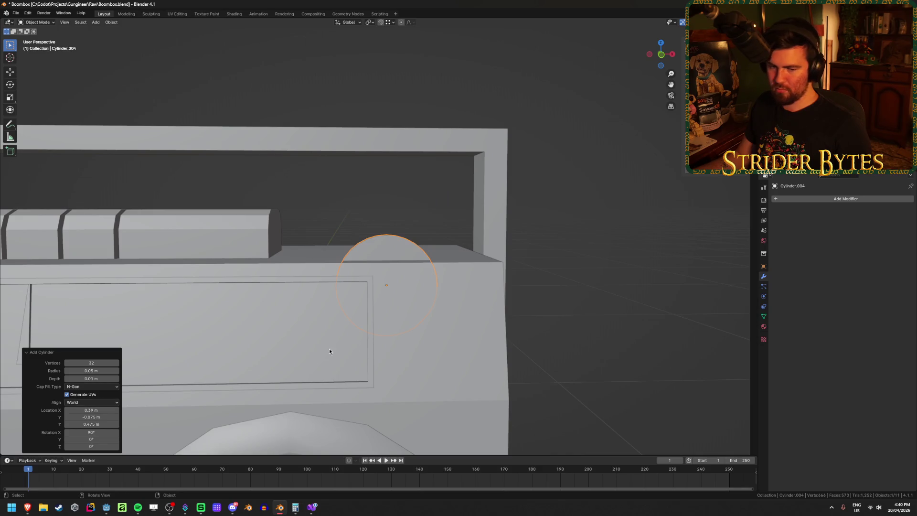
mouse_move(394, 326)
middle_mouse_down()
mouse_move(296, 342)
mouse_move(325, 330)
mouse_move(350, 337)
middle_mouse_up()
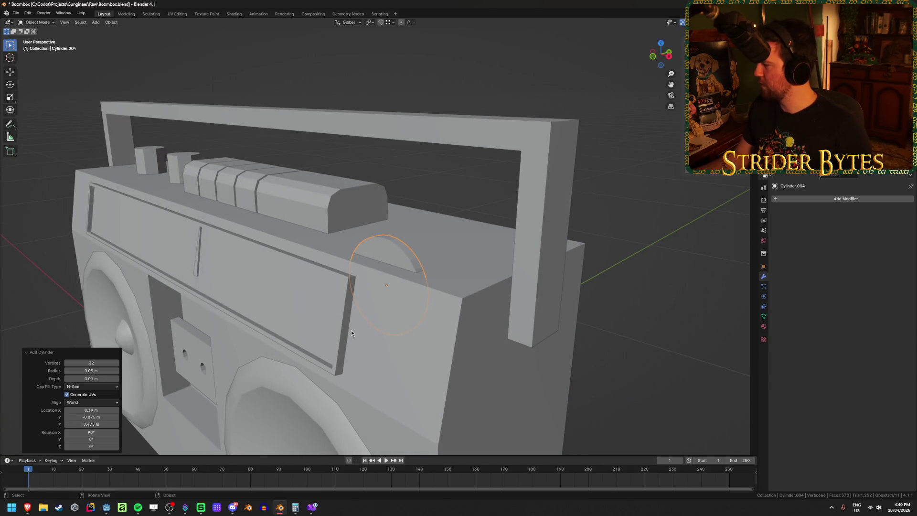
mouse_move(362, 300)
middle_mouse_down()
mouse_move(397, 301)
mouse_move(437, 325)
mouse_move(429, 354)
mouse_move(445, 323)
middle_mouse_up()
scroll(397, 300, "up", 6)
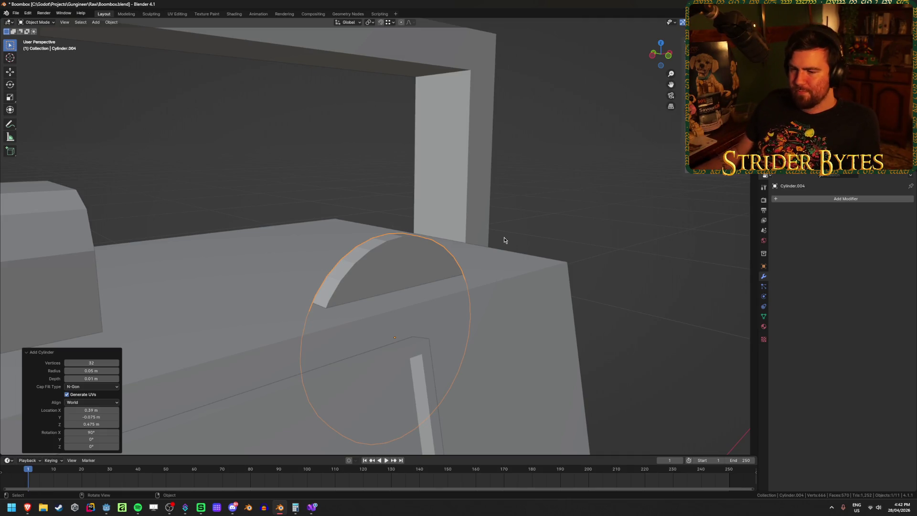
- Change the dial cylinder's Z location to 0.48 m and inspect it from another angle
left_click(96, 424)
key("BackSpace")
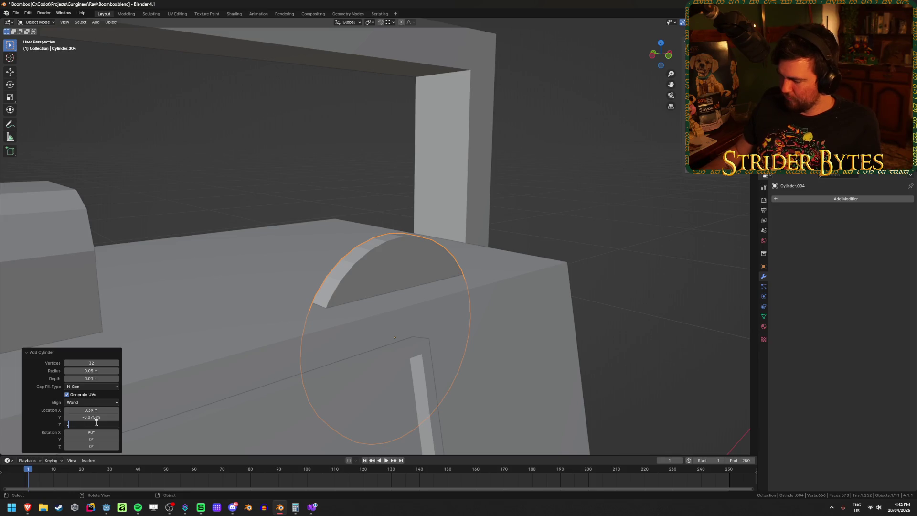
type("0.48")
key("Return")
mouse_move(489, 336)
middle_mouse_down()
mouse_move(454, 322)
mouse_move(375, 339)
mouse_move(451, 340)
mouse_move(465, 327)
mouse_move(459, 351)
middle_mouse_up()
scroll(465, 328, "up", 2)
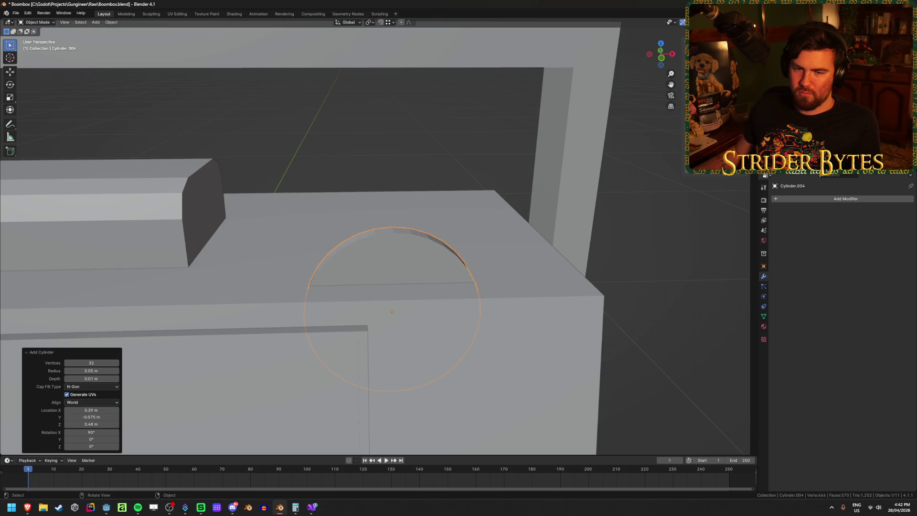